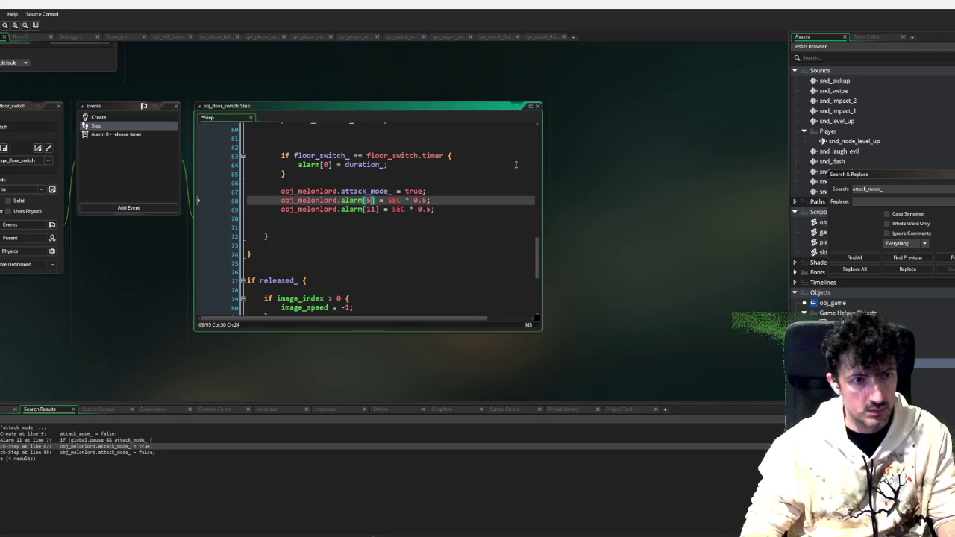
Change the floor switch's alarm[5] time on line 68 from SEC * 0.5 to SEC * 2
key("BackSpace")
key("Delete")
key("Delete")
type("2")
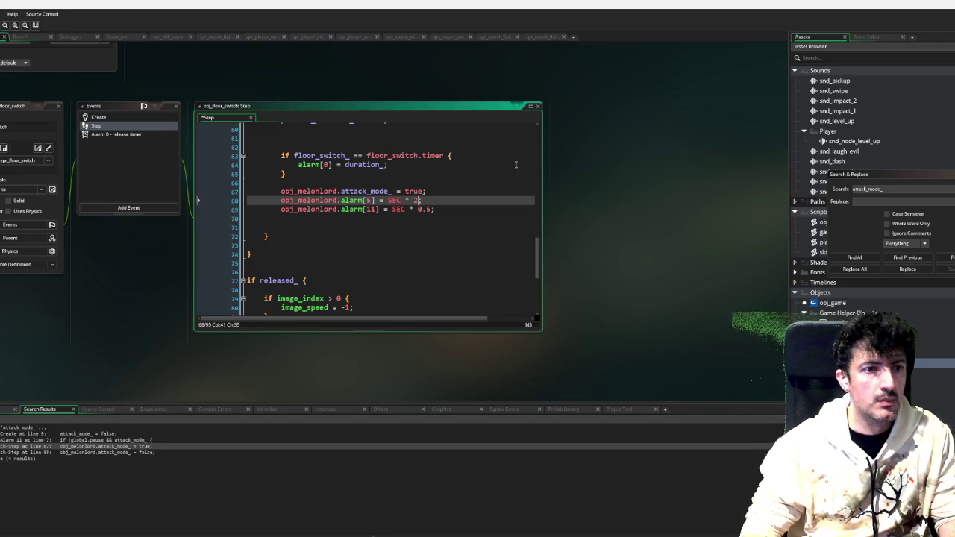
type(";")
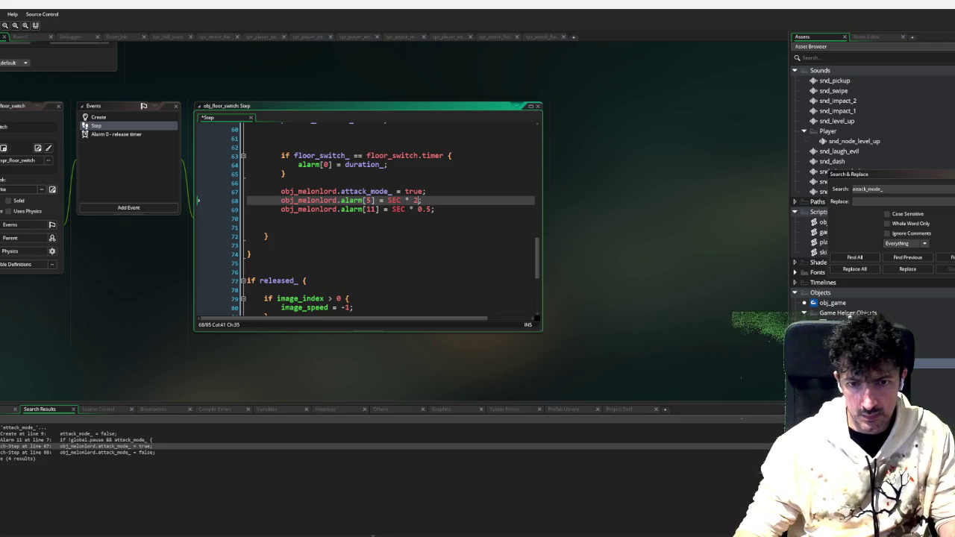
Make the Melonlord's Shoot alarm also exit when !attack_mode_, then run the game
middle_click(366, 191)
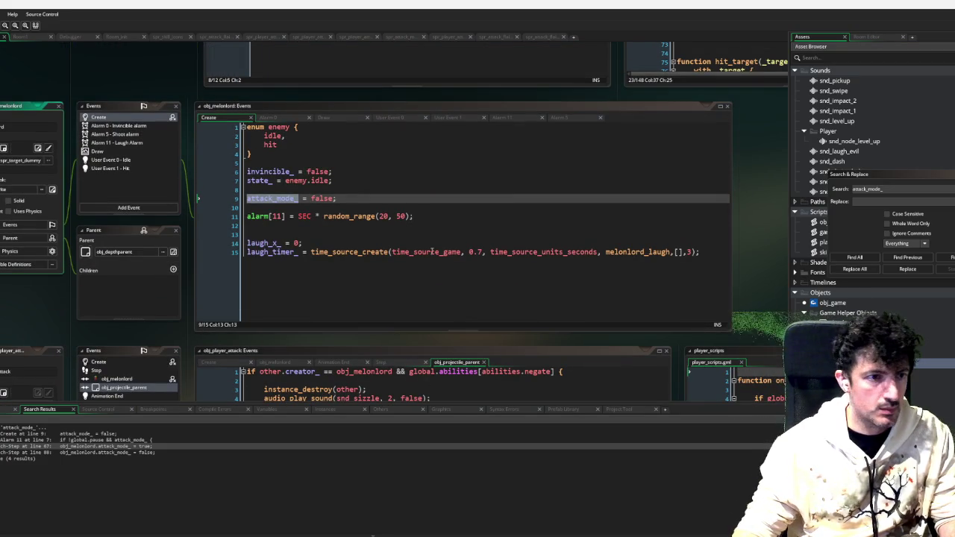
left_click(119, 133)
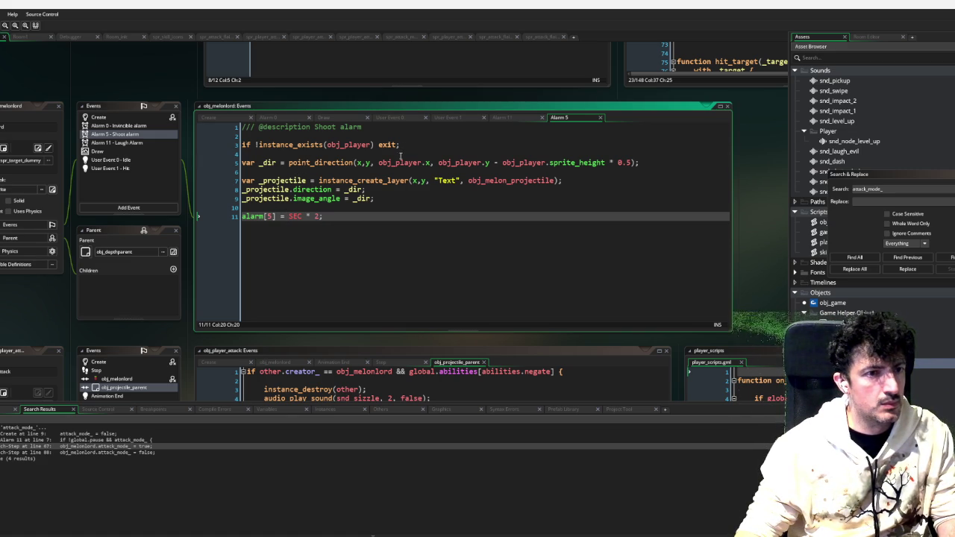
left_click(376, 145)
type("|| !attack_mode_")
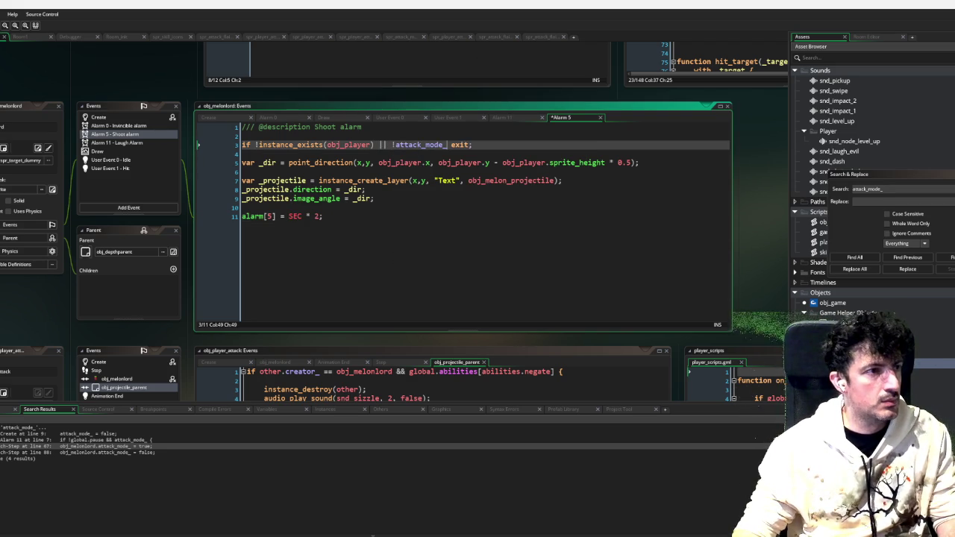
key("F6")
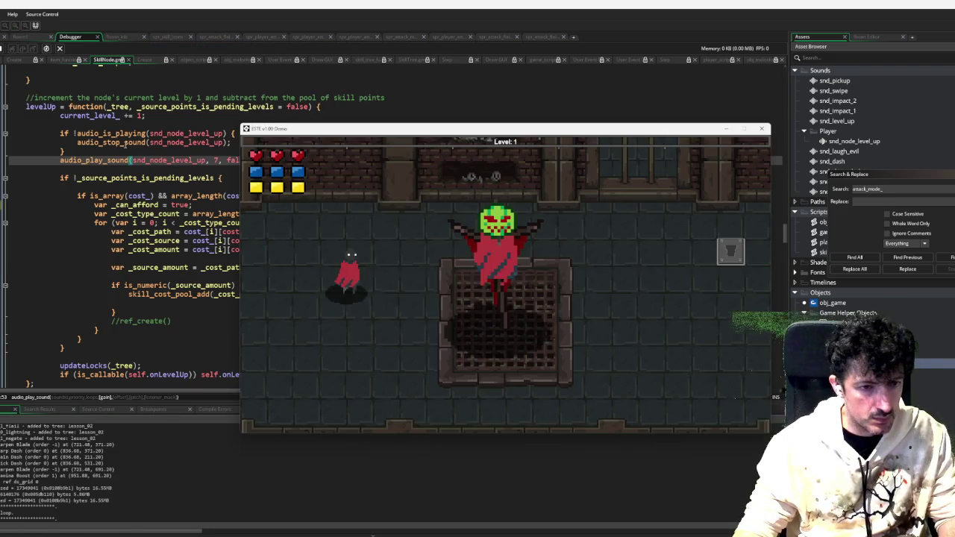
Walk the player until the range_-not-set error appears, dismiss it, and stop the run
key("d")
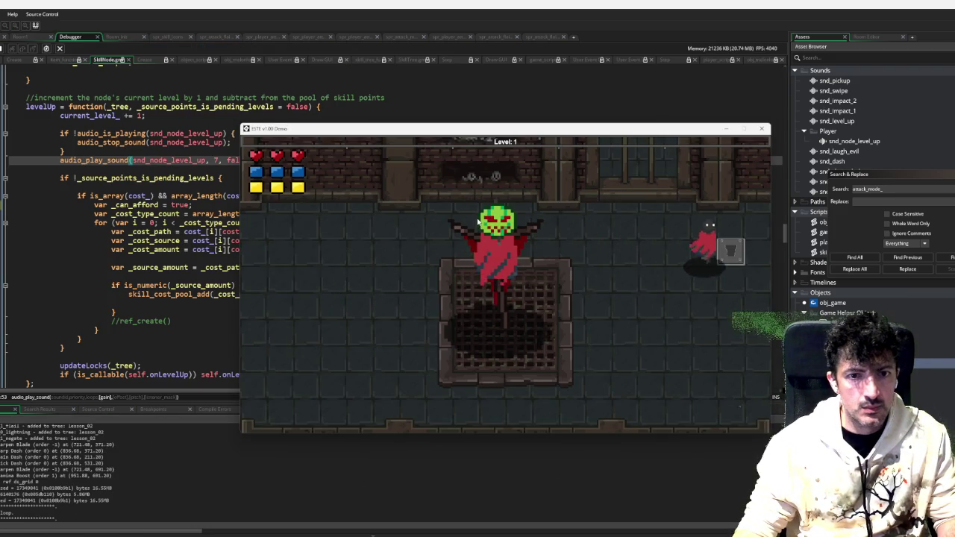
key("s")
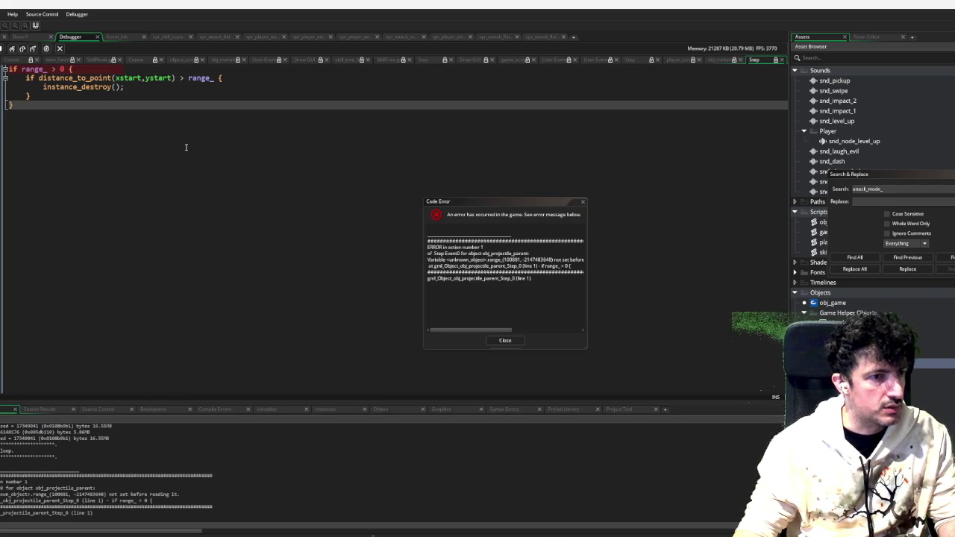
mouse_move(490, 331)
left_mouse_down()
mouse_move(618, 330)
mouse_move(335, 329)
left_mouse_up()
left_click(564, 323)
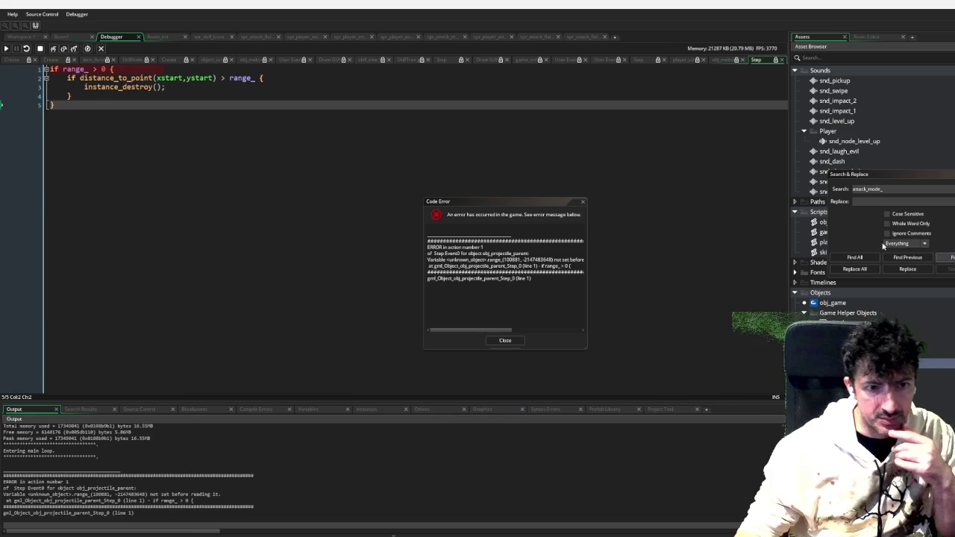
left_click(511, 339)
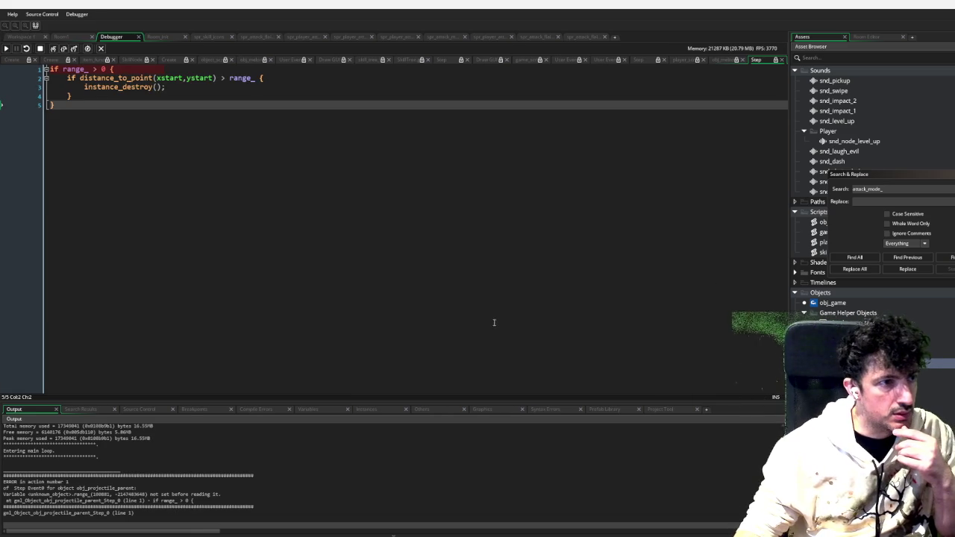
left_click(42, 48)
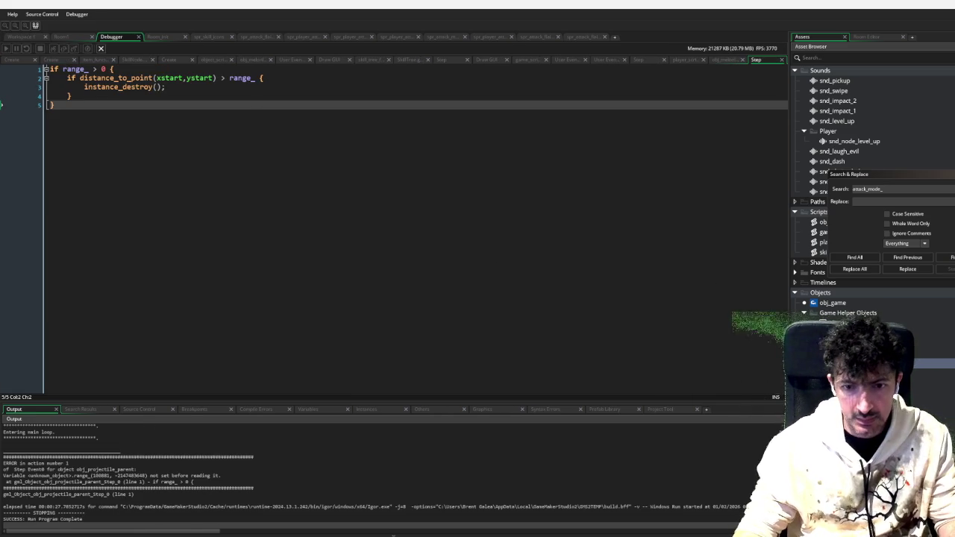
left_click(159, 143)
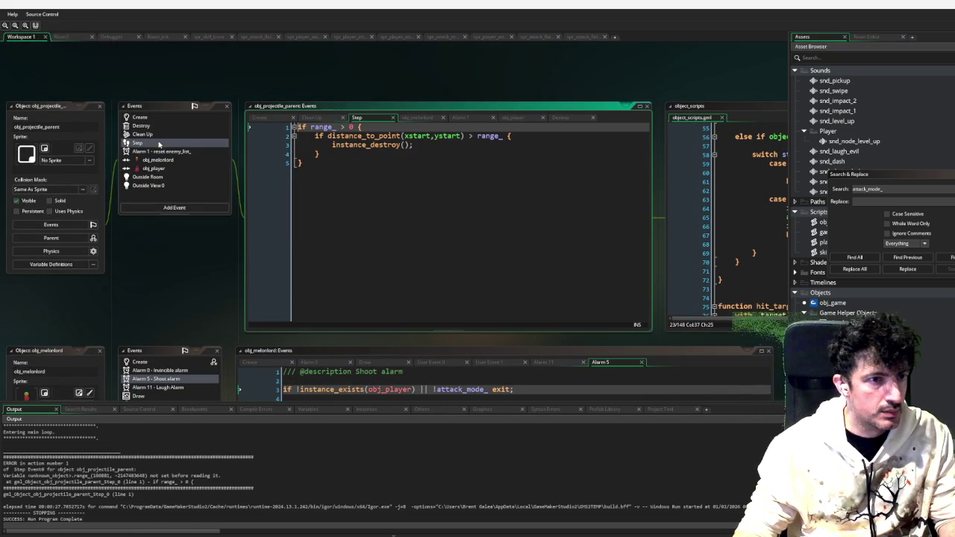
In obj_projectile_parent's Create event, change range_ = -1 to range_ = 200
left_click(367, 172)
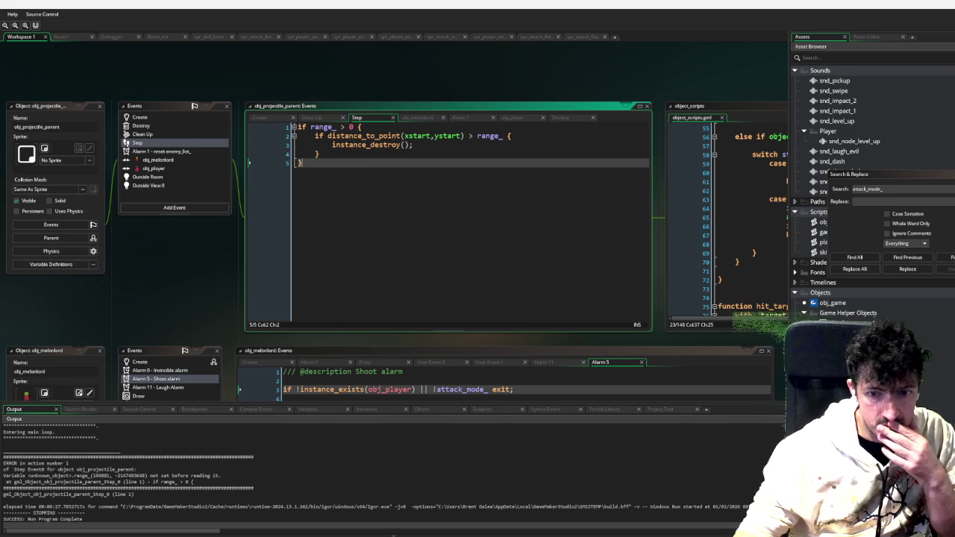
left_click(52, 168)
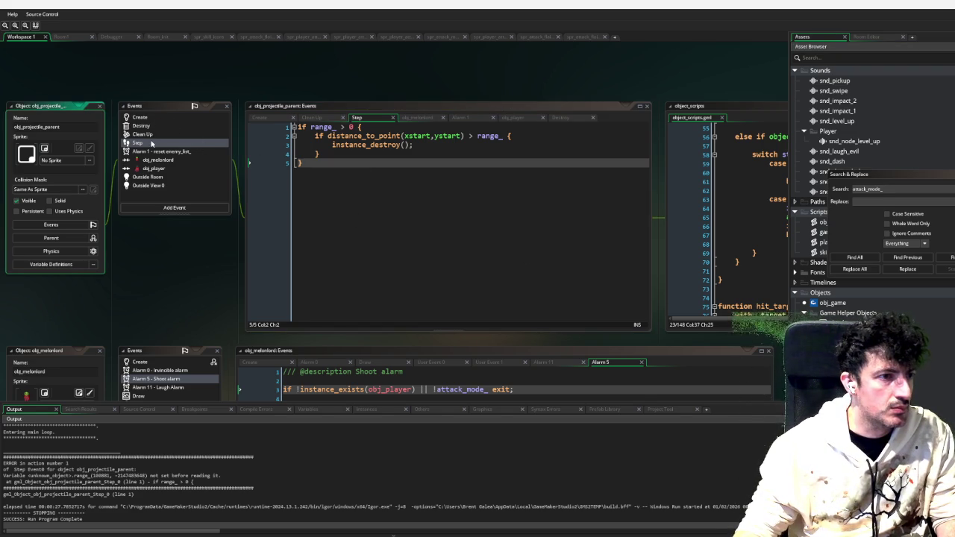
left_click(153, 118)
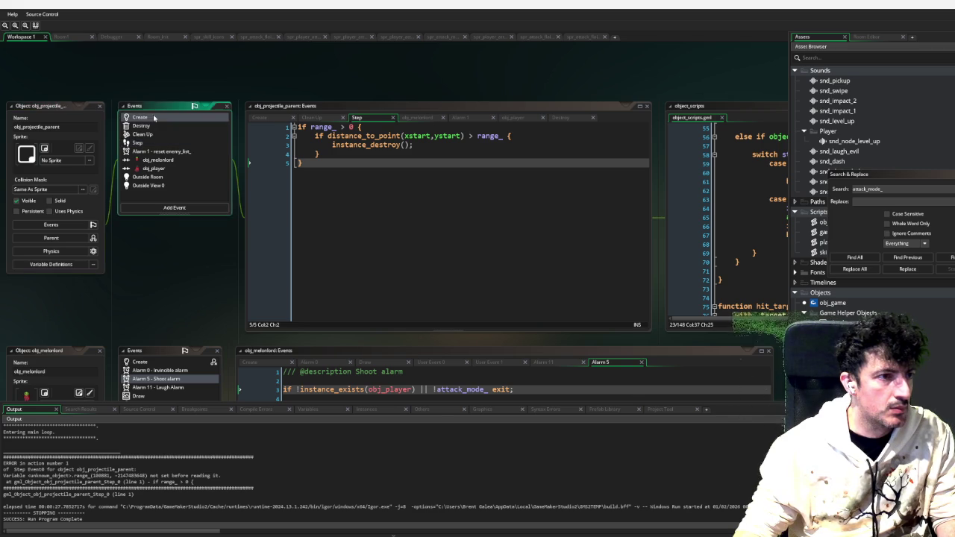
left_click_drag(348, 172, 337, 172)
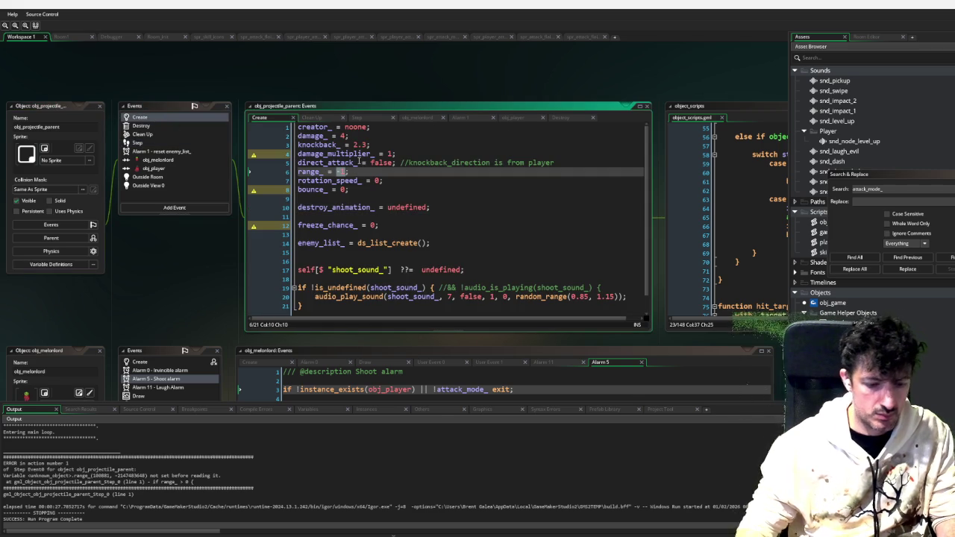
type("100")
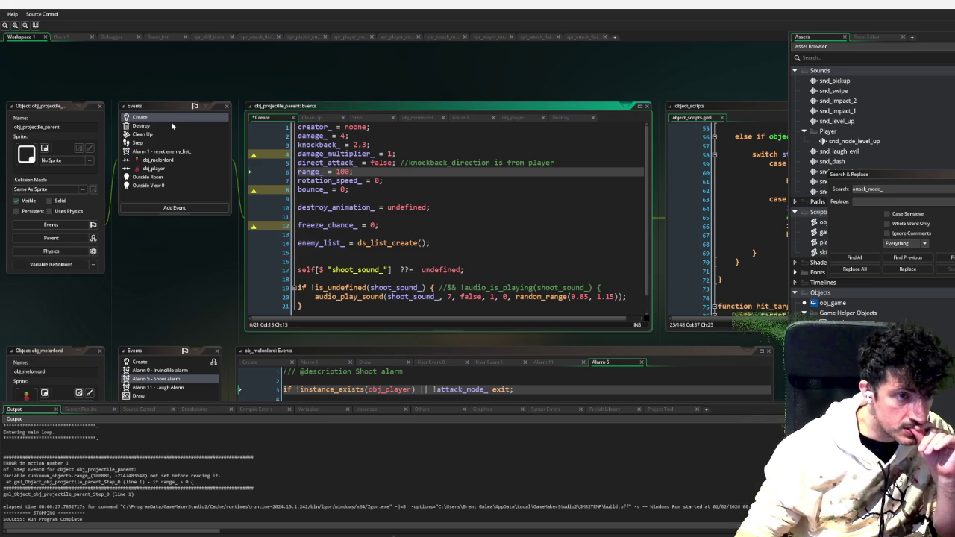
key("BackSpace")
key("BackSpace")
key("BackSpace")
type("2")
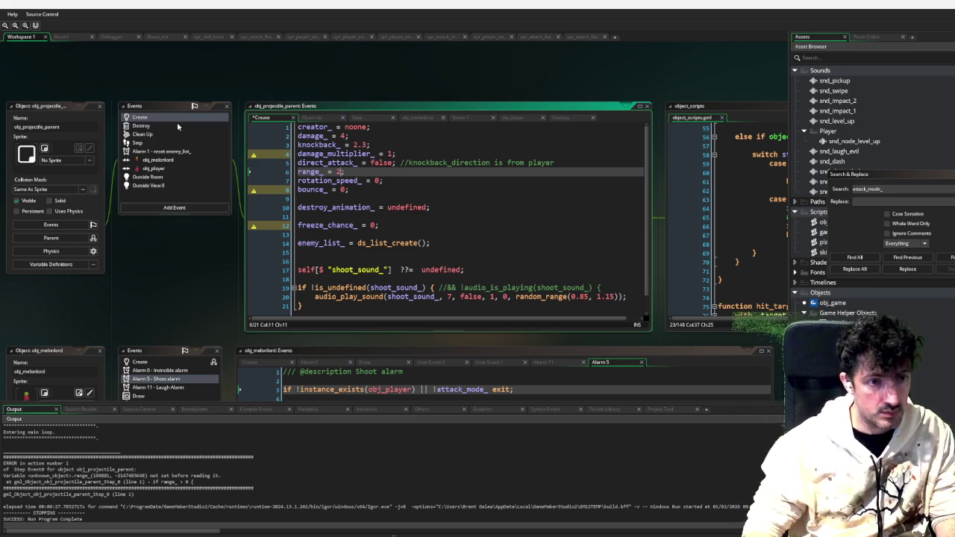
type("00")
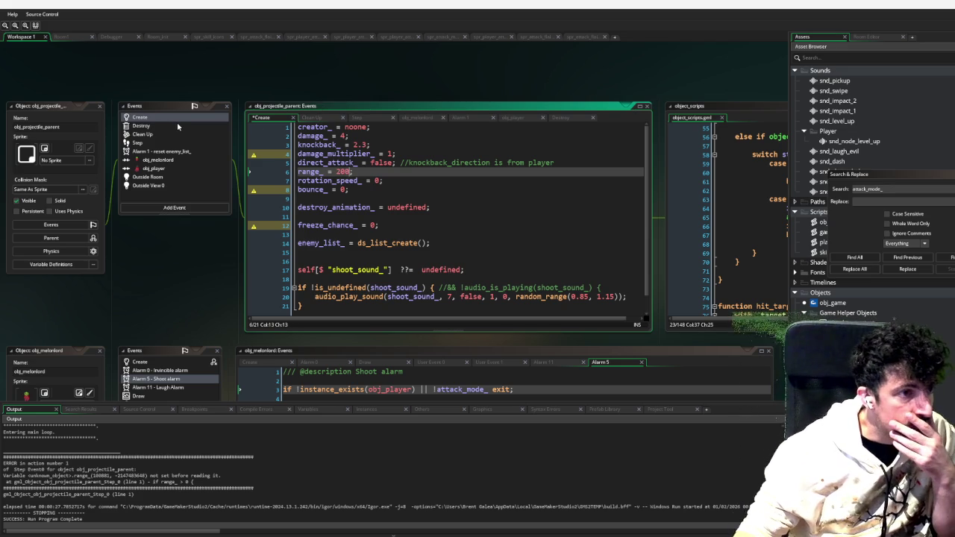
left_click(174, 207)
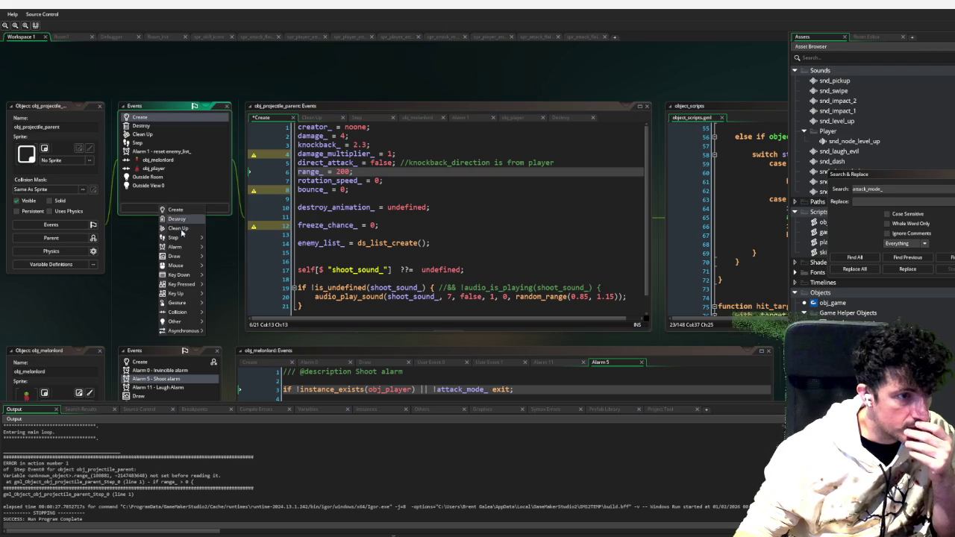
mouse_move(194, 256)
key("Escape")
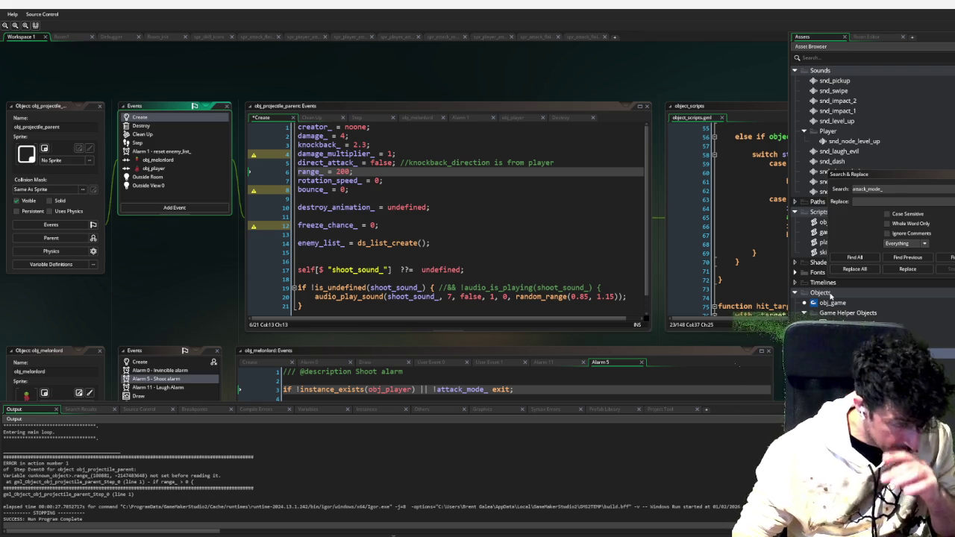
Create a new object named obj_wall in the Objects folder
left_click(830, 294)
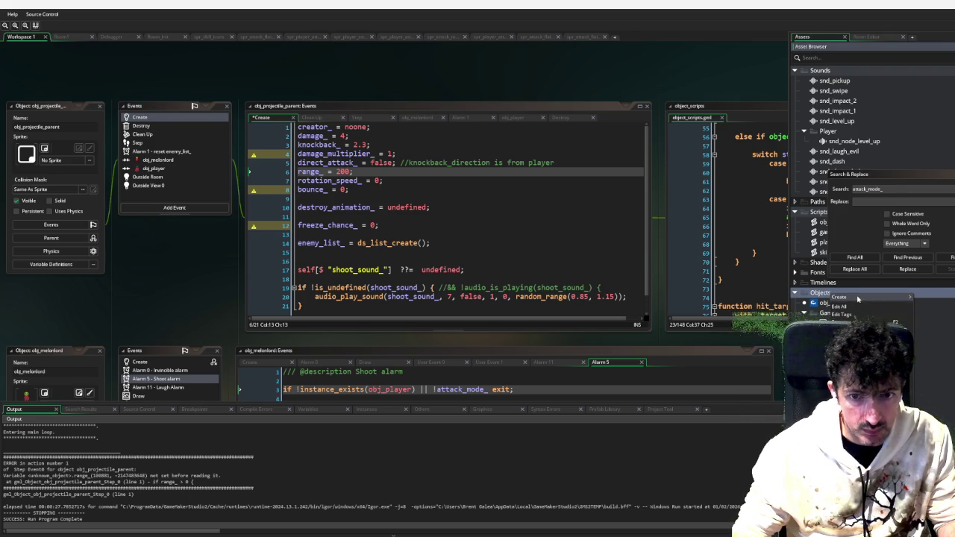
double_click(951, 336)
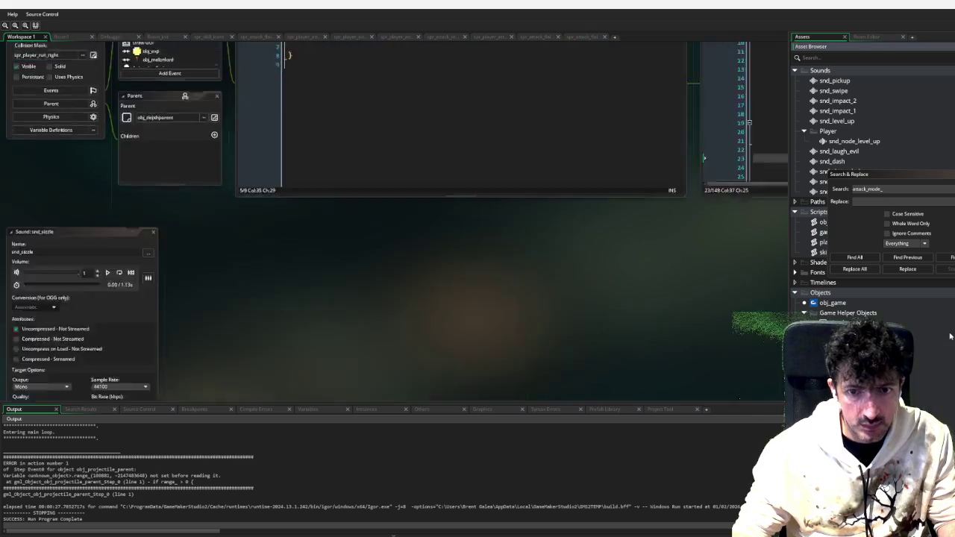
type("obj_wall")
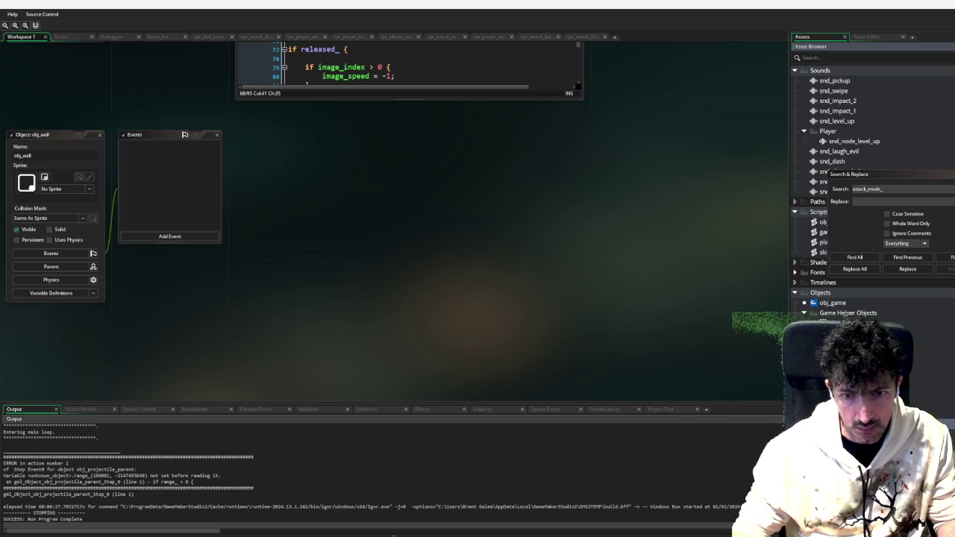
right_click(869, 290)
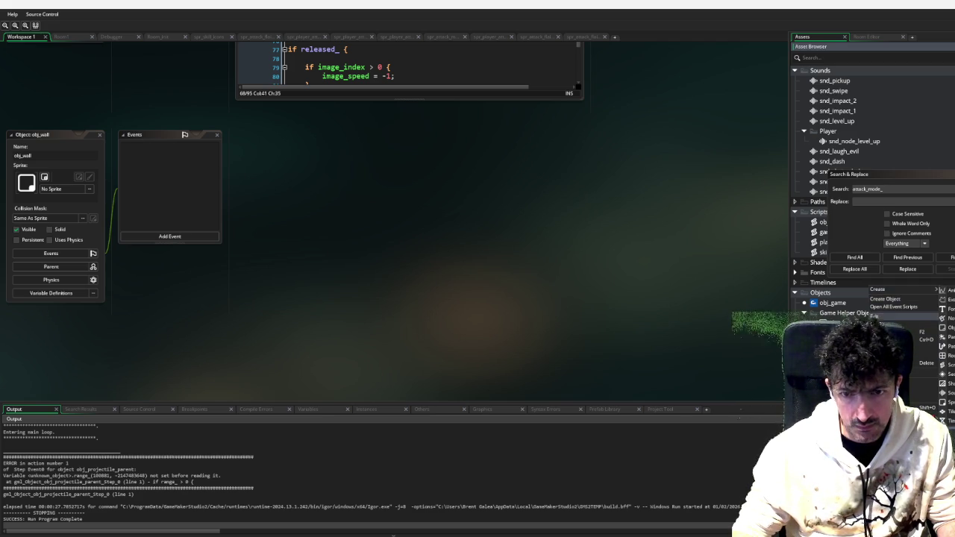
key("Escape")
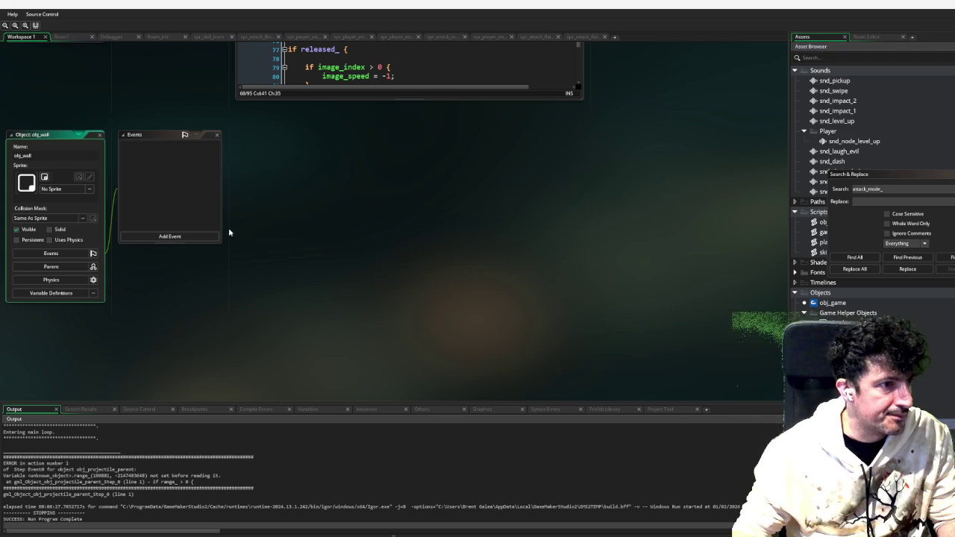
left_click(178, 236)
Assign the spr_solid sprite to obj_wall and open Room1
left_click(71, 190)
left_click(70, 190)
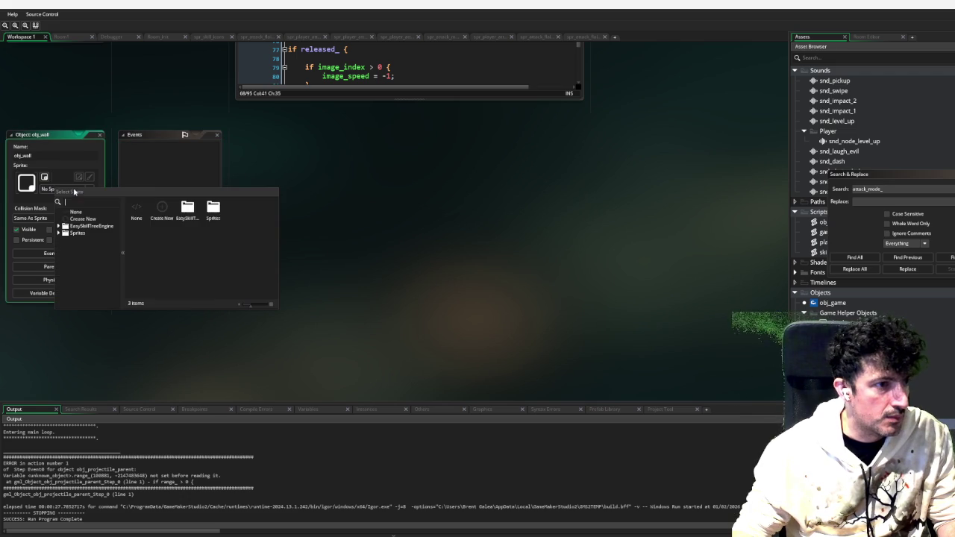
double_click(213, 209)
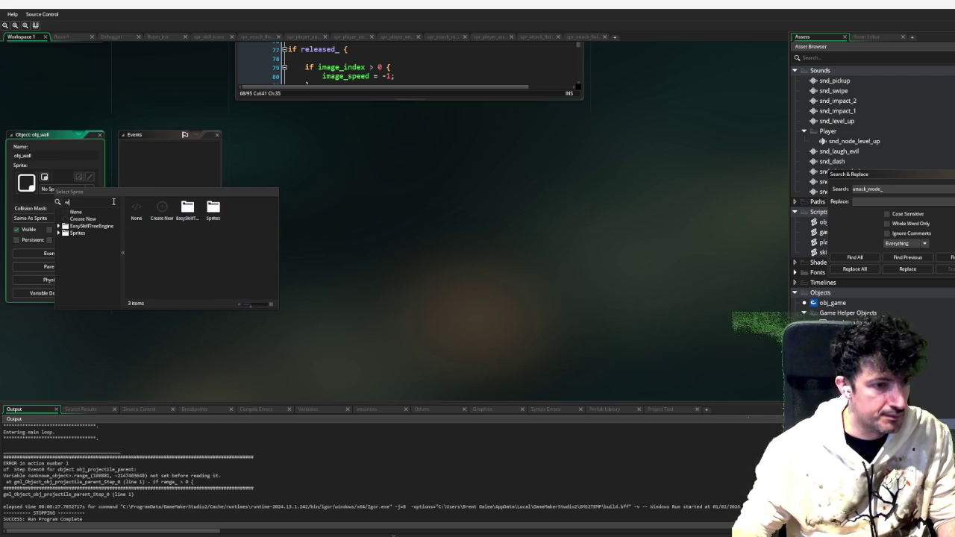
type("pr_s")
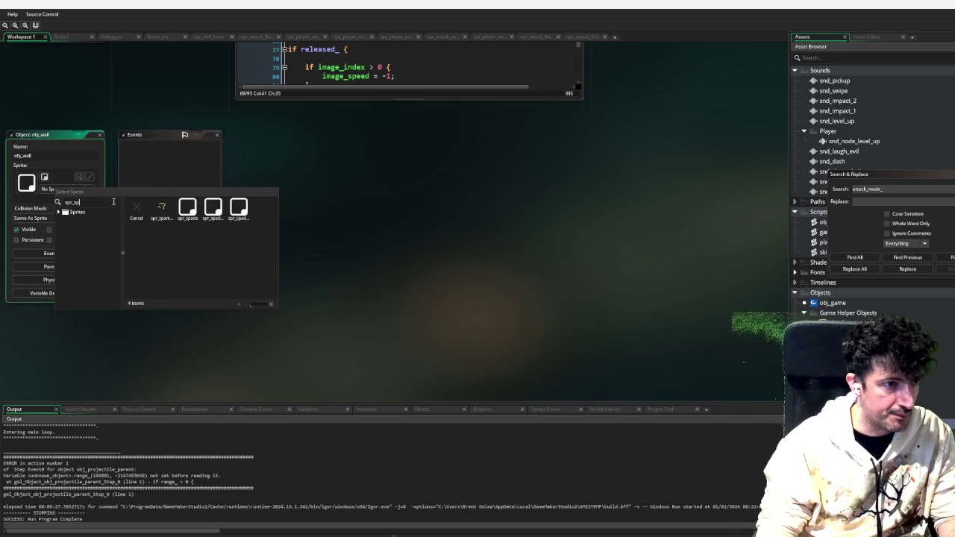
key("BackSpace")
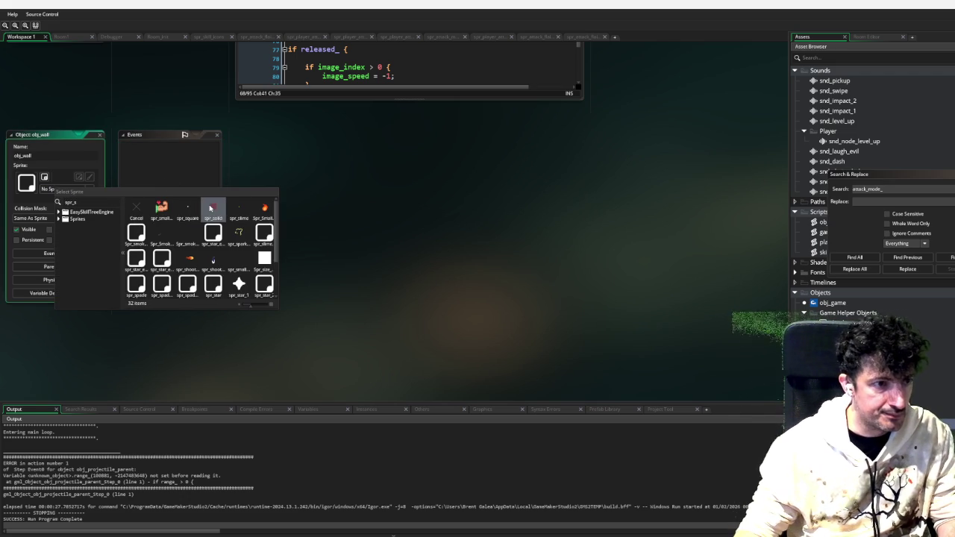
left_click(211, 208)
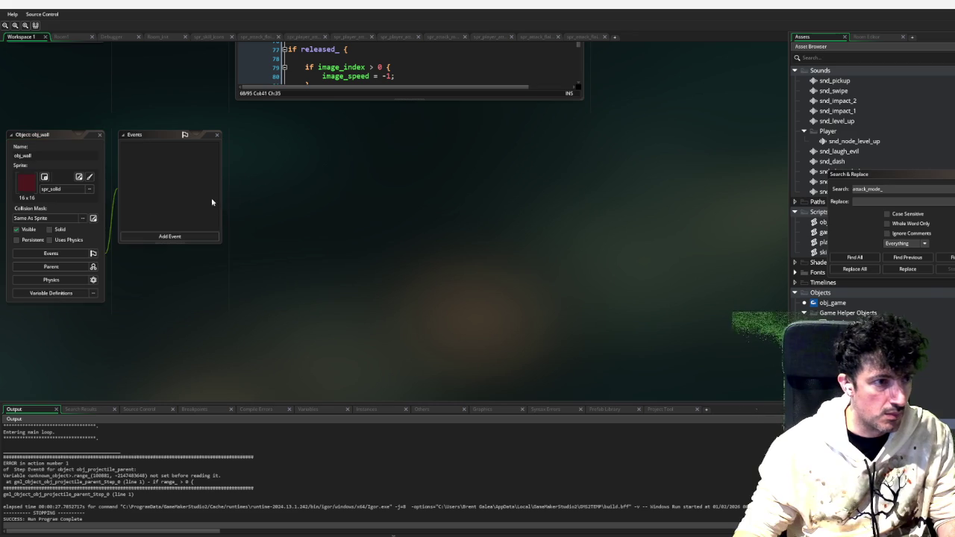
left_click(74, 35)
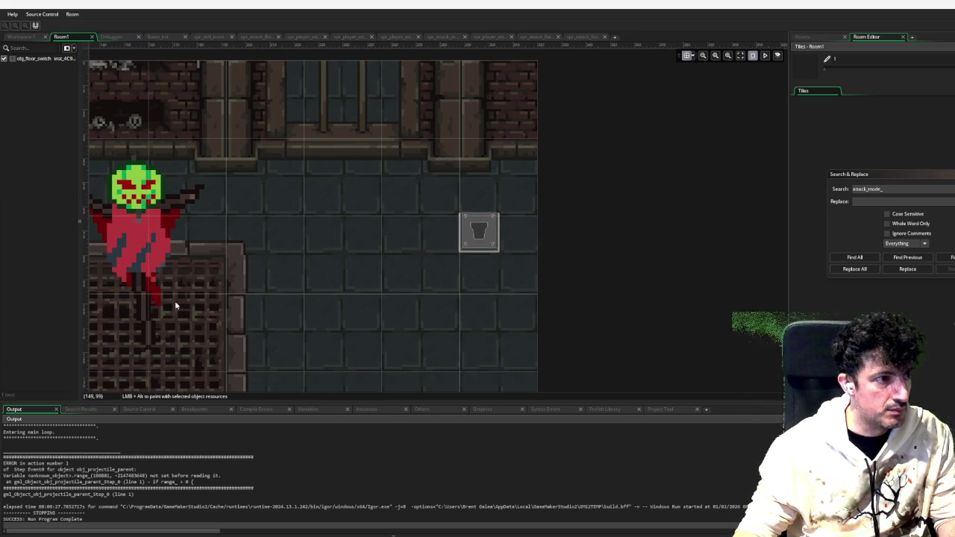
Place an obj_wall instance and stretch it across Room1's full top edge
scroll(193, 302, "down", 3)
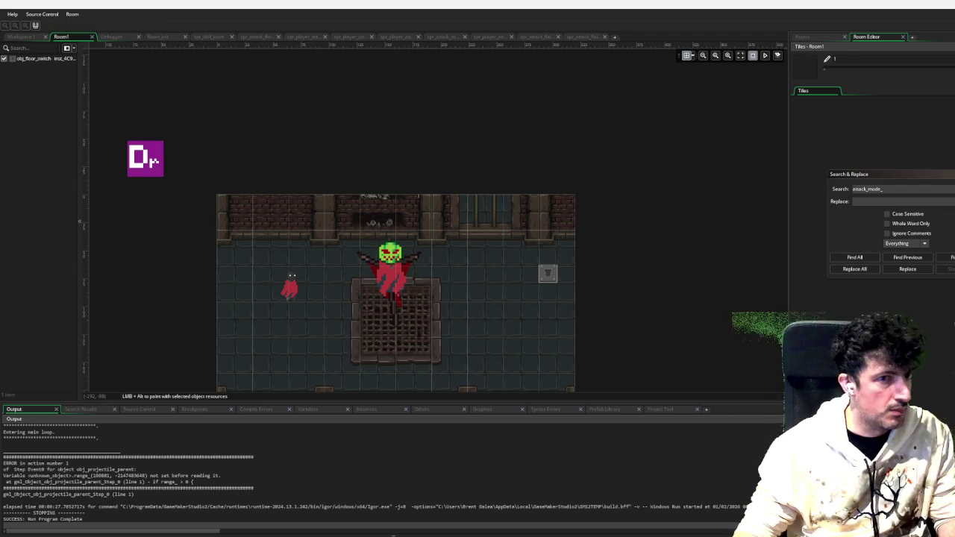
left_click(813, 37)
mouse_move(836, 323)
left_mouse_down()
mouse_move(515, 294)
mouse_move(230, 206)
mouse_move(592, 201)
left_mouse_up()
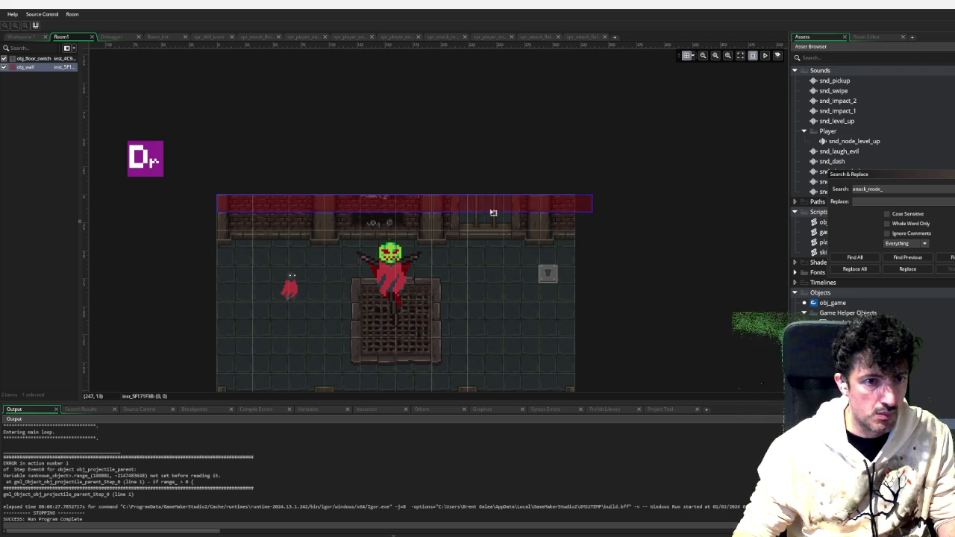
left_click_drag(471, 213, 469, 211)
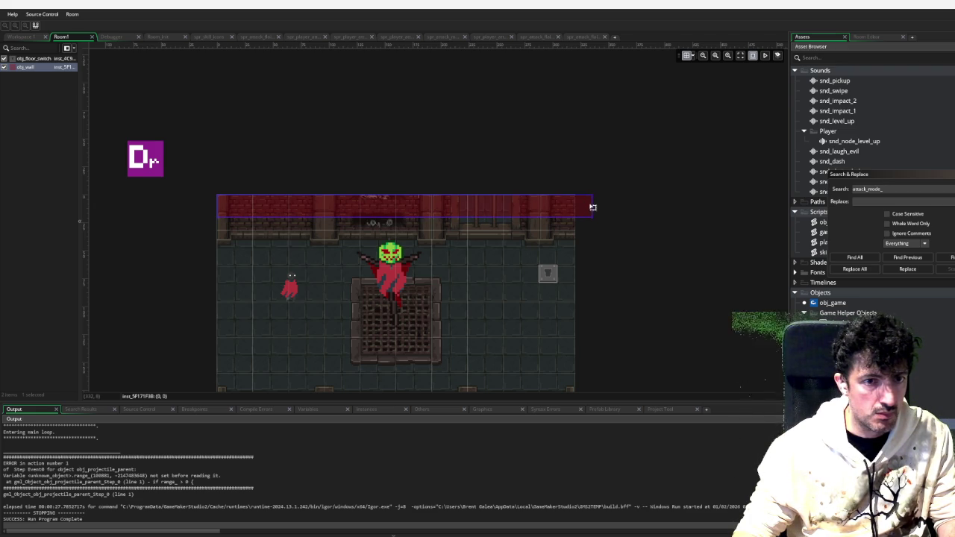
mouse_move(594, 204)
left_mouse_down()
mouse_move(568, 204)
mouse_move(613, 204)
left_mouse_up()
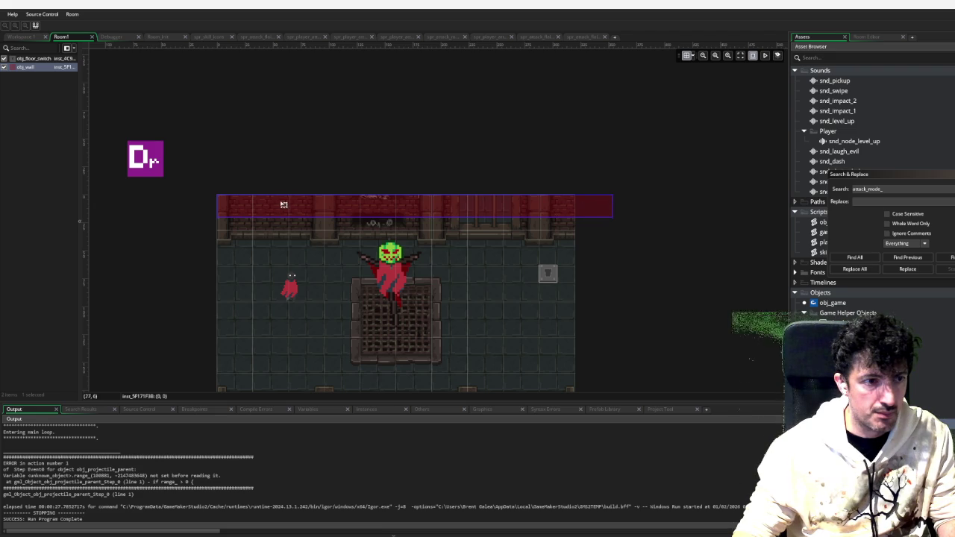
left_click_drag(217, 208, 181, 208)
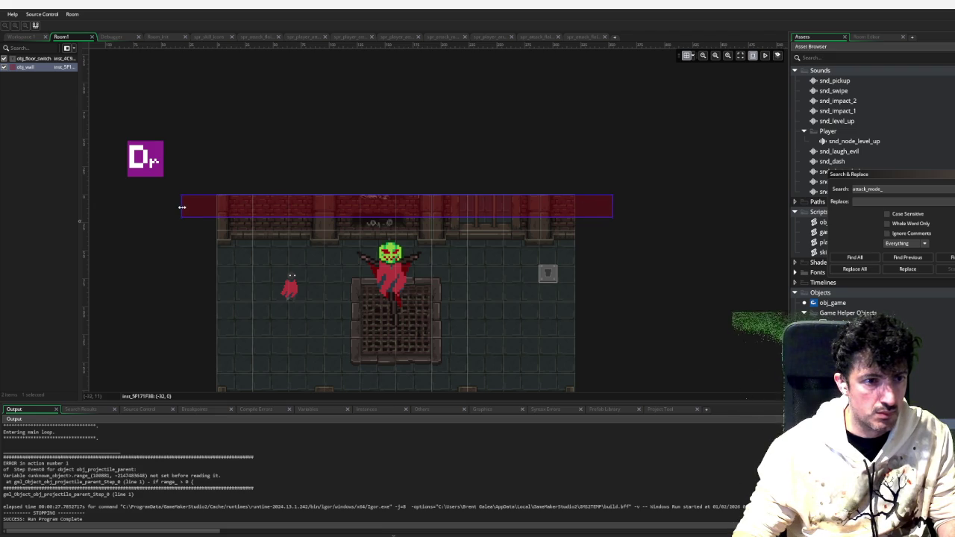
left_click(424, 169)
left_click_drag(414, 169, 475, 144)
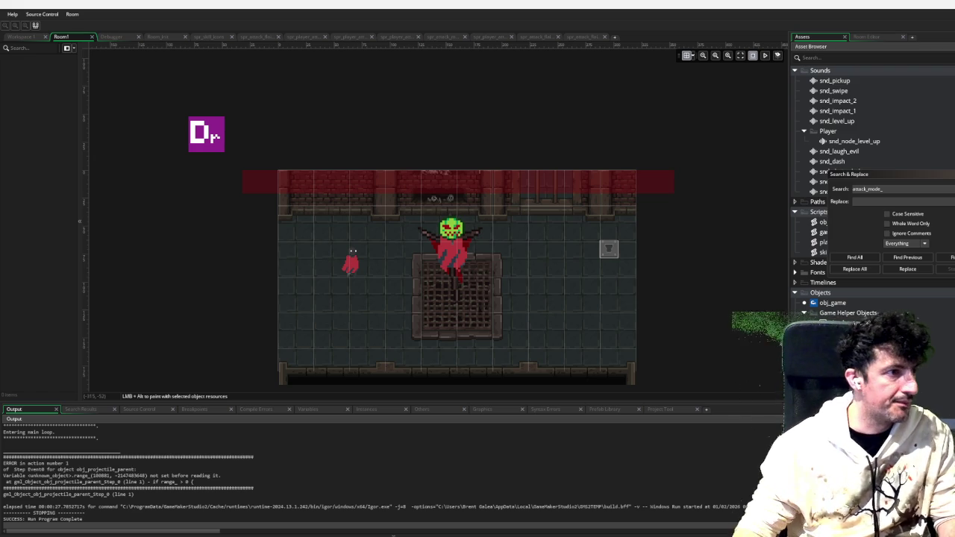
Alt-drag a copy of the wall strip down to Room1's bottom edge
left_click(358, 187)
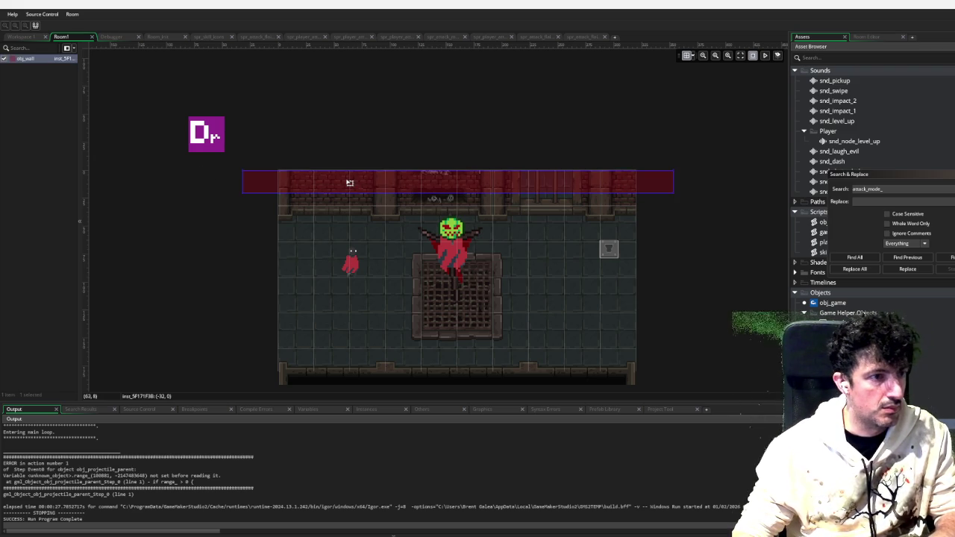
scroll(362, 197, "down", 5)
mouse_move(349, 183)
left_mouse_down()
mouse_move(363, 203)
mouse_move(390, 105)
mouse_move(345, 265)
left_mouse_up()
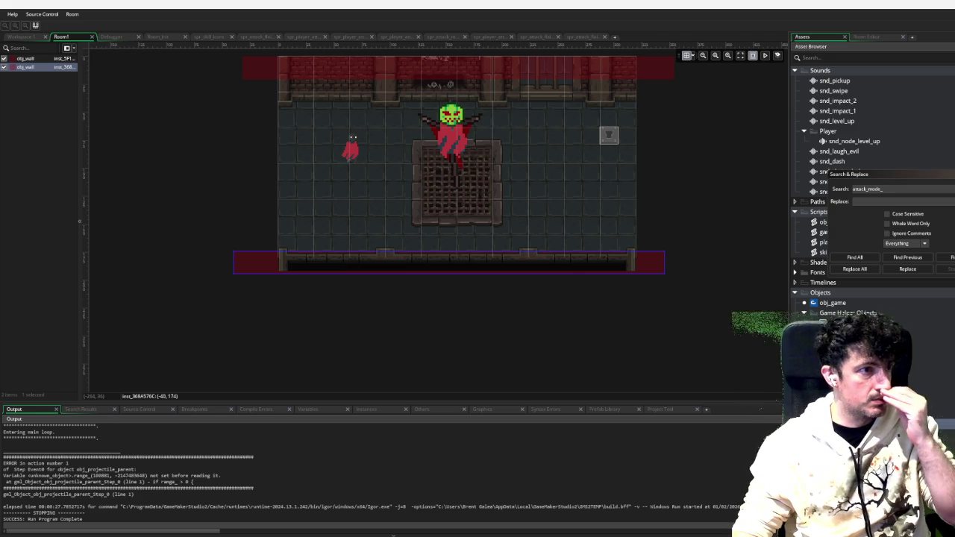
scroll(164, 155, "up", 2)
left_click(247, 254)
scroll(237, 246, "down", 1)
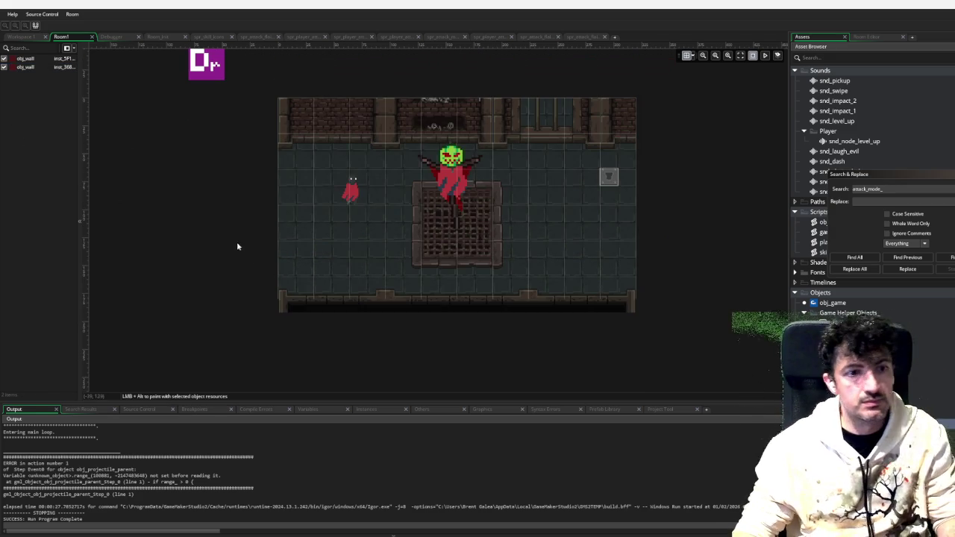
key("ctrl+Tab")
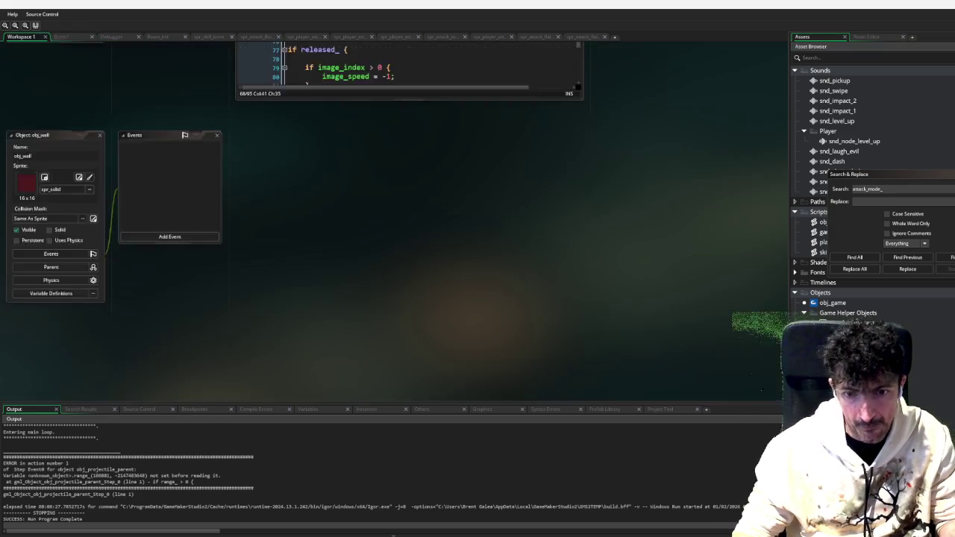
Add an obj_wall collision event to obj_projectile_parent containing instance_destroy();
scroll(203, 146, "up", 10)
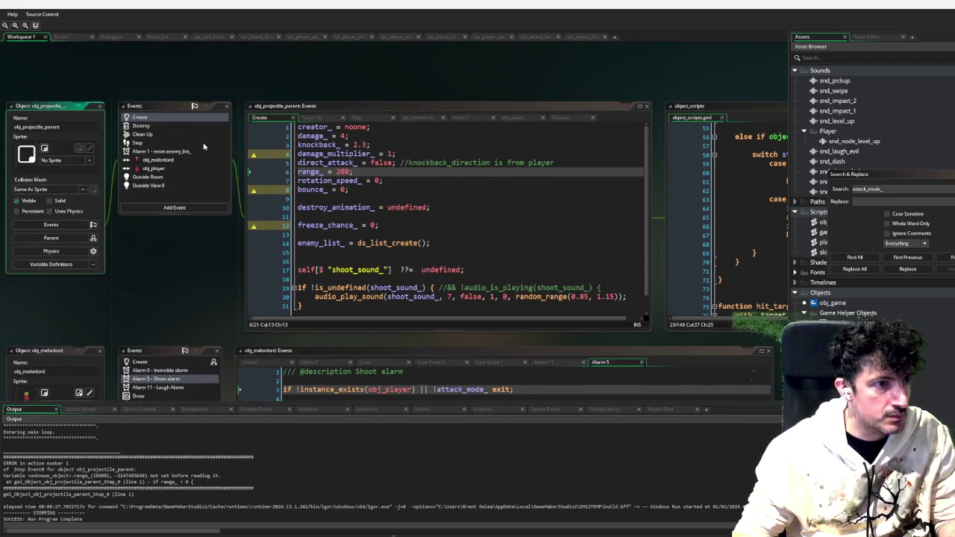
left_click(174, 207)
mouse_move(199, 250)
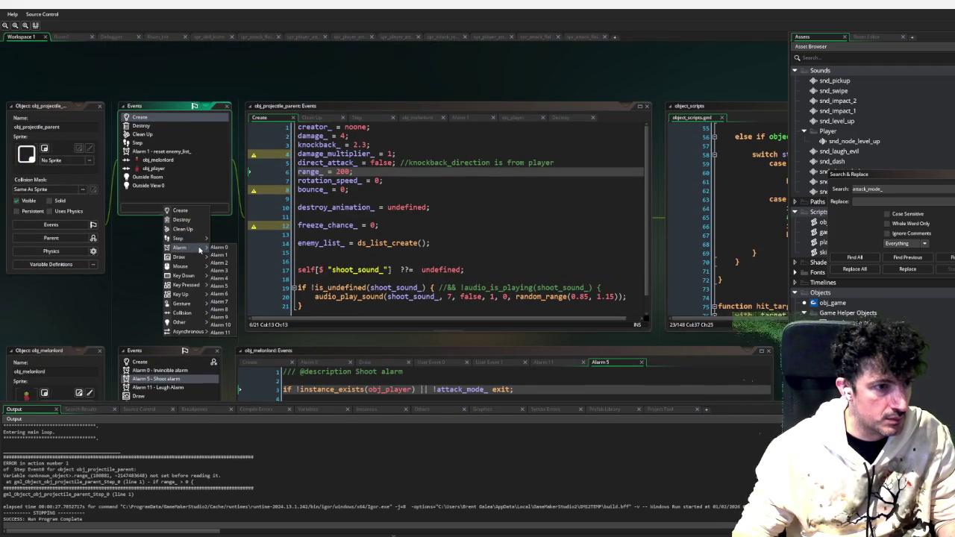
mouse_move(211, 317)
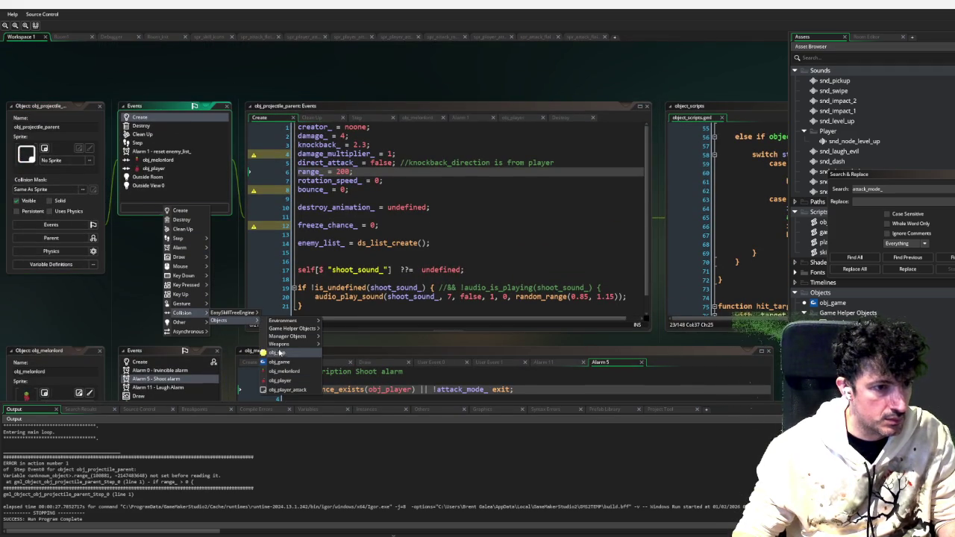
mouse_move(293, 323)
left_click(357, 331)
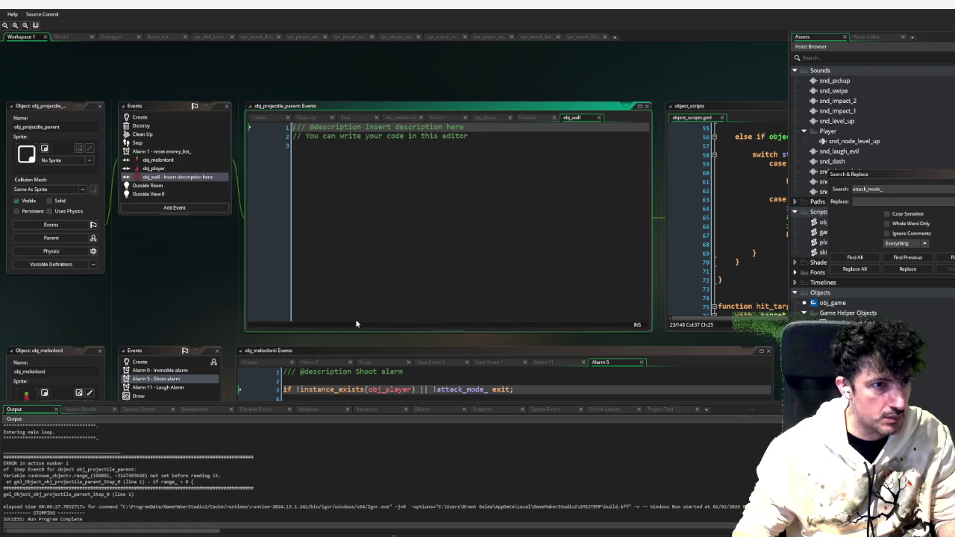
key("ctrl+a")
type("insta")
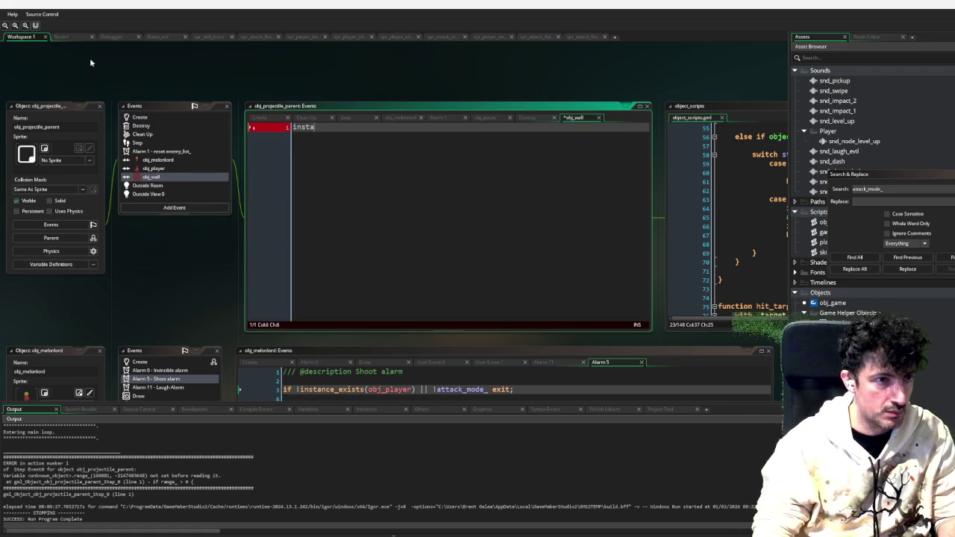
type("nce_destroy();")
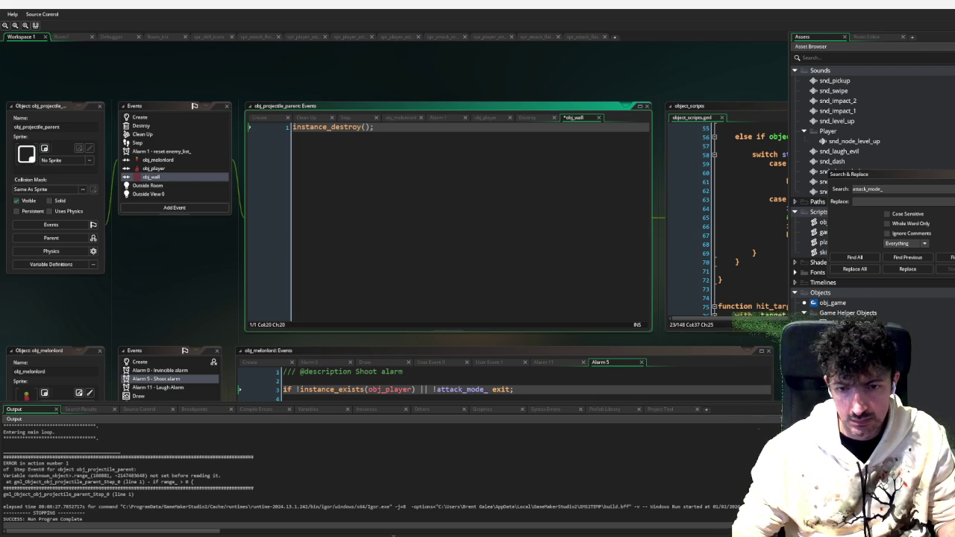
scroll(396, 223, "down", 5)
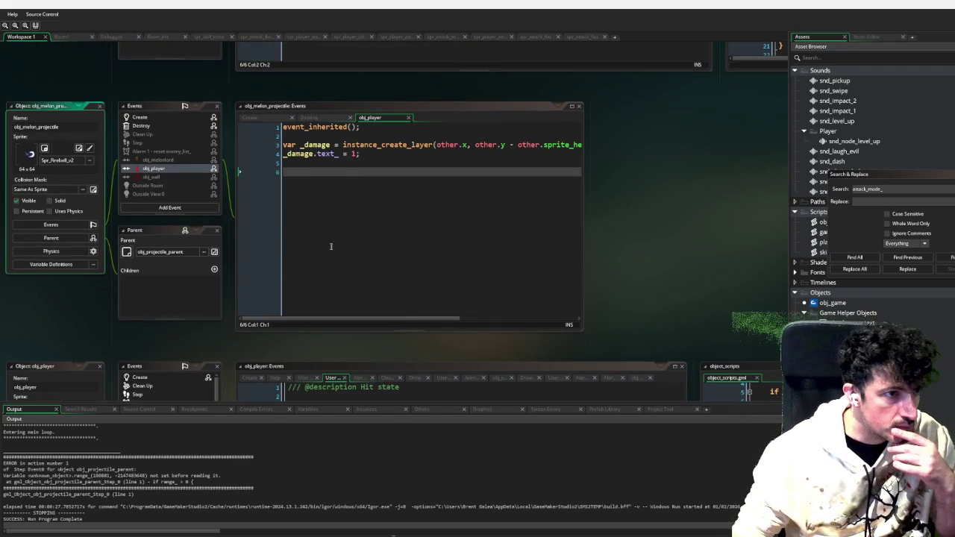
Insert event_inherited(); after creator_ in obj_melon_projectile's Create event and debug-run the game
left_click(182, 117)
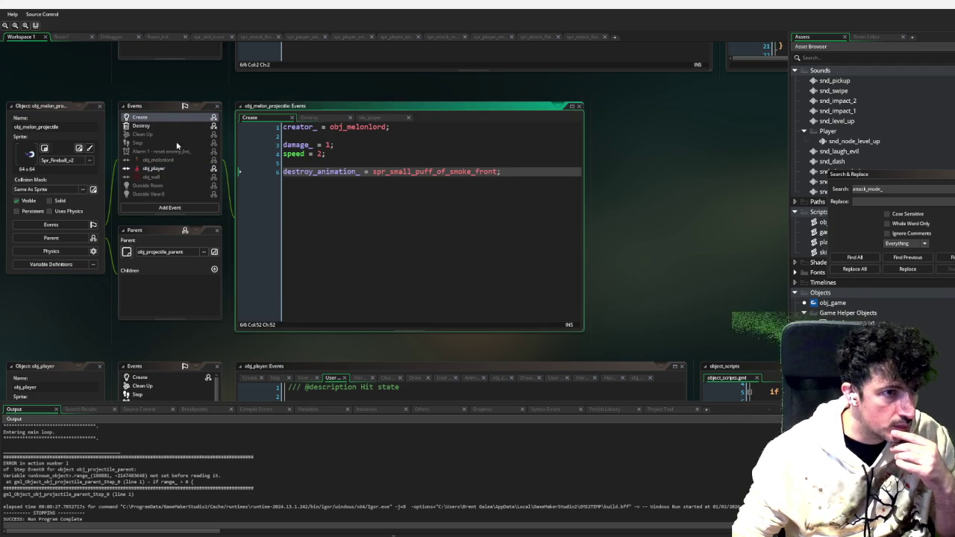
left_click(177, 143)
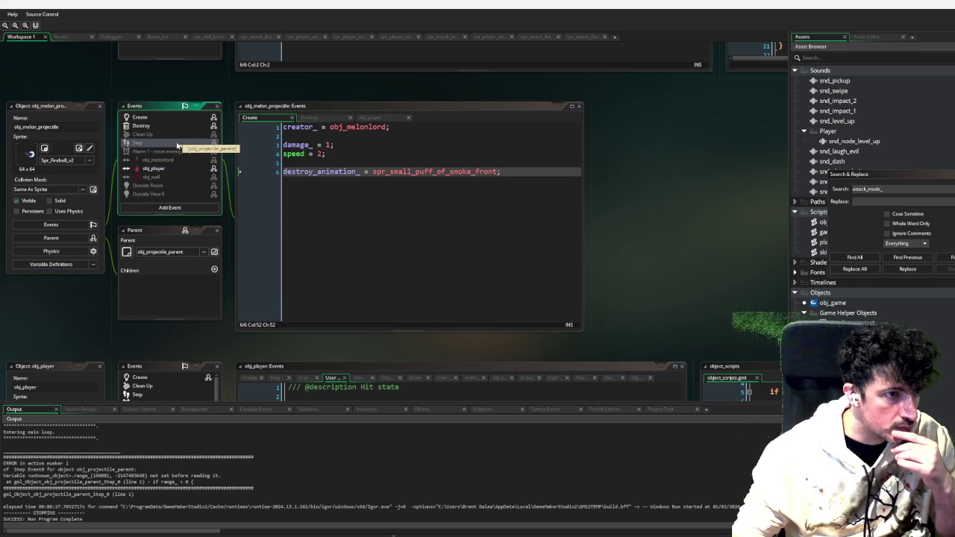
left_click(525, 171)
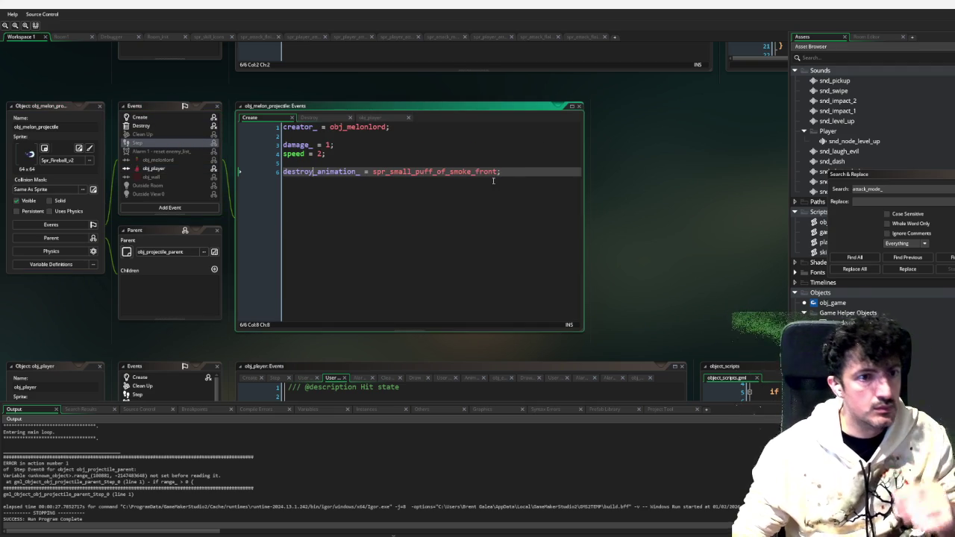
left_click(525, 159)
key("Up")
key("Up")
key("Up")
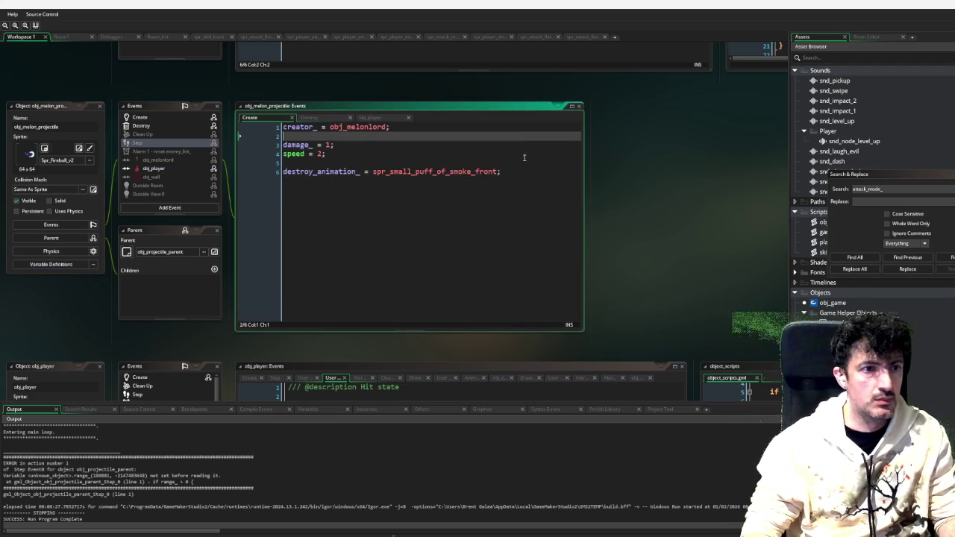
key("End")
key("Return")
key("Return")
type("event_inherited()")
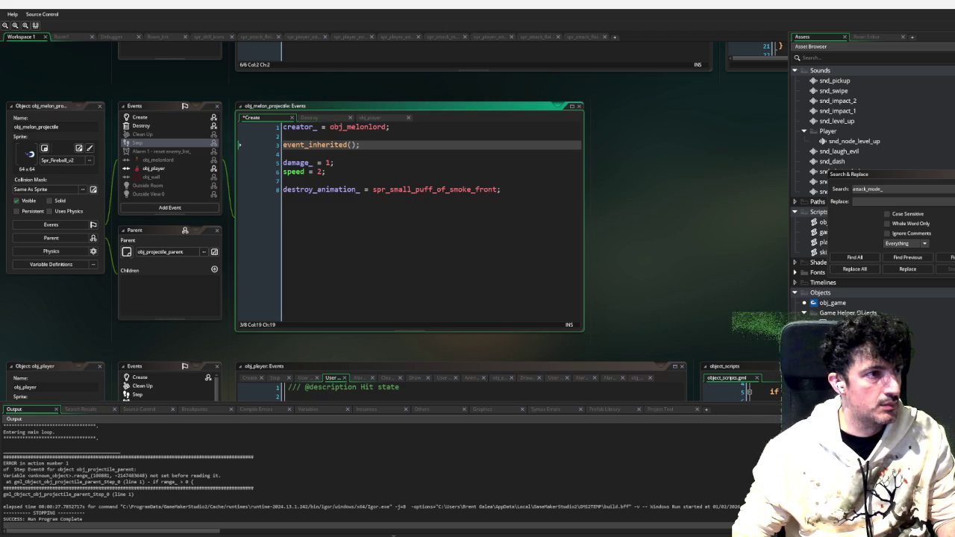
key("F6")
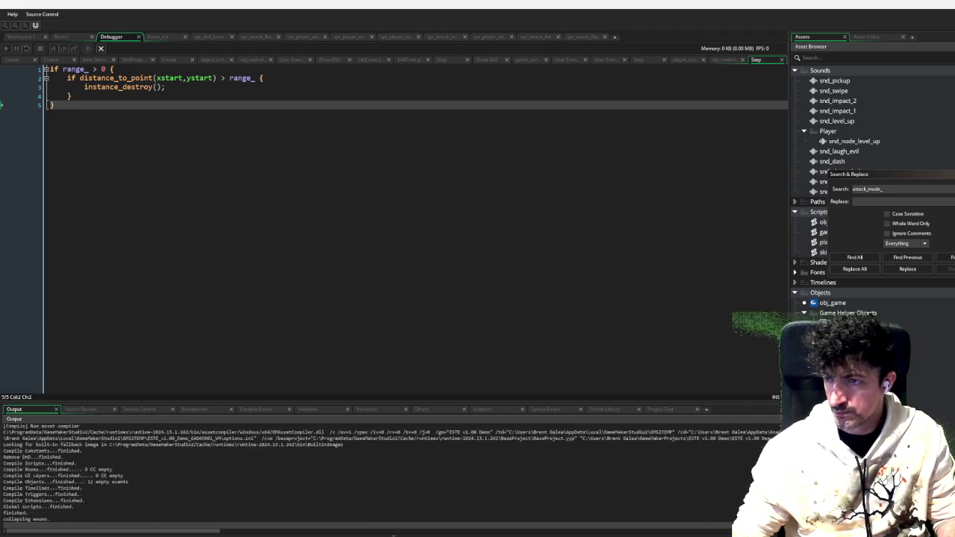
Walk the player toward the boss and attack until the global.player_health error ends the run
key("d")
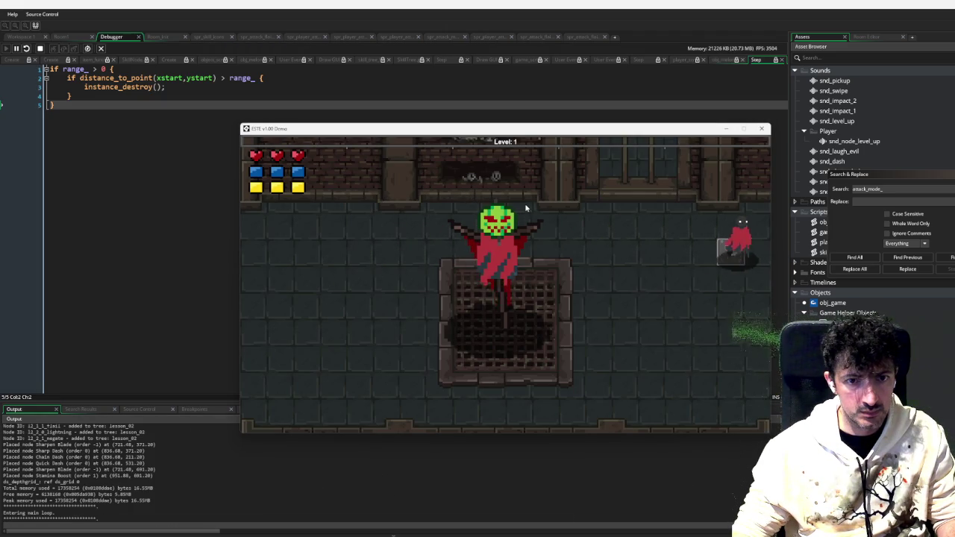
key("s")
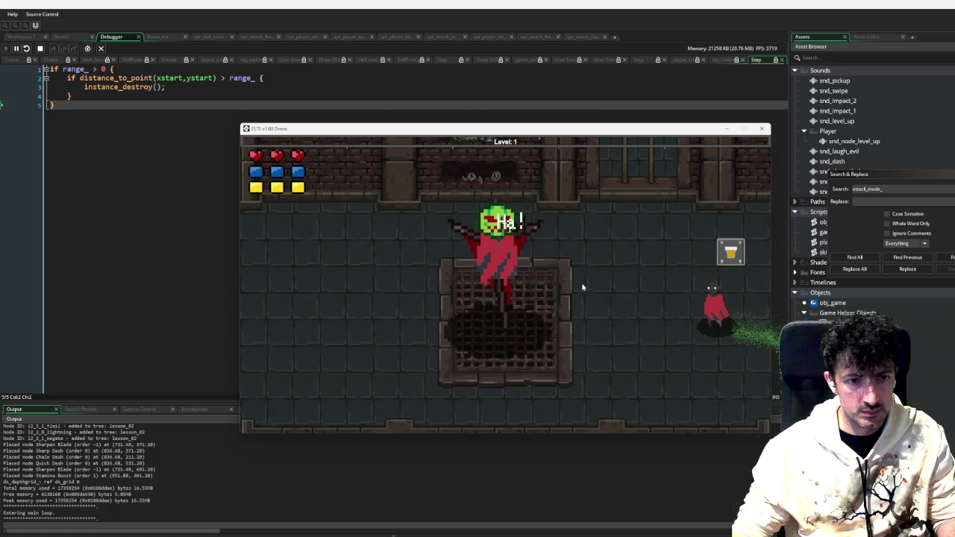
key("a")
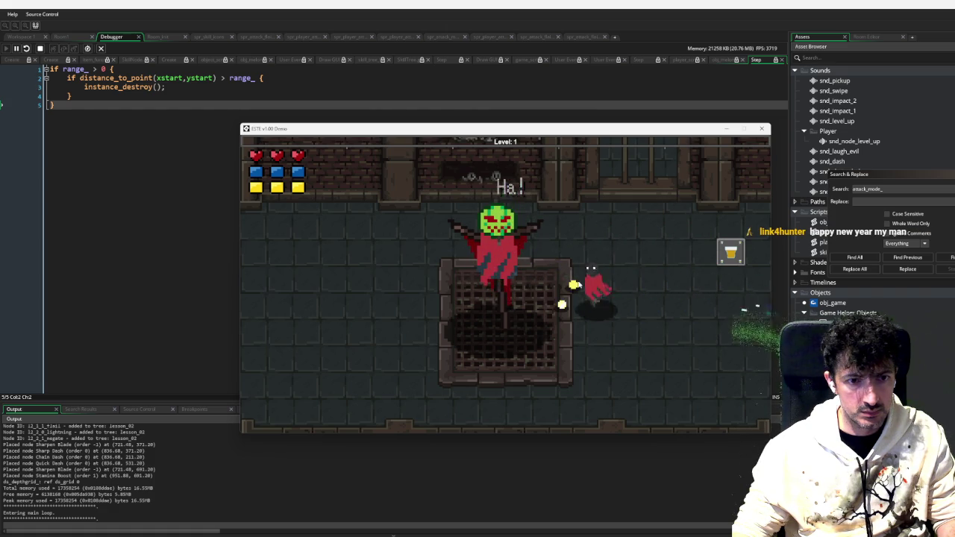
left_click(578, 284)
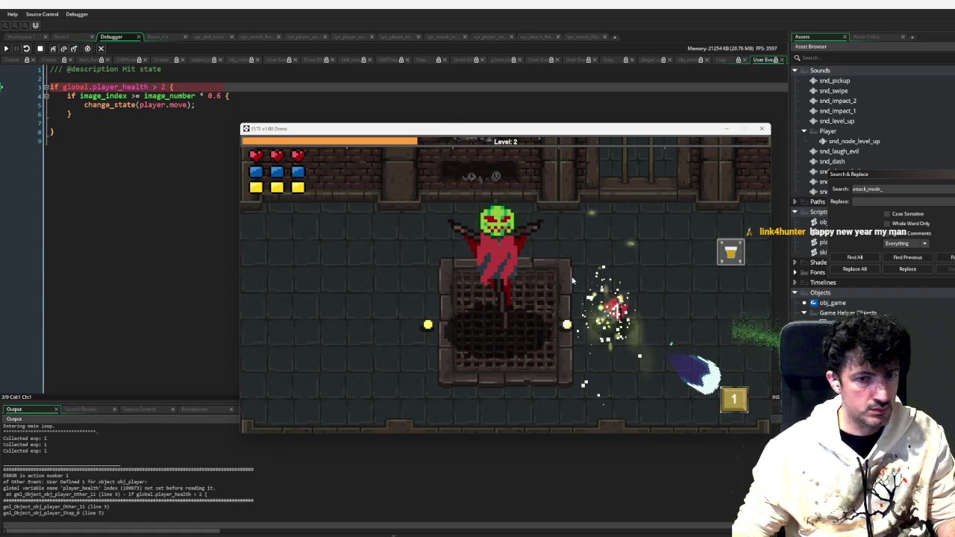
left_click(762, 128)
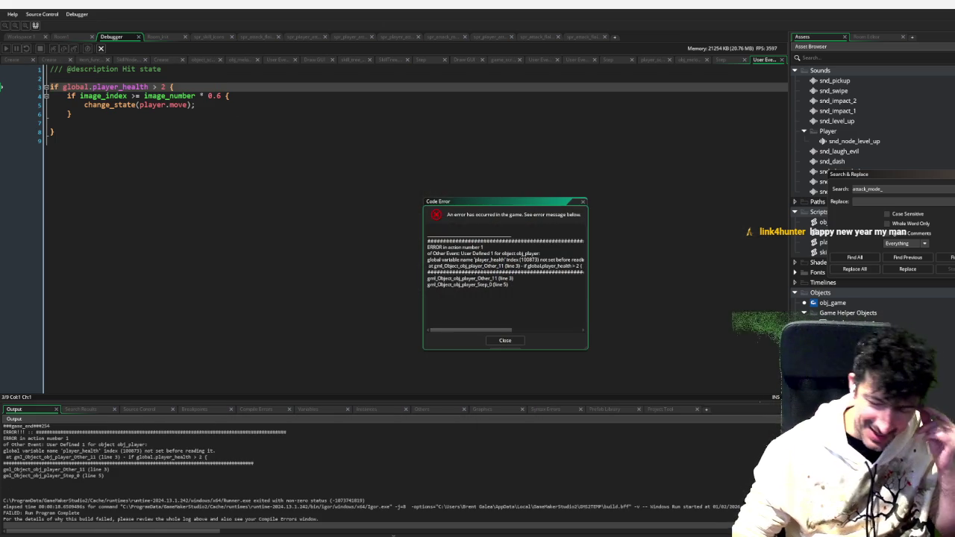
Dismiss the code error, select the player_health reference, and close Search & Replace
left_click(507, 340)
left_click(125, 86)
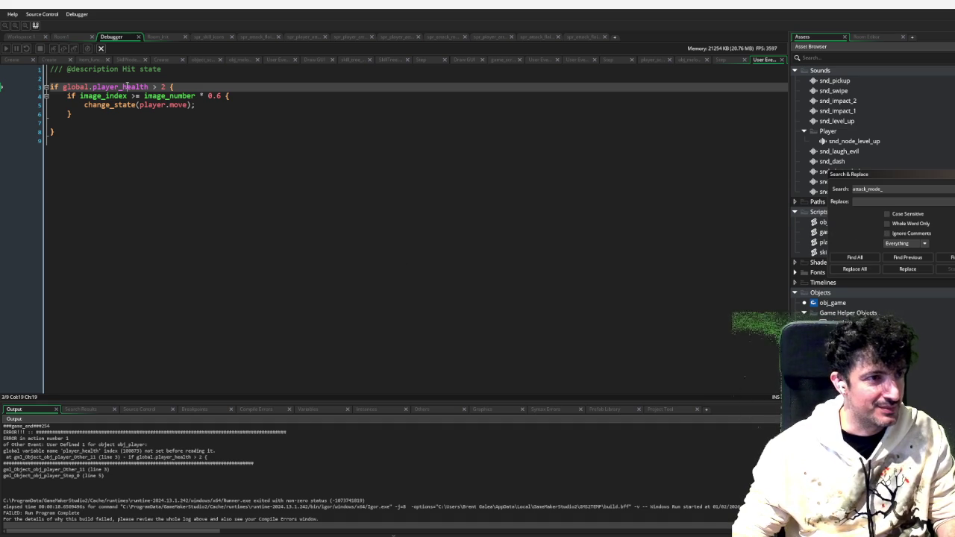
double_click(128, 86)
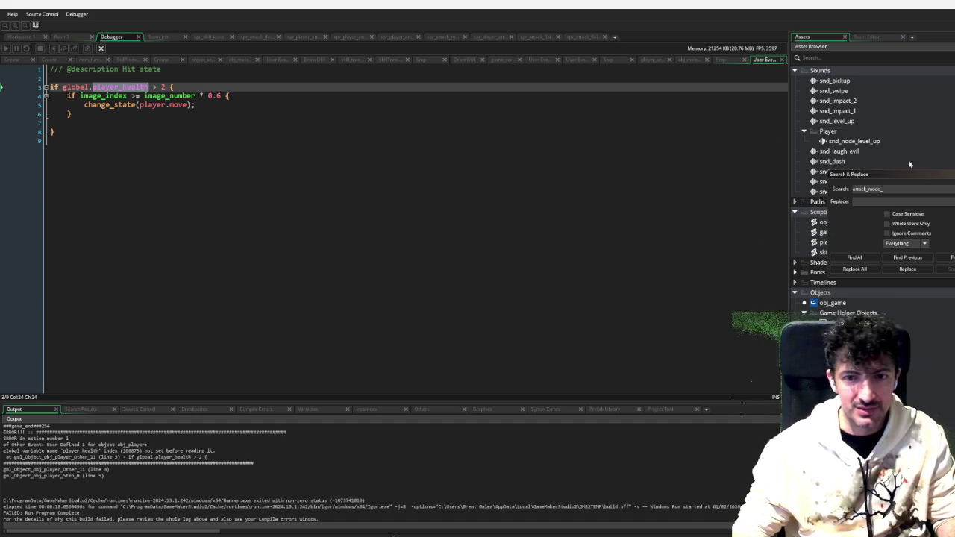
key("Escape")
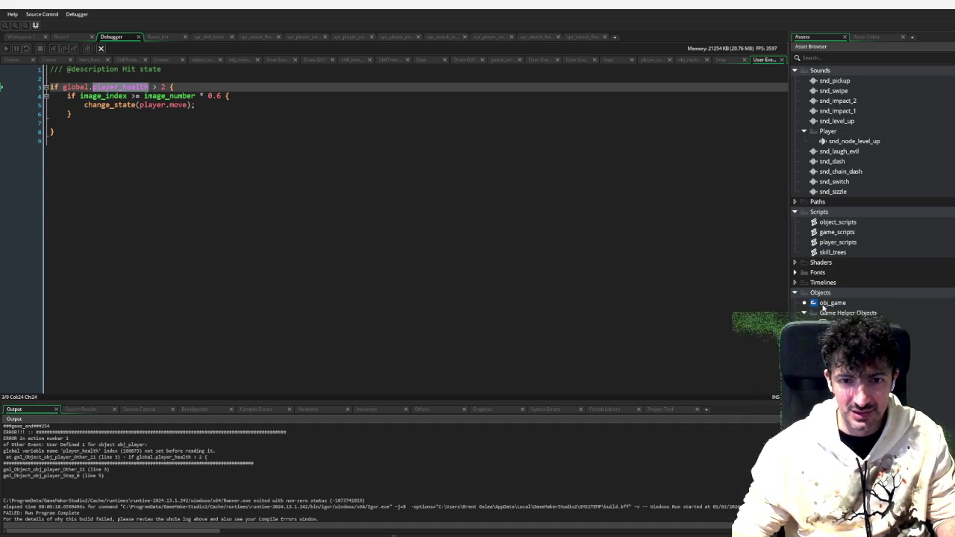
Open obj_game, then view obj_player's Create event showing hp_ = max_hp_
double_click(828, 303)
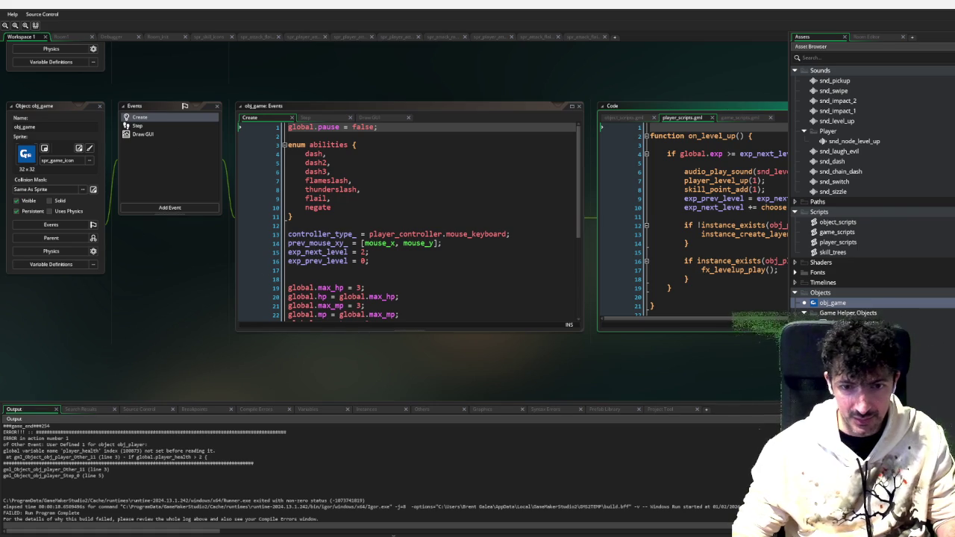
scroll(459, 339, "up", 5)
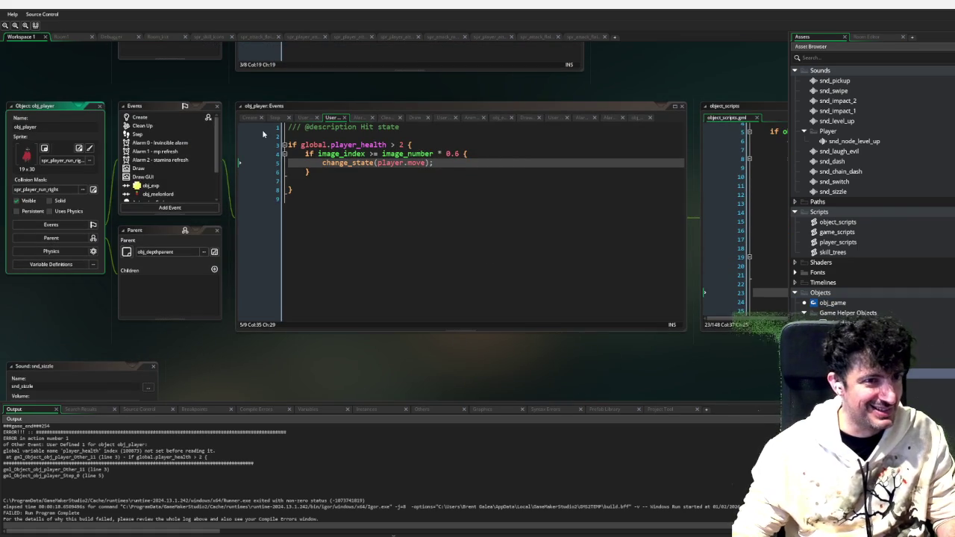
scroll(184, 174, "down", 1)
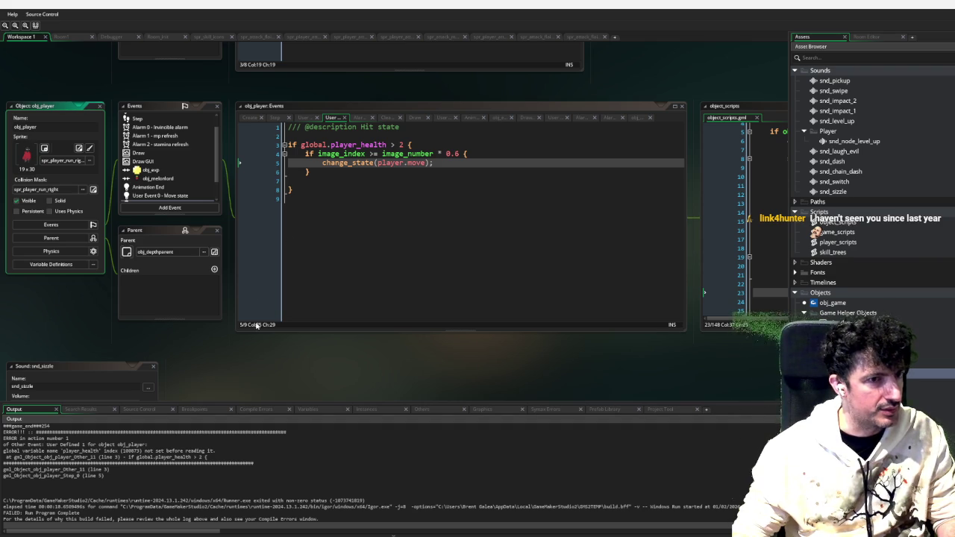
left_click_drag(256, 326, 377, 326)
key("Down")
scroll(305, 176, "down", 2)
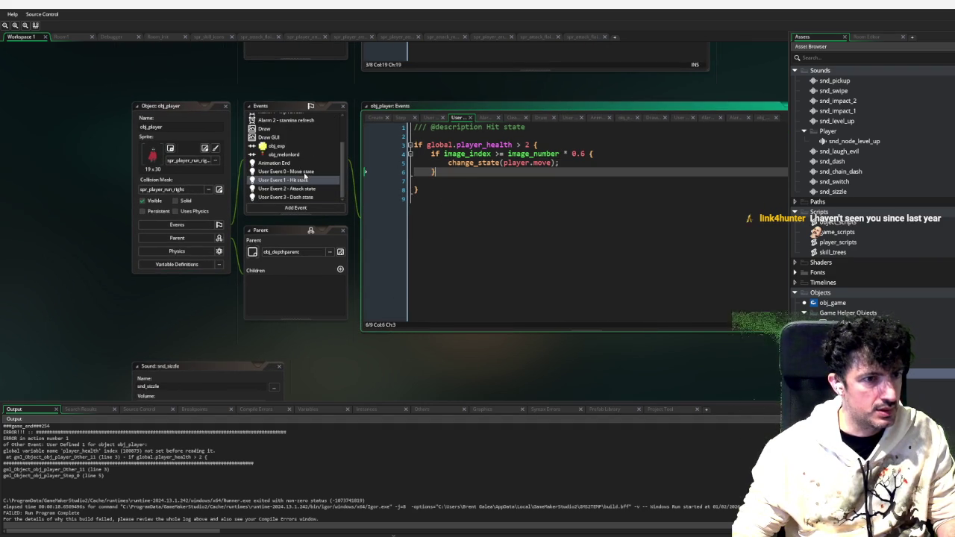
left_click(856, 304)
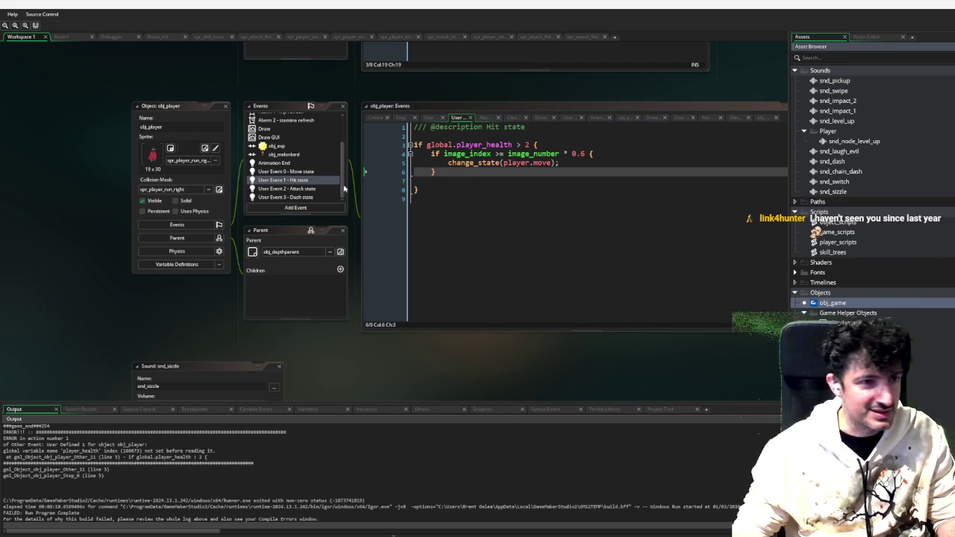
scroll(313, 164, "up", 3)
left_click(287, 118)
scroll(519, 226, "down", 5)
scroll(519, 227, "up", 2)
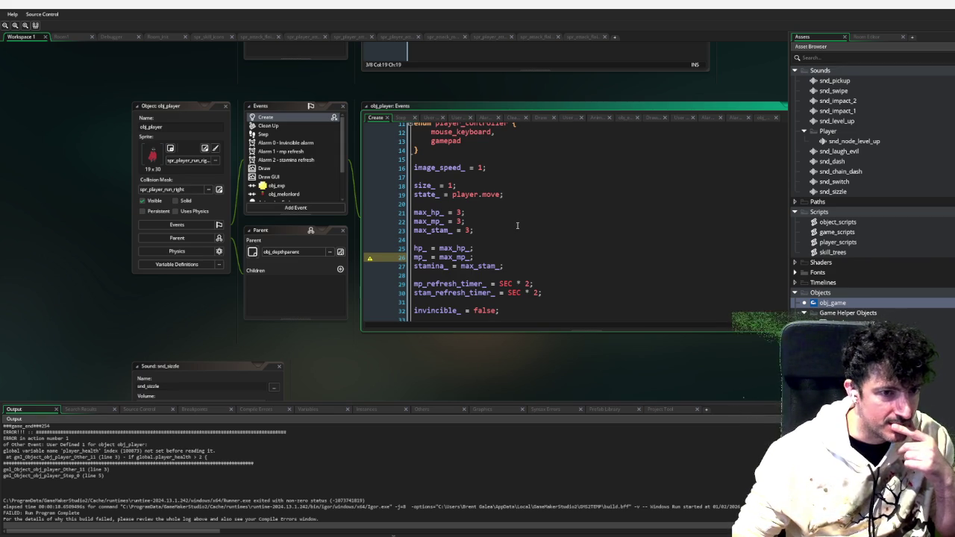
Replace global.player_health with hp_ in obj_player's Hit state check, making it if hp_ > 2
scroll(517, 225, "down", 3)
scroll(493, 203, "up", 3)
scroll(289, 171, "down", 2)
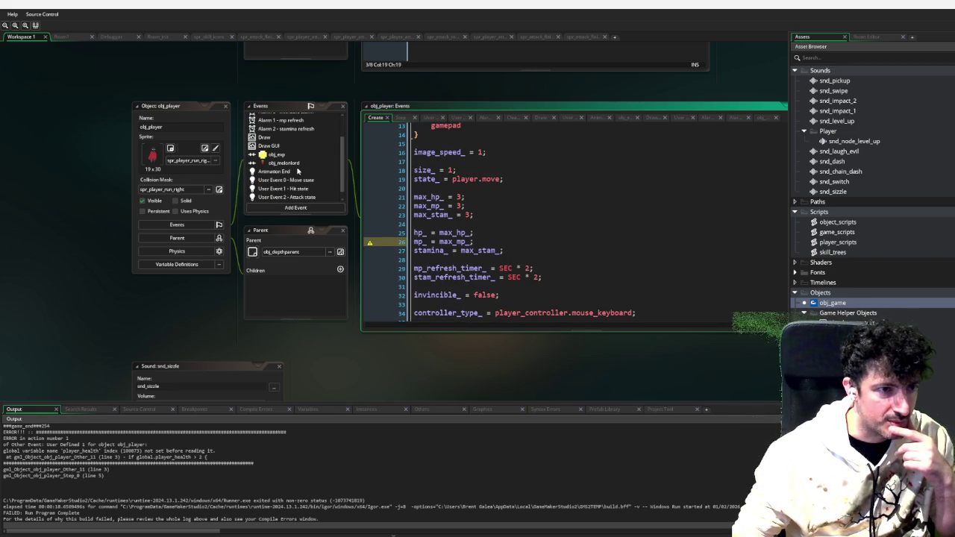
left_click(296, 188)
left_click_drag(514, 144, 429, 146)
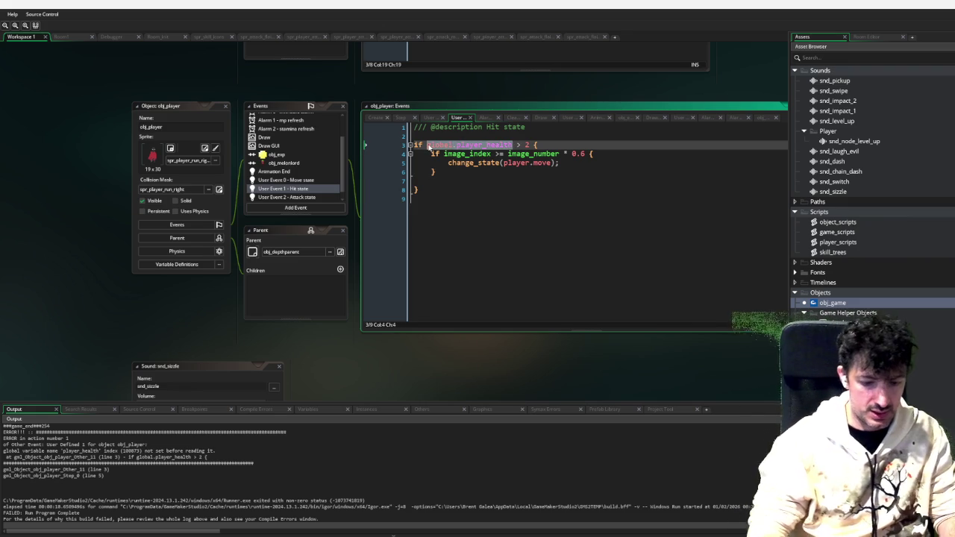
type("hp_")
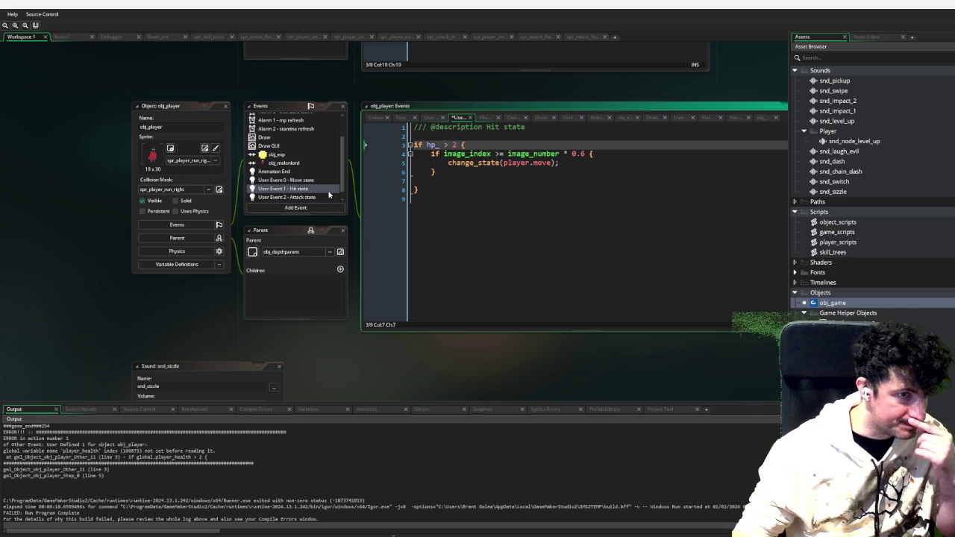
scroll(312, 176, "down", 1)
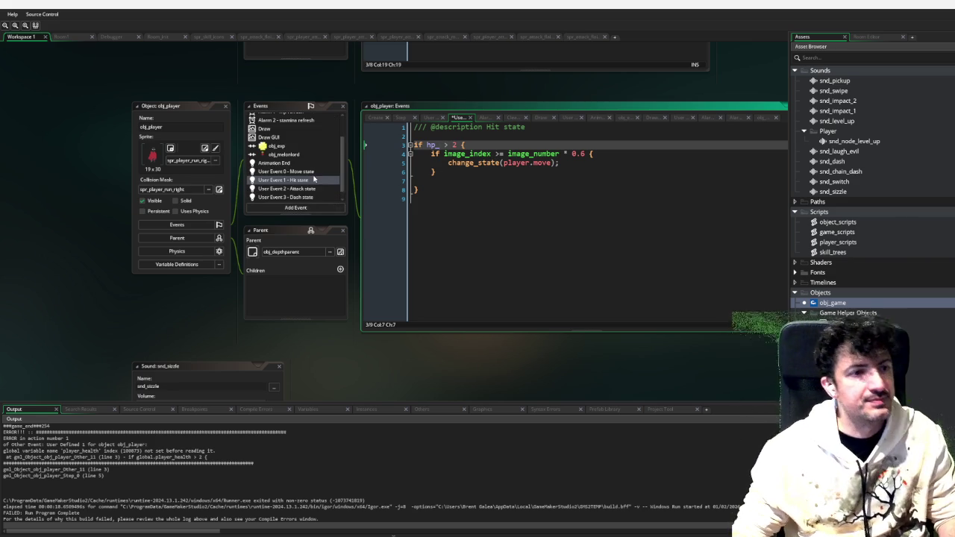
scroll(312, 189, "up", 2)
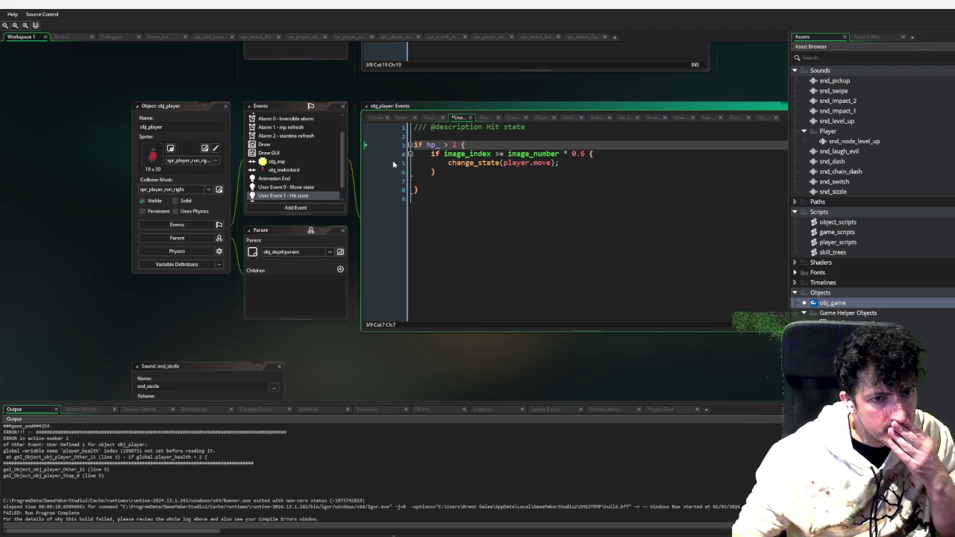
scroll(329, 178, "down", 1)
scroll(327, 180, "up", 2)
scroll(324, 181, "down", 3)
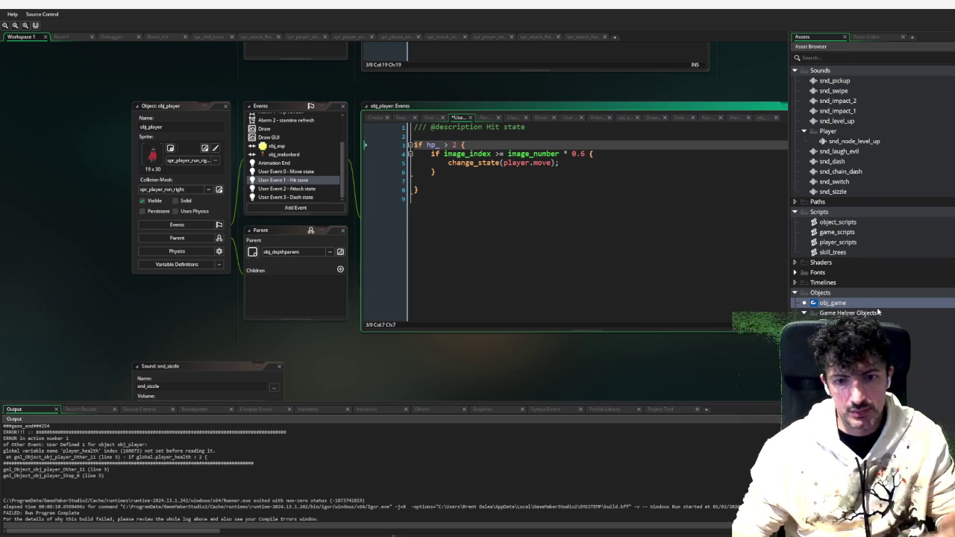
Give Spr_Fireball_v2 a Manual collision mask trimmed to fit the fireball body
scroll(879, 312, "up", 6)
left_click(805, 193)
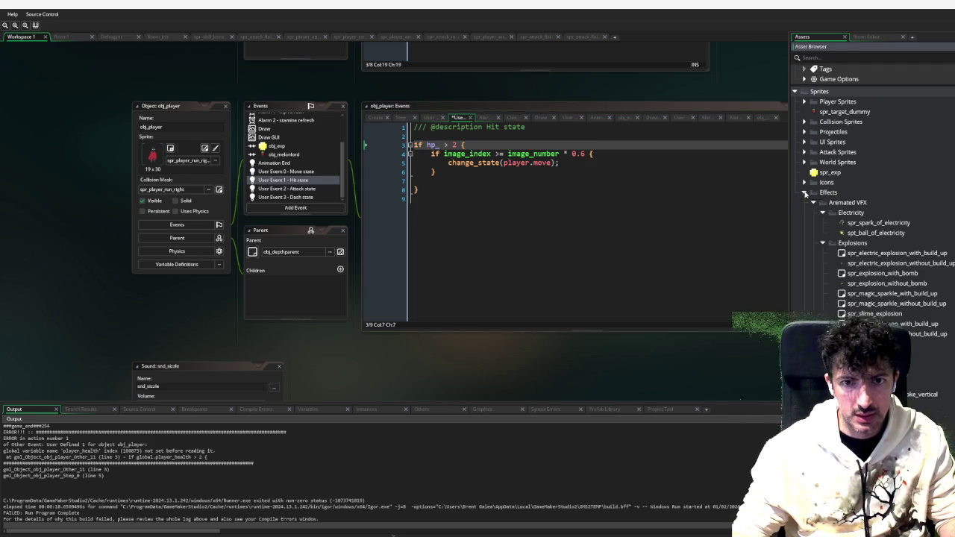
left_click(814, 205)
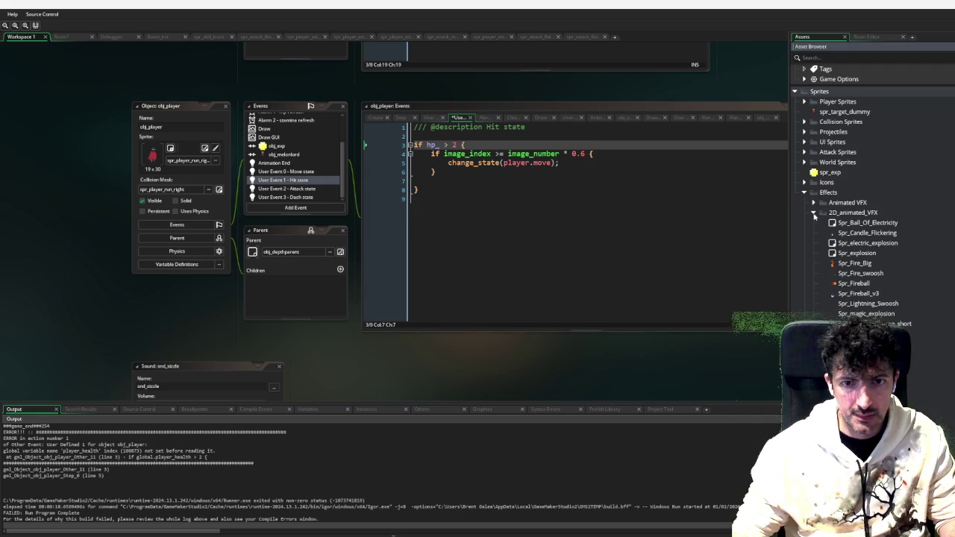
left_click(814, 214)
left_click(868, 283)
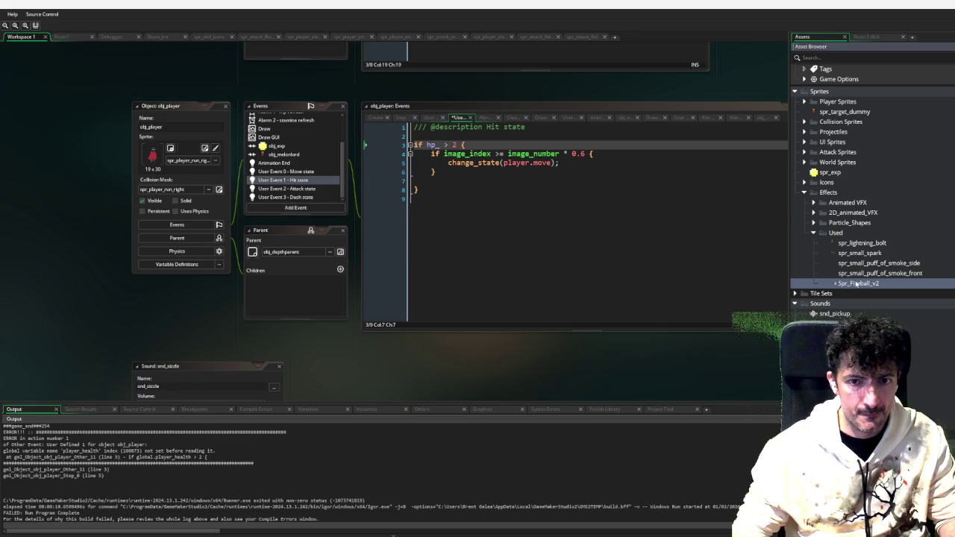
double_click(857, 283)
left_click(178, 184)
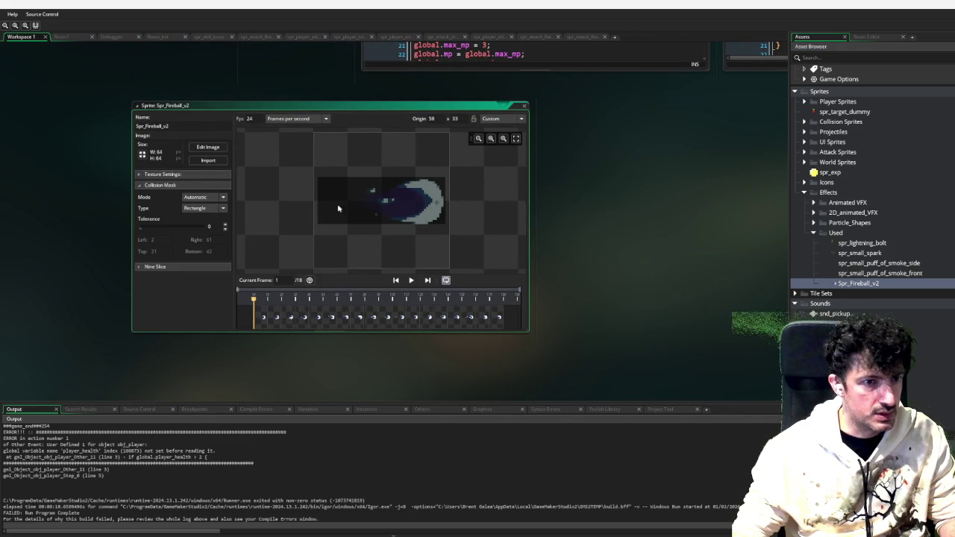
left_click(222, 198)
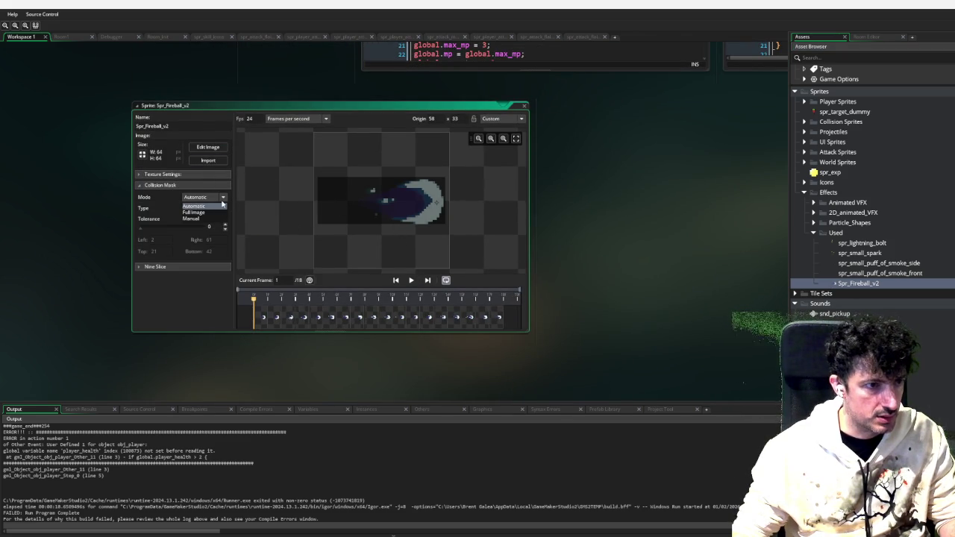
left_click(221, 221)
mouse_move(316, 177)
left_mouse_down()
mouse_move(398, 179)
mouse_move(374, 181)
left_mouse_up()
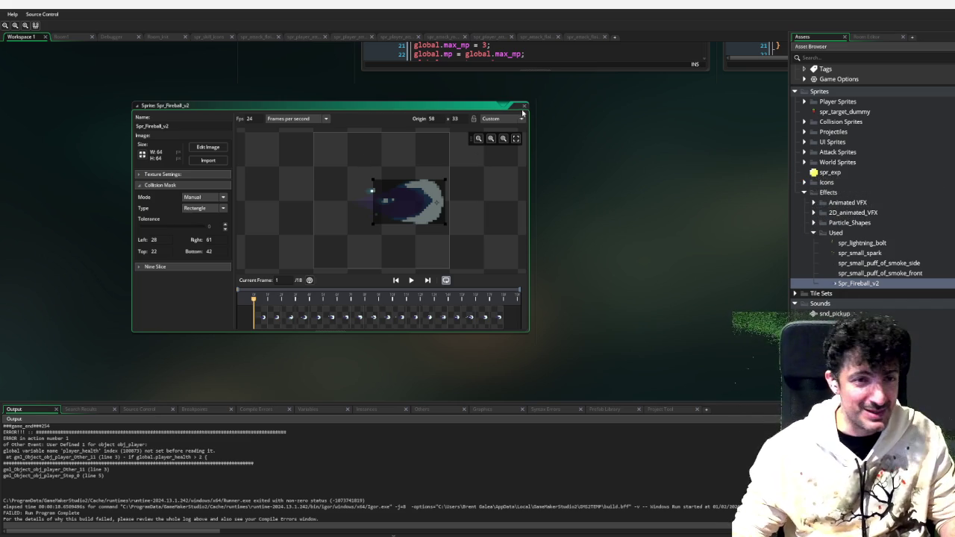
Close the fireball sprite editor and open obj_melon_projectile's Create code
left_click(523, 106)
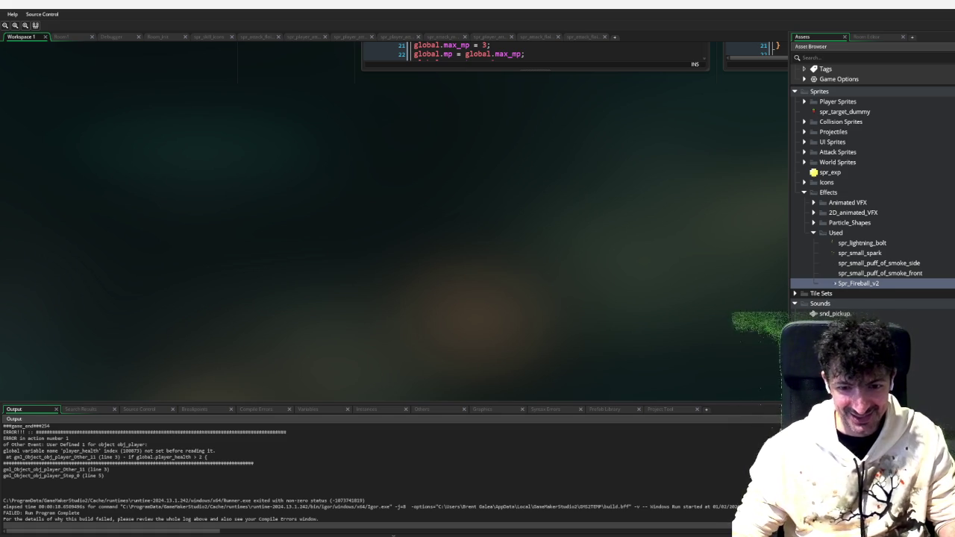
scroll(868, 297, "down", 3)
scroll(866, 224, "down", 6)
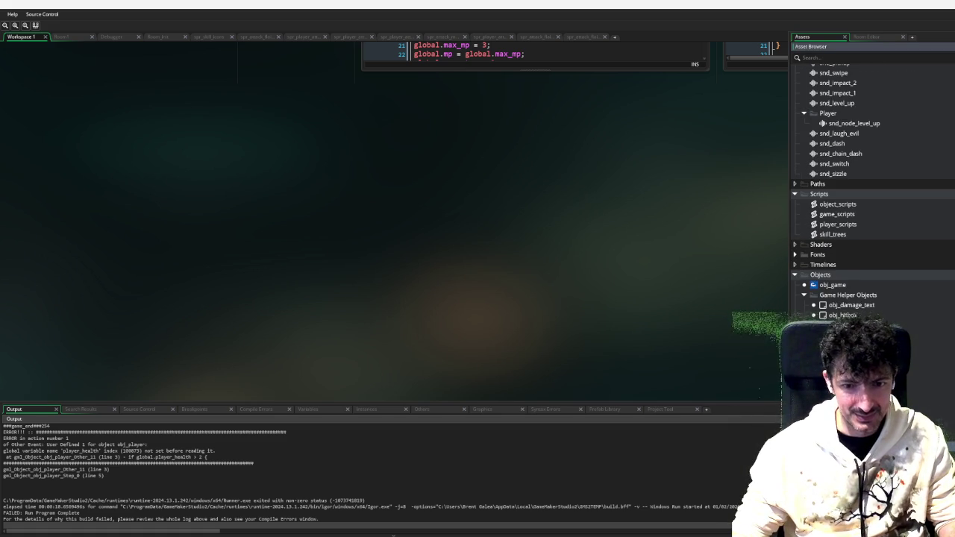
double_click(833, 284)
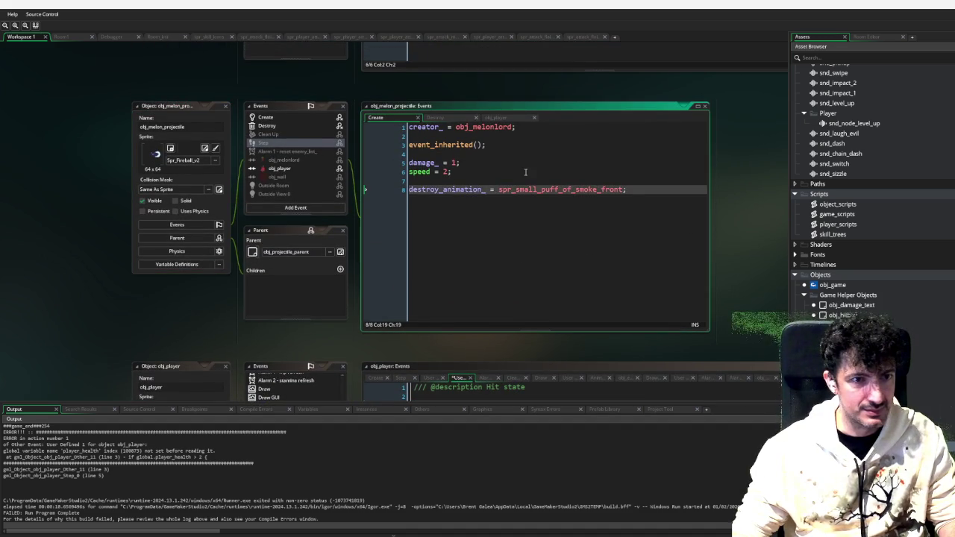
Add image_xscale = 0.5; and image_yscale = 0.5; to the Create event, then debug-run with F6
key("Return")
key("Return")
key("Up")
key("Up")
type("image")
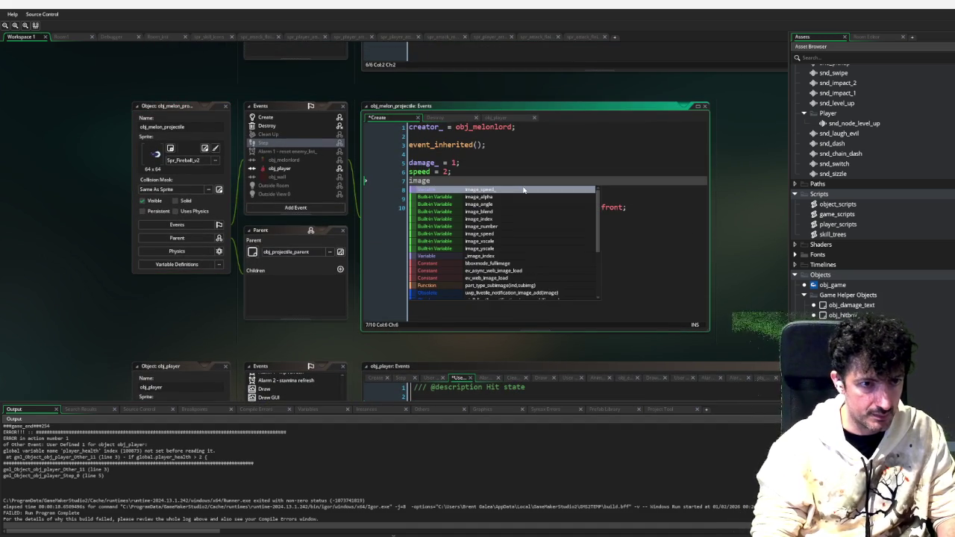
type("_x")
key("Return")
type("= 0.5;")
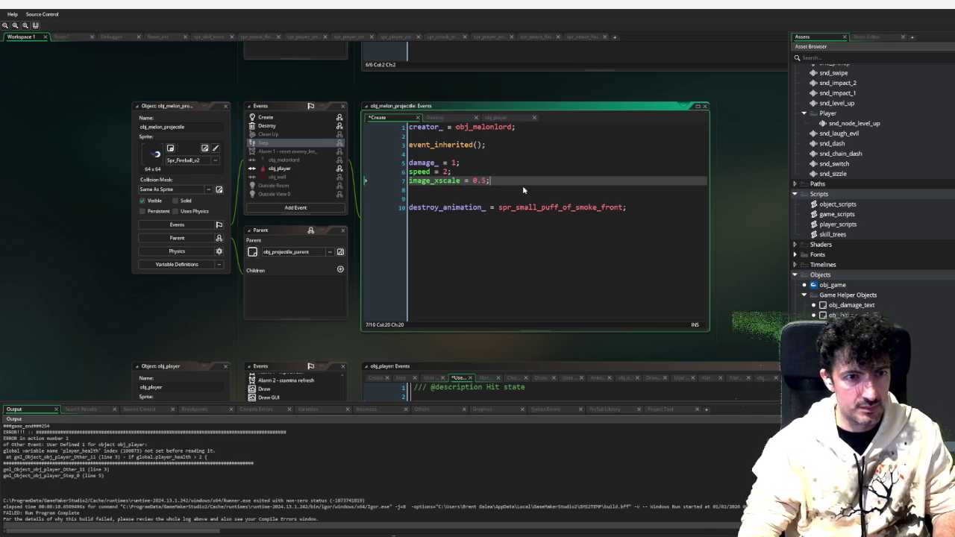
key("ctrl+d")
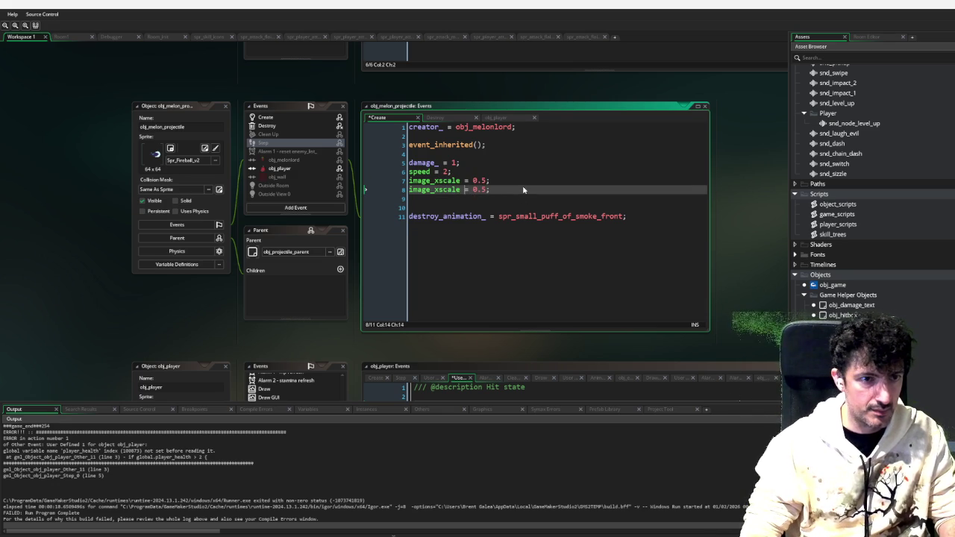
key("Left")
key("Left")
key("BackSpace")
type("y")
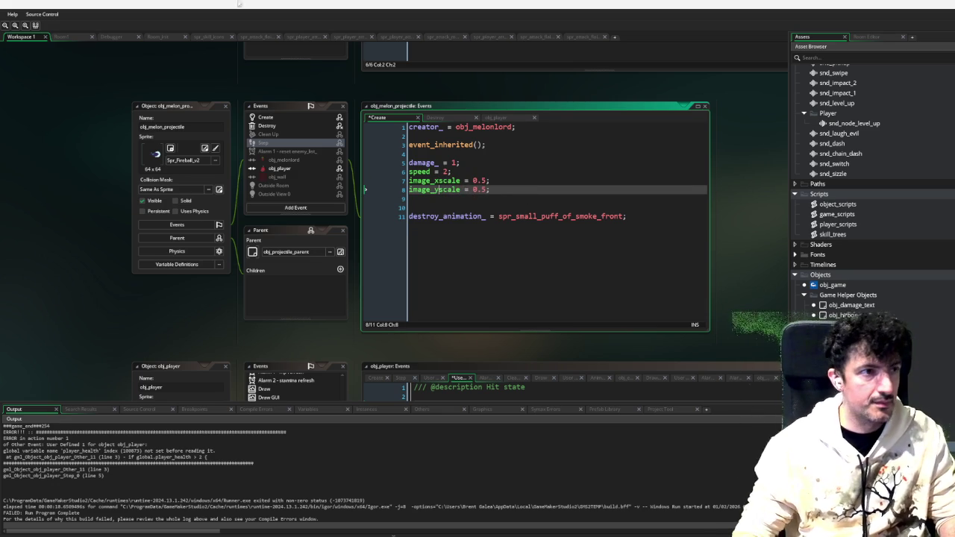
key("F6")
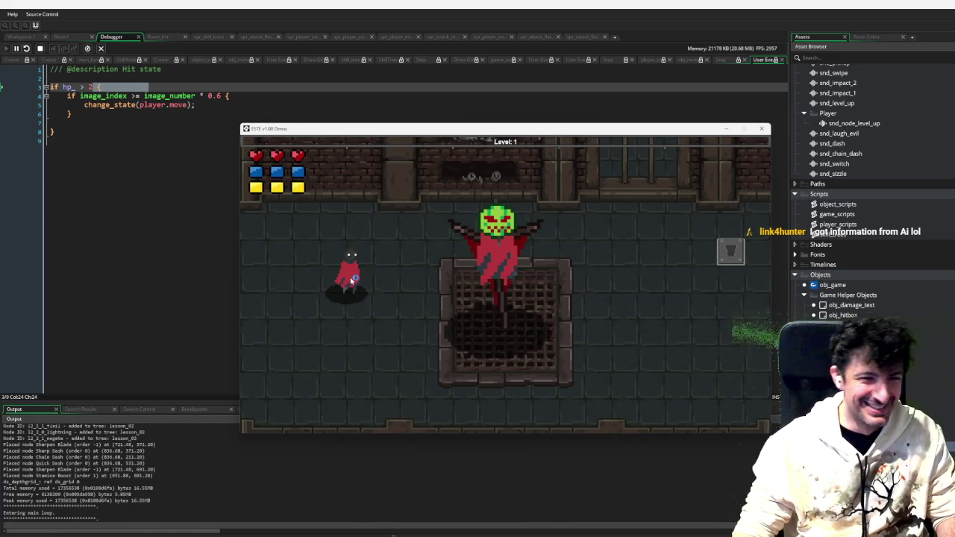
Play-test Level 1, attacking and collecting experience orbs until Level 2, then quit with Escape
key("d")
key("w")
key("d")
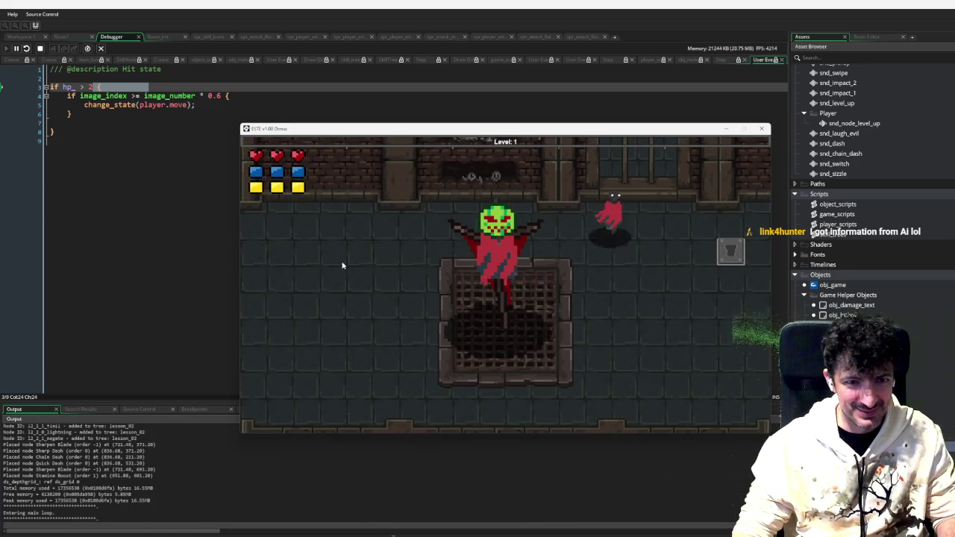
key("s")
key("s")
key("a")
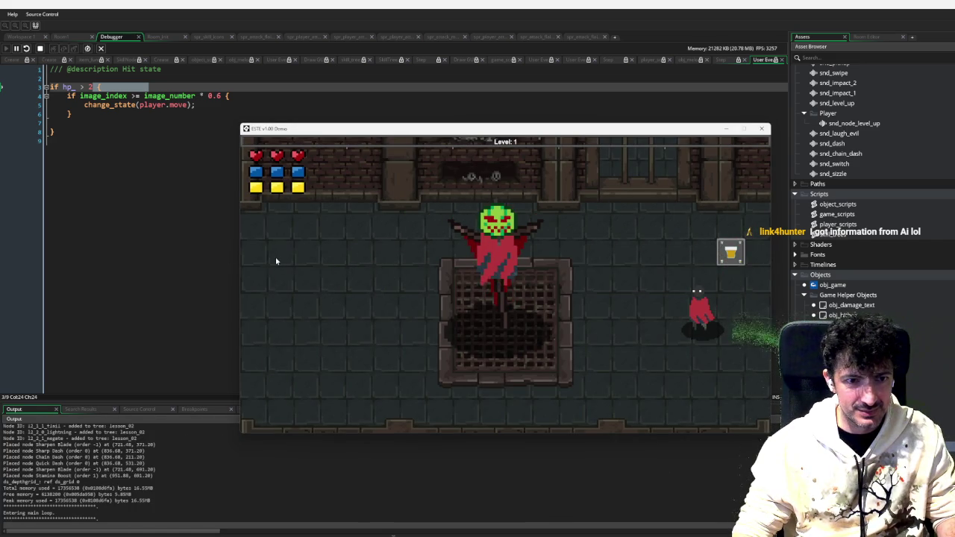
key("a")
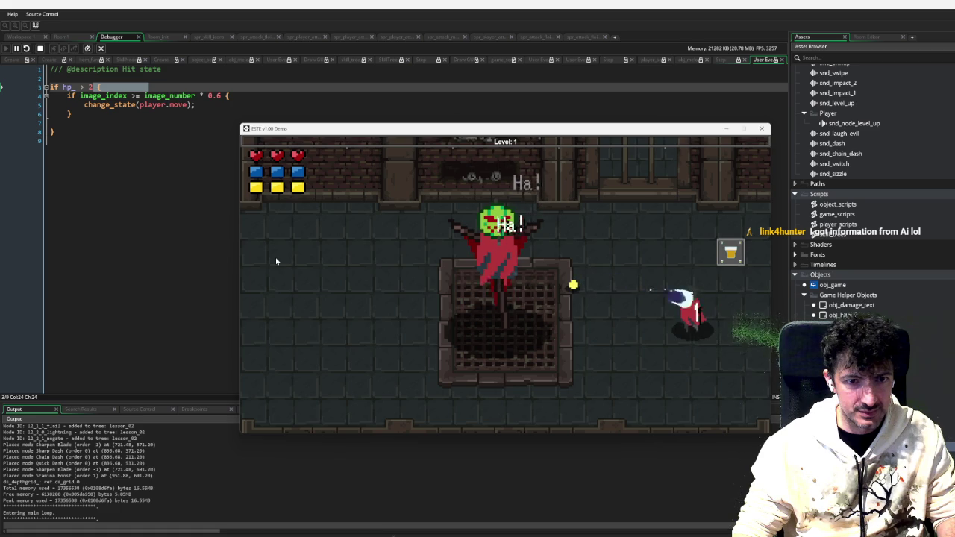
key("w")
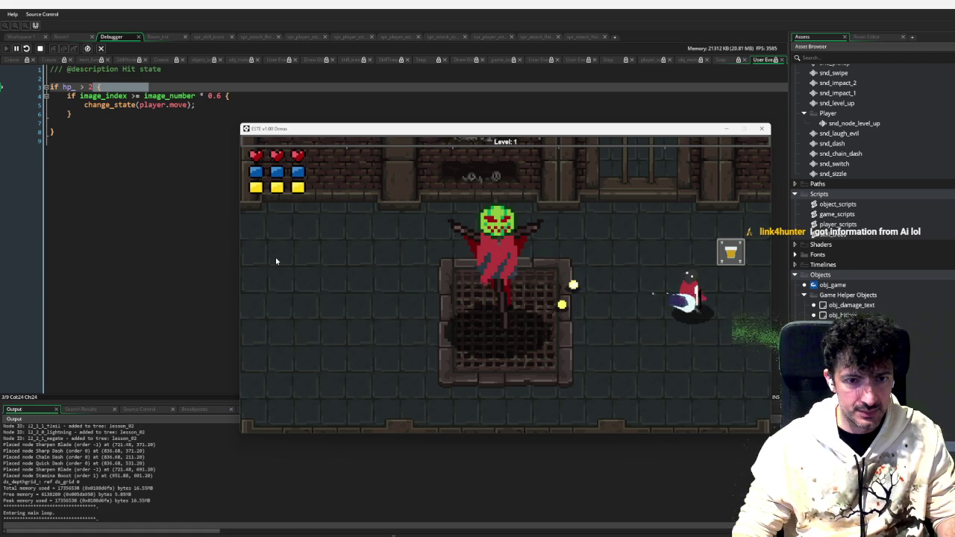
key("a")
key("s")
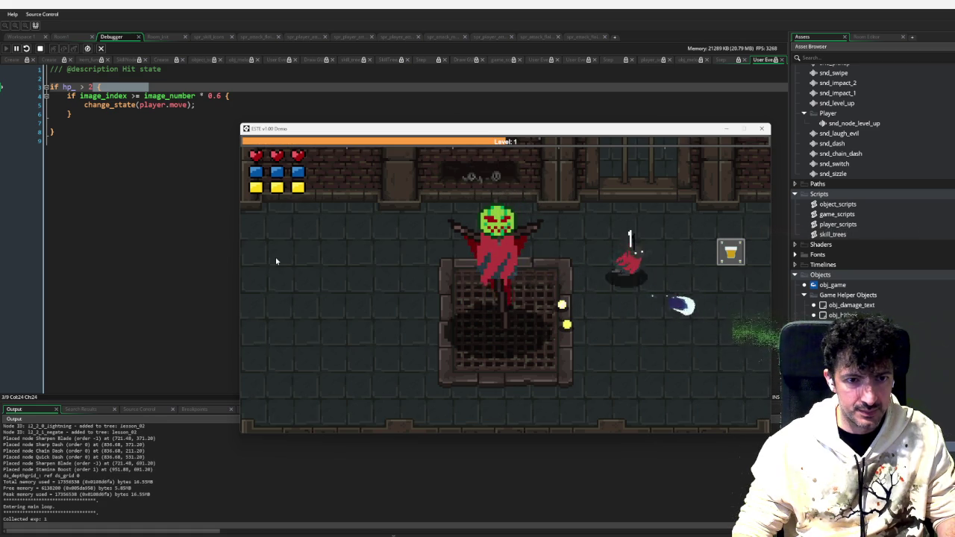
key("a")
key("d")
key("a")
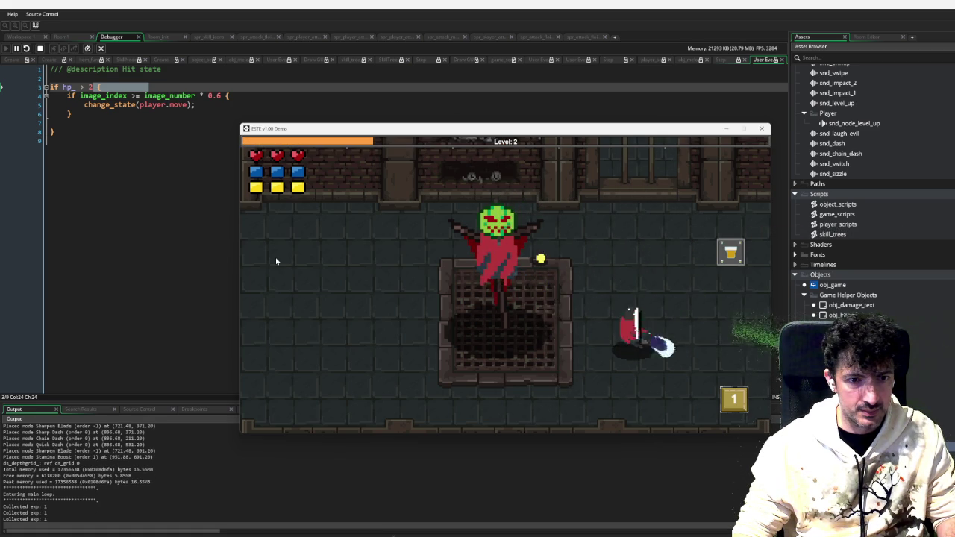
key("w")
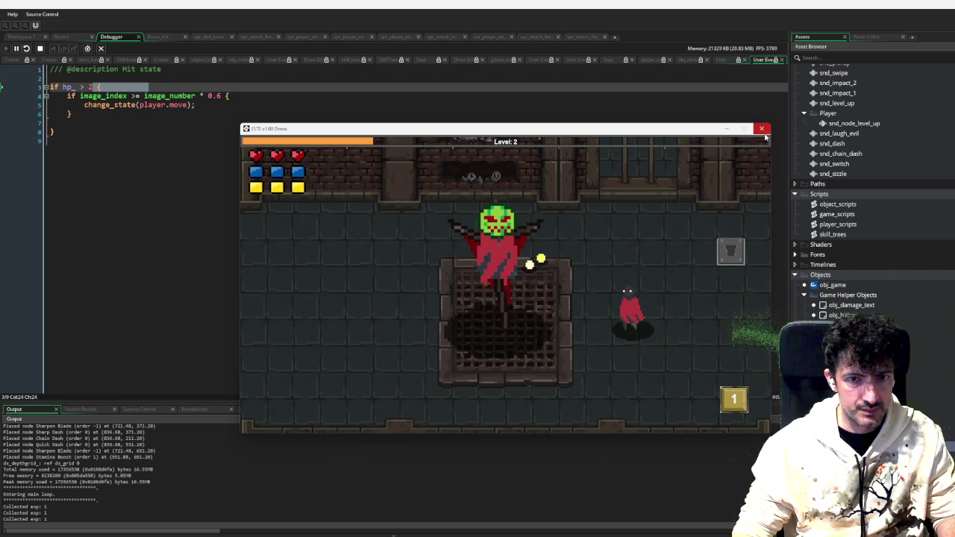
key("Escape")
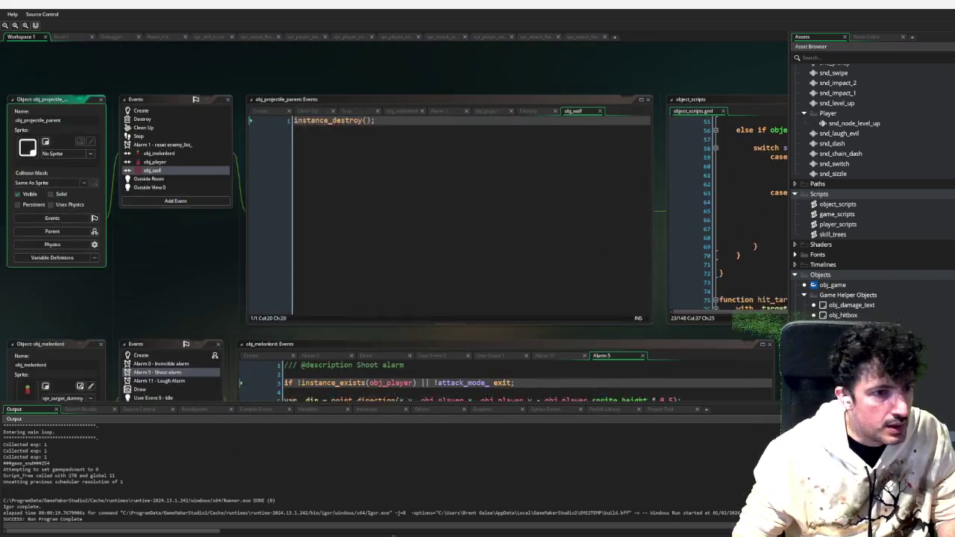
Add hp_ -= other.damage_; under change_state in obj_projectile_parent's obj_player collision code
left_click(157, 168)
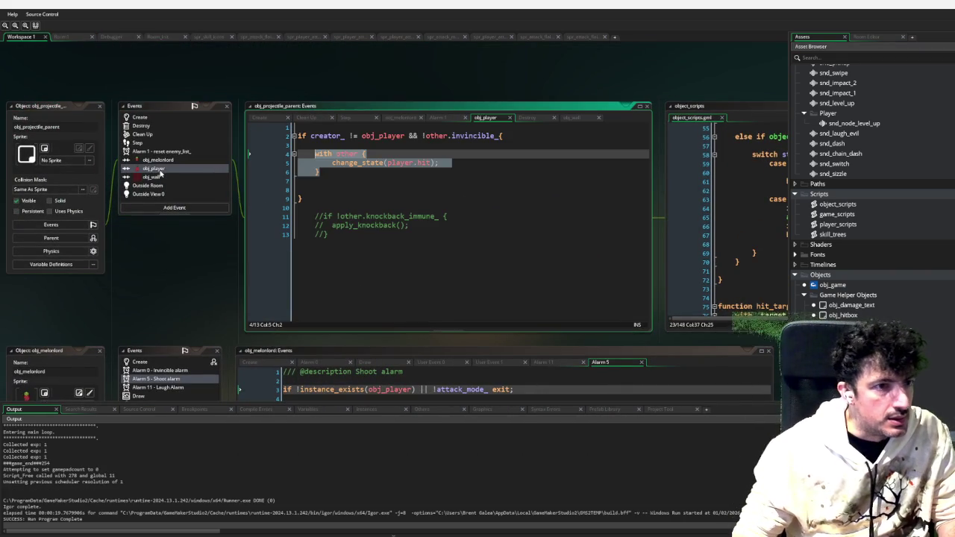
left_click(445, 156)
left_click(384, 173)
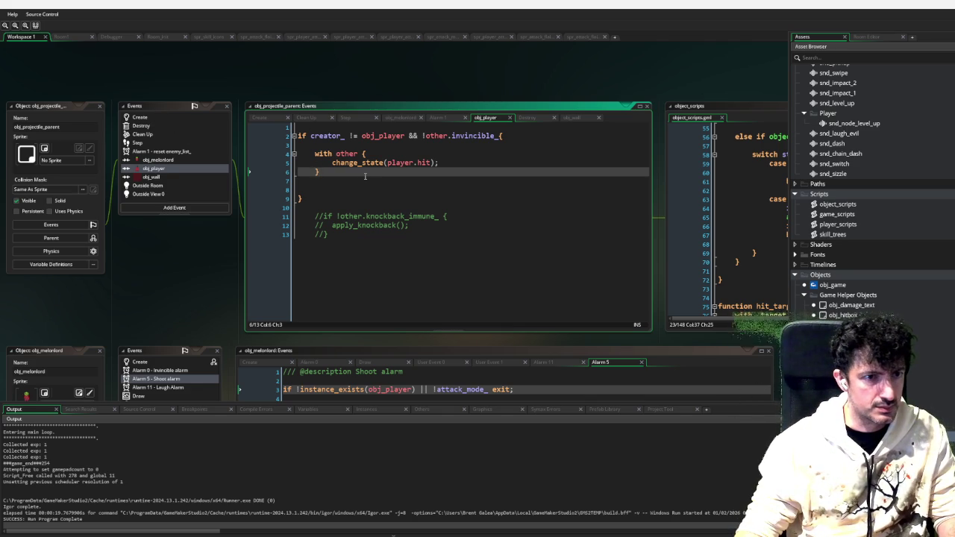
left_click(513, 164)
key("Return")
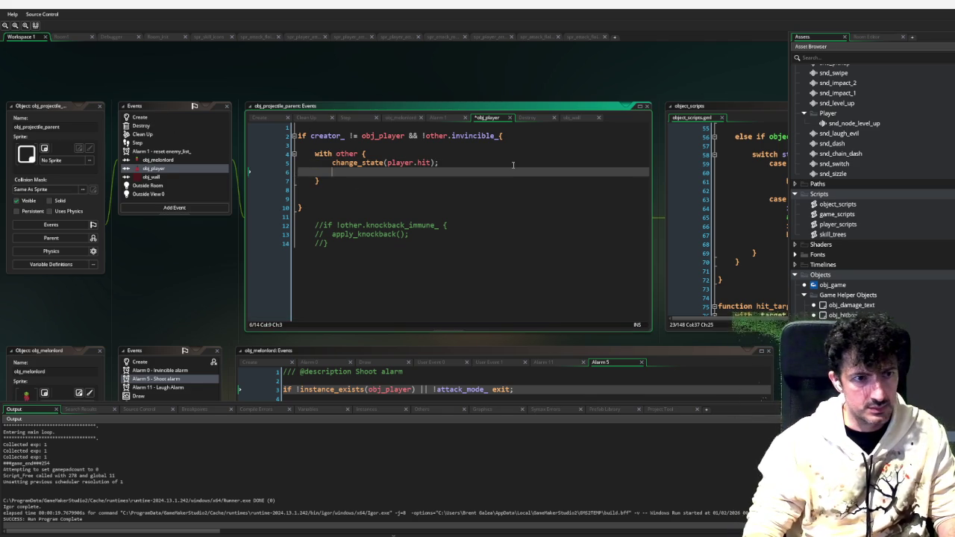
key("Return")
key("Up")
type("hp_")
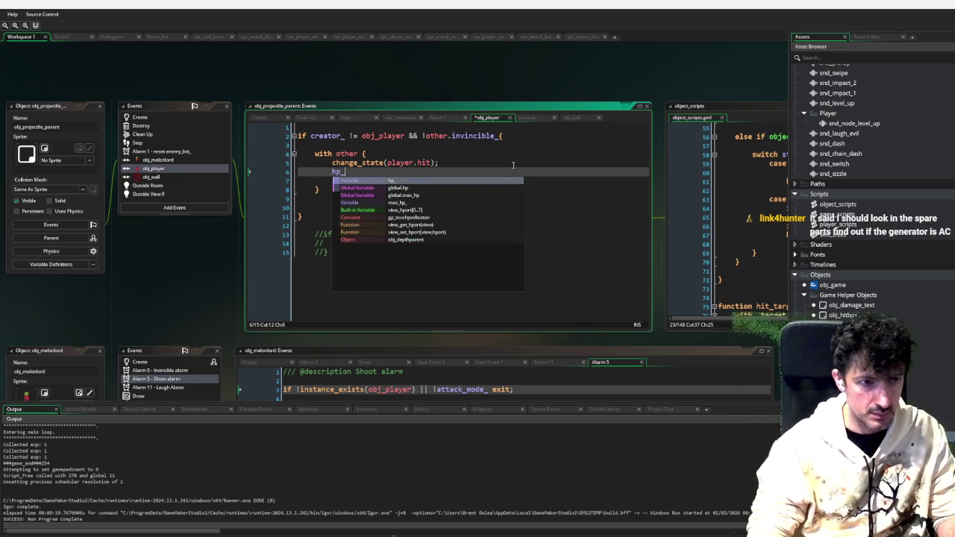
key("Home")
key("End")
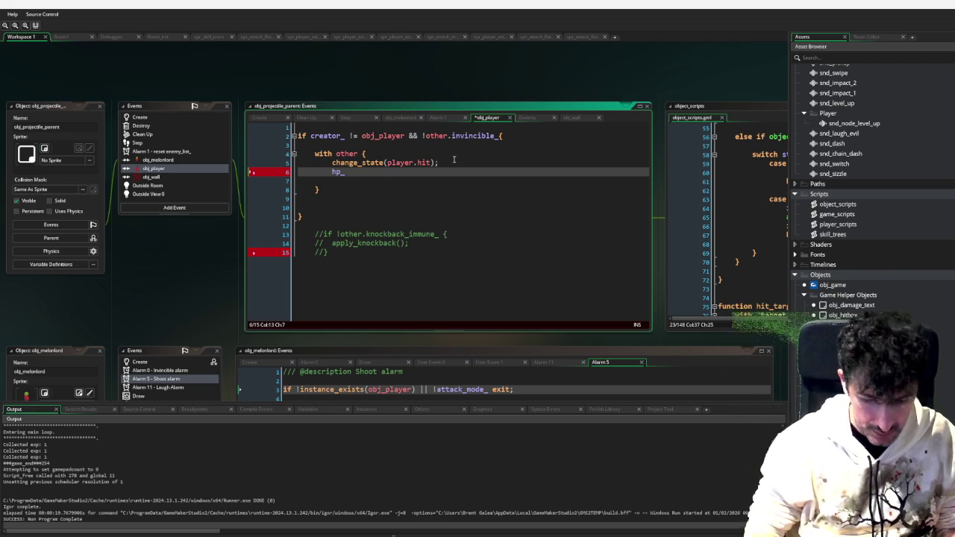
type("-= othe")
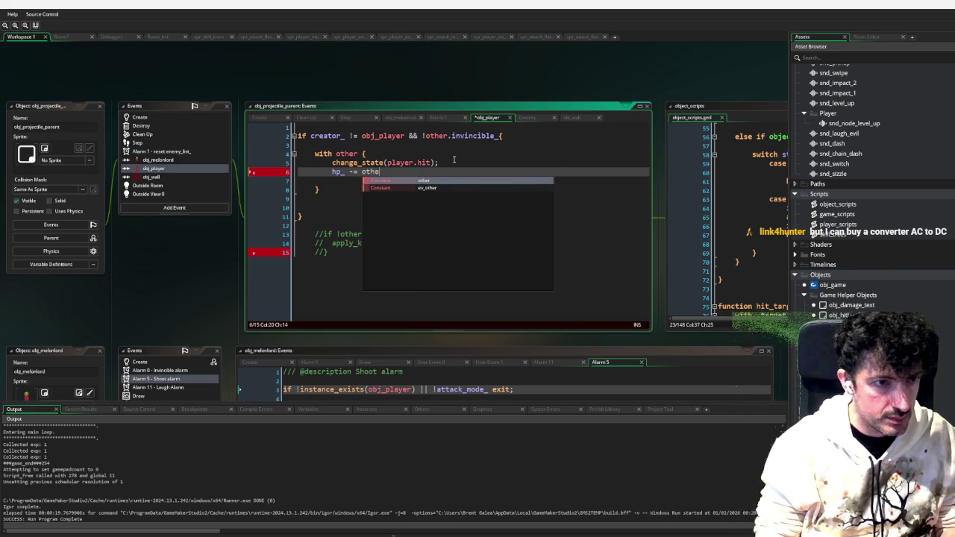
type("r.damage_;")
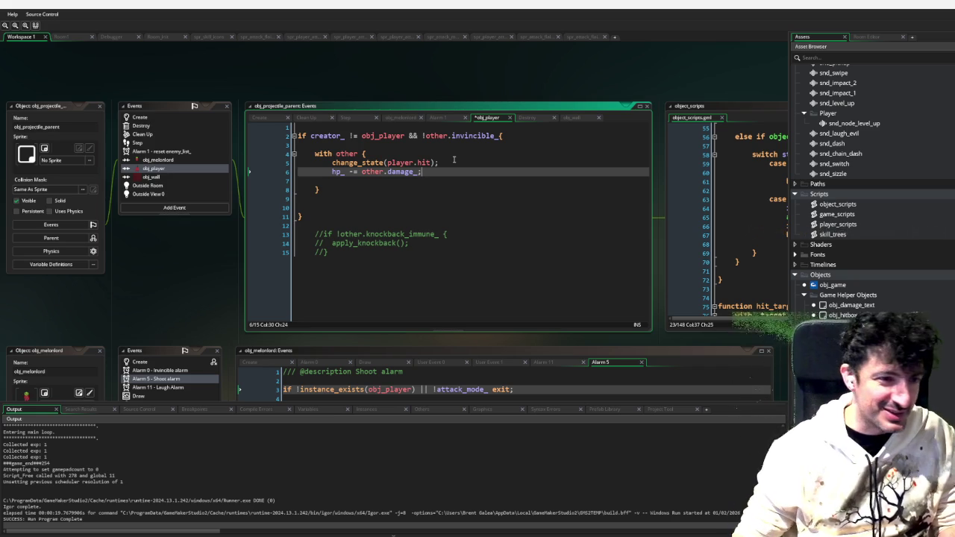
Delete the commented-out knockback lines from the collision code
left_click_drag(385, 252, 368, 228)
key("BackSpace")
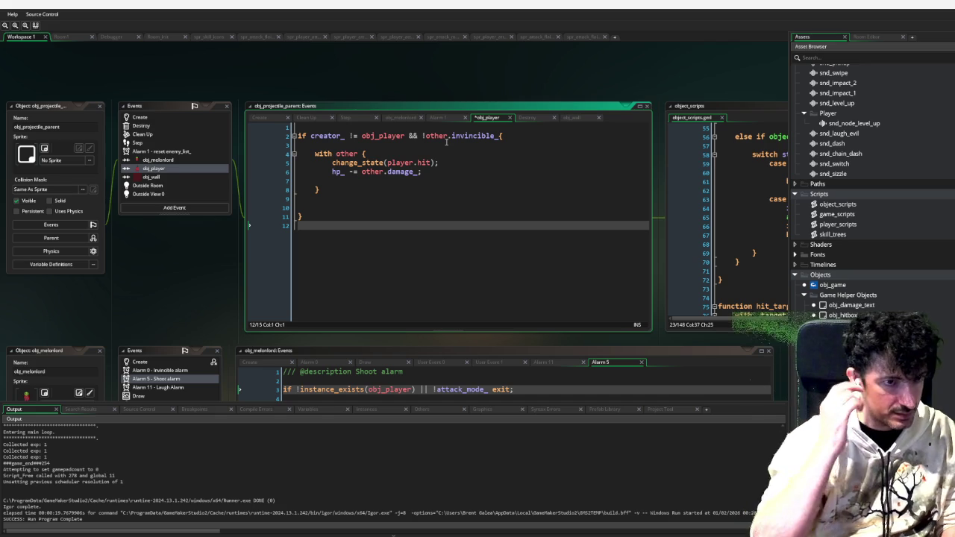
left_click(502, 136)
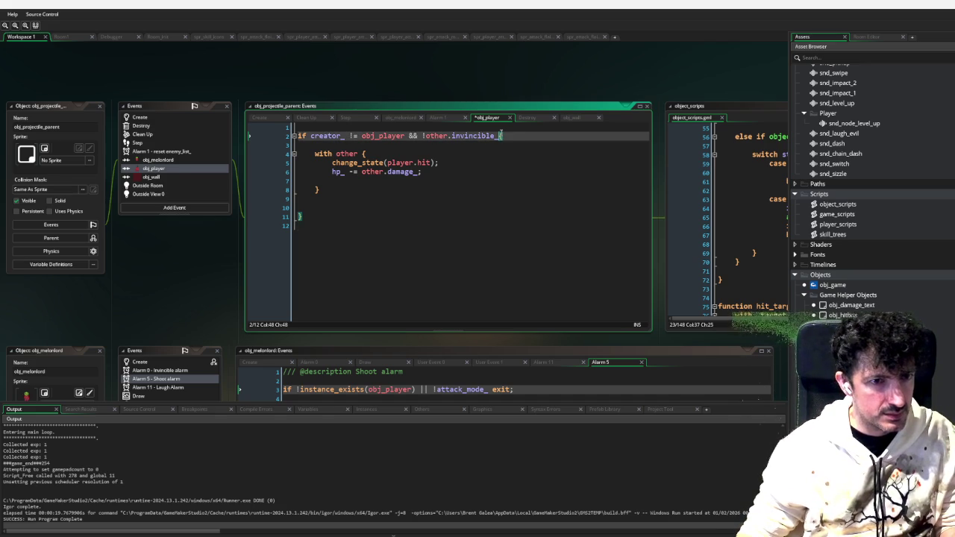
Append && !other.state_ == player.hit to the if condition and bring obj_melon_projectile's events into view
type("&& !")
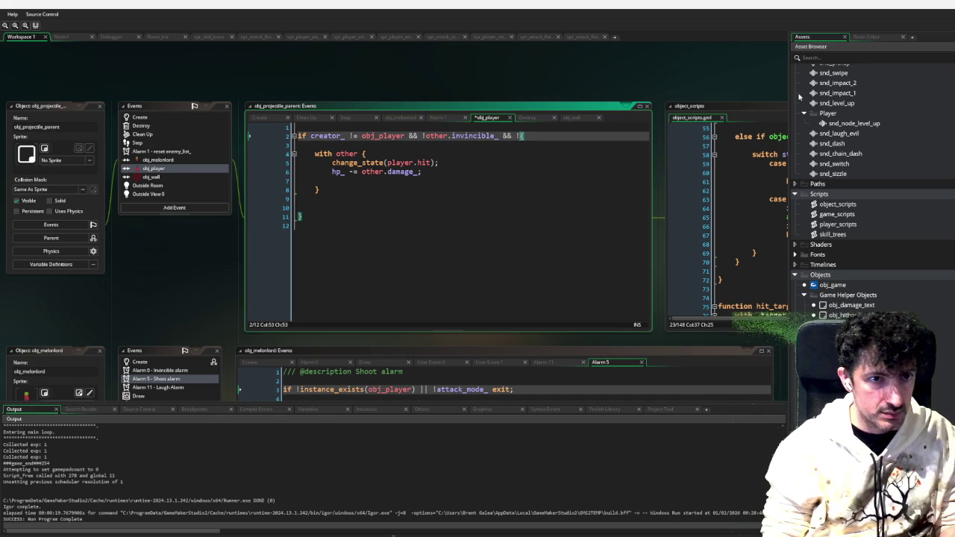
type("other.")
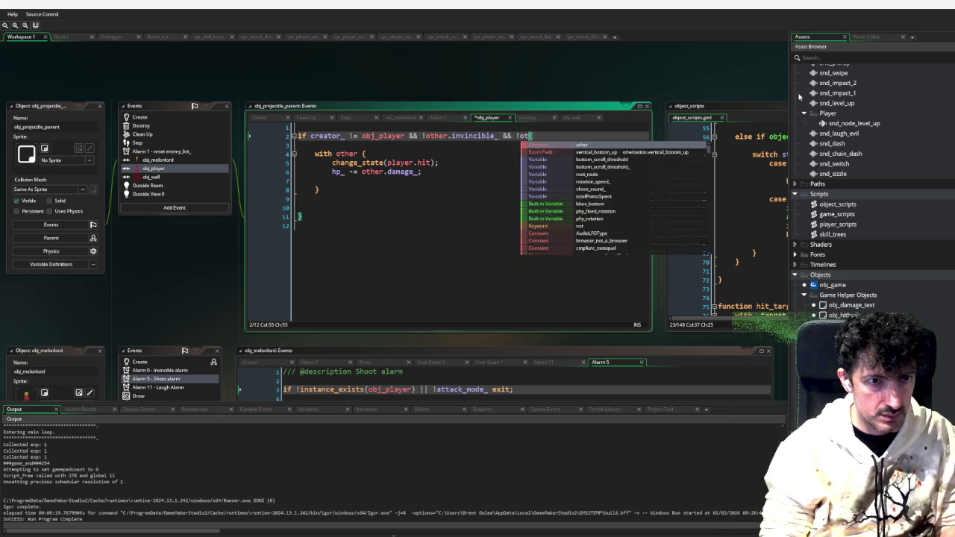
type("state_ == ")
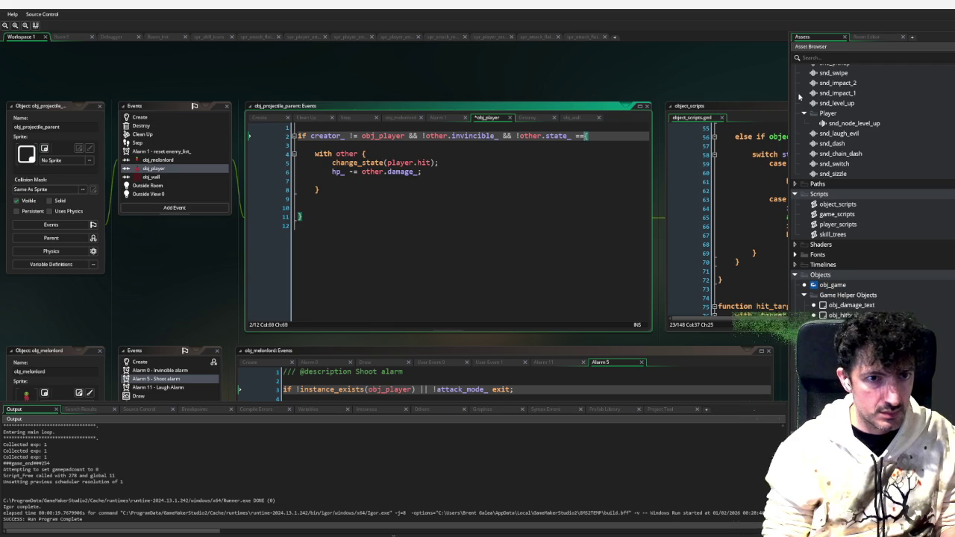
type("player.hit")
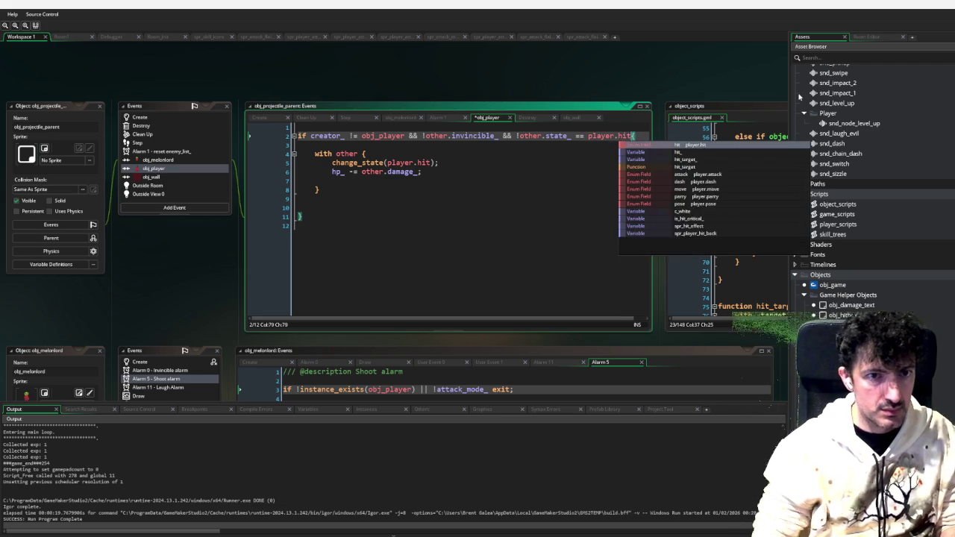
left_click(510, 200)
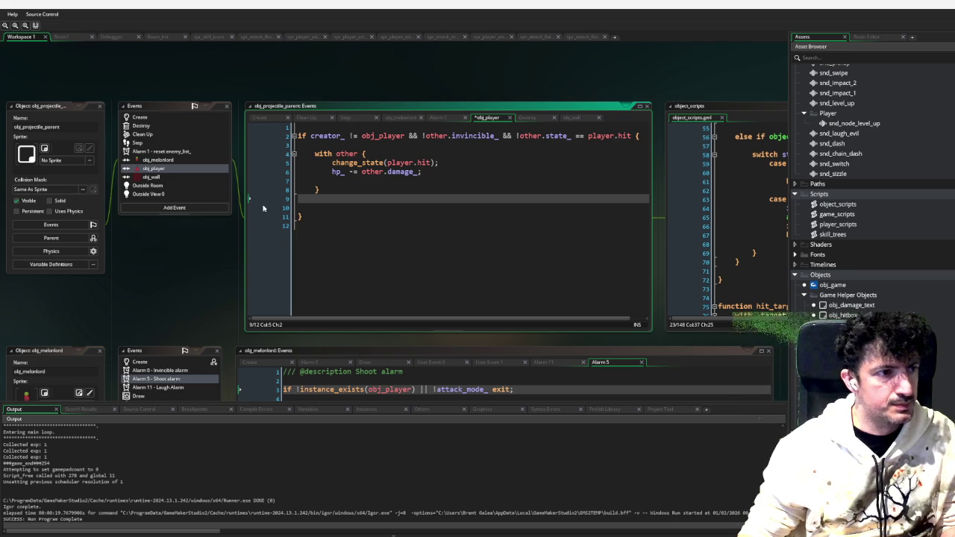
scroll(249, 198, "down", 1)
middle_click(478, 398)
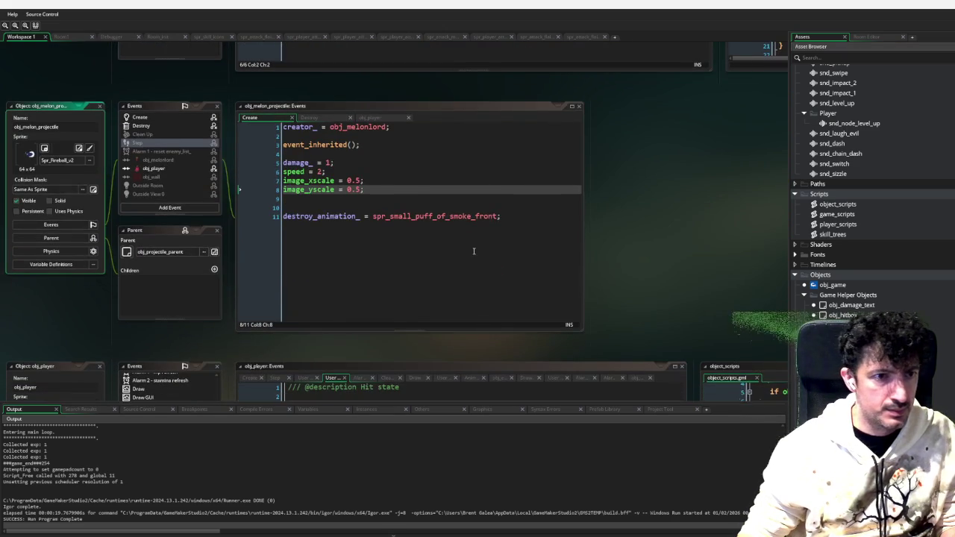
Select the hit condition lines 1–3 in obj_projectile_parent's obj_player collision code
left_click(167, 168)
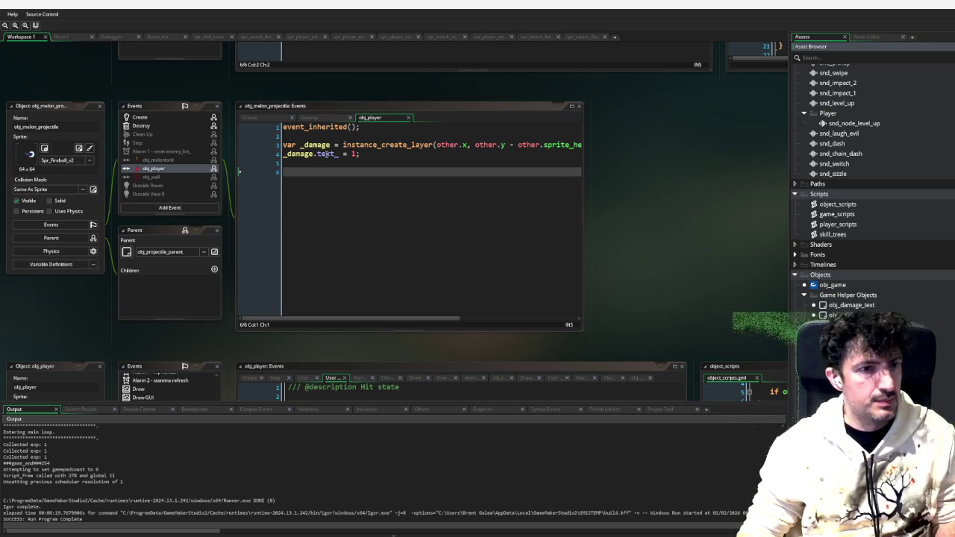
left_click(159, 251)
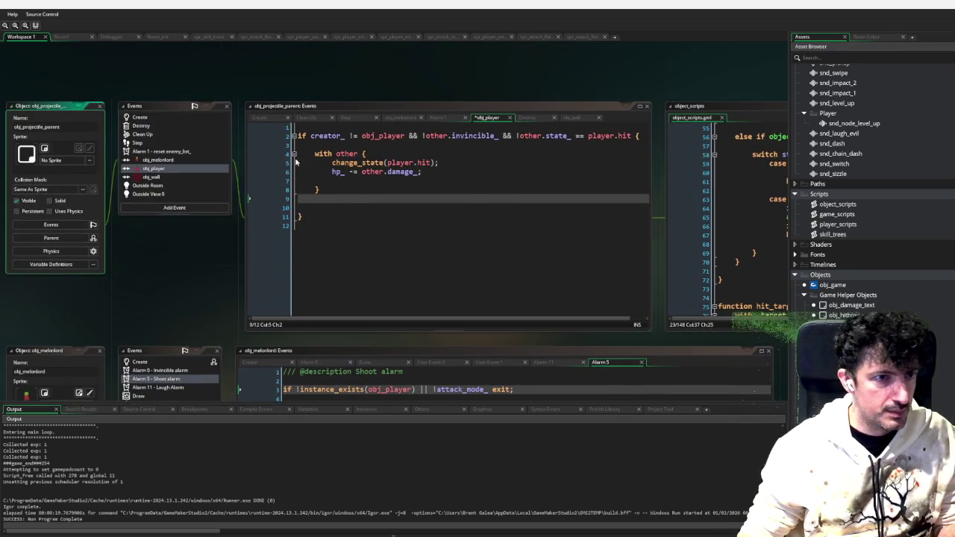
left_click(319, 145)
left_click_drag(319, 144, 287, 120)
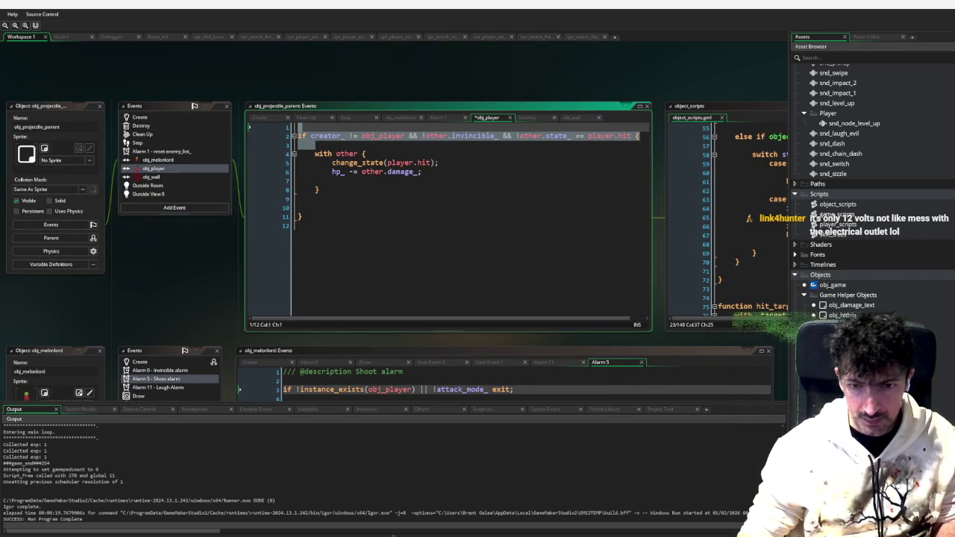
scroll(279, 179, "down", 5)
Paste the condition above obj_melon_projectile's damage-text lines, indent them, and add a closing brace
left_click(279, 179)
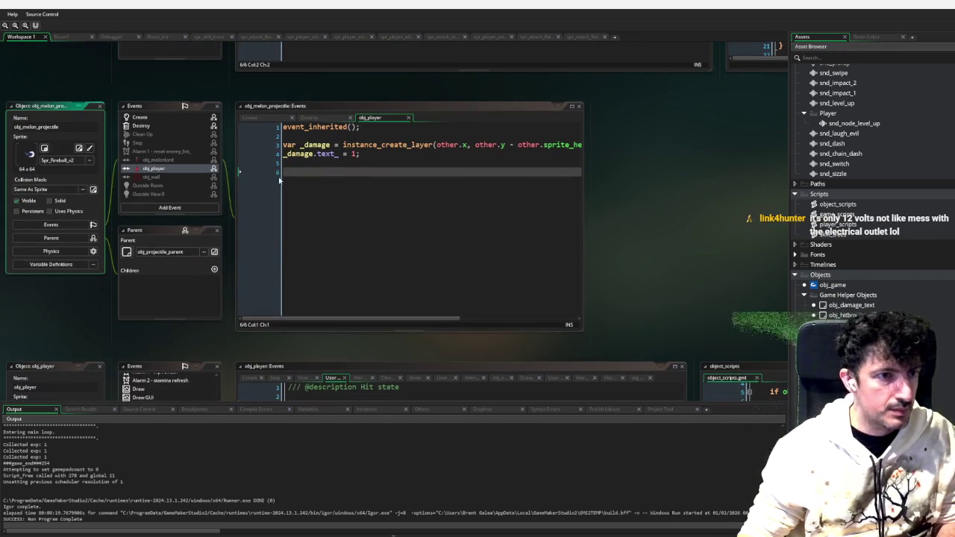
left_click(304, 137)
key("Return")
key("ctrl+v")
key("shift+Down")
key("shift+Down")
key("shift+Down")
key("Tab")
key("Down")
type("}")
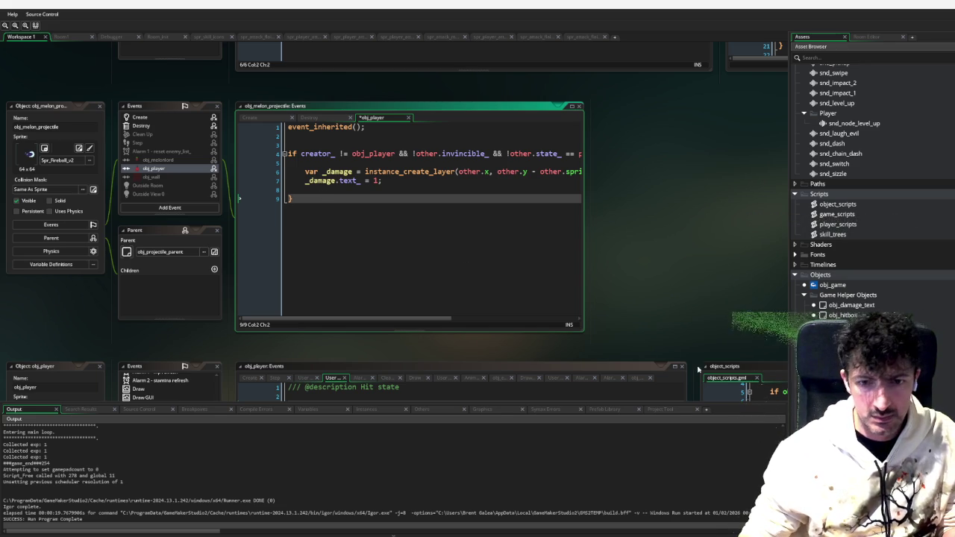
scroll(239, 197, "up", 5)
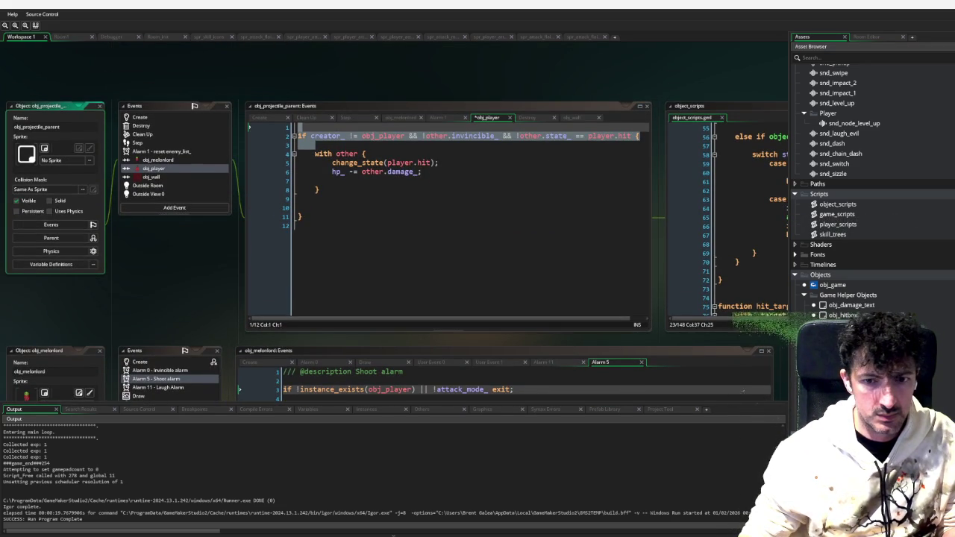
scroll(239, 197, "down", 5)
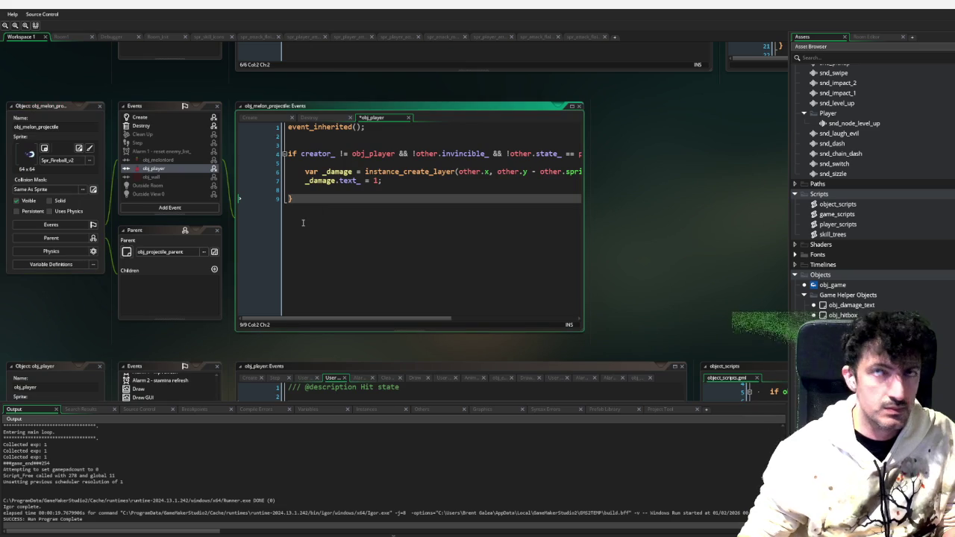
scroll(239, 198, "up", 5)
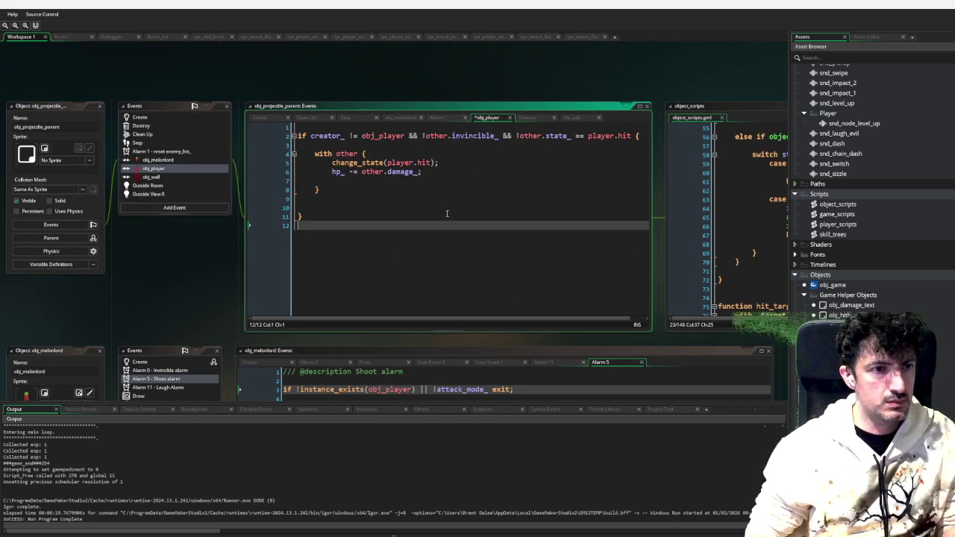
Add instance_destroy(); after the collision block and launch a debug run with F6
key("Return")
type("insta")
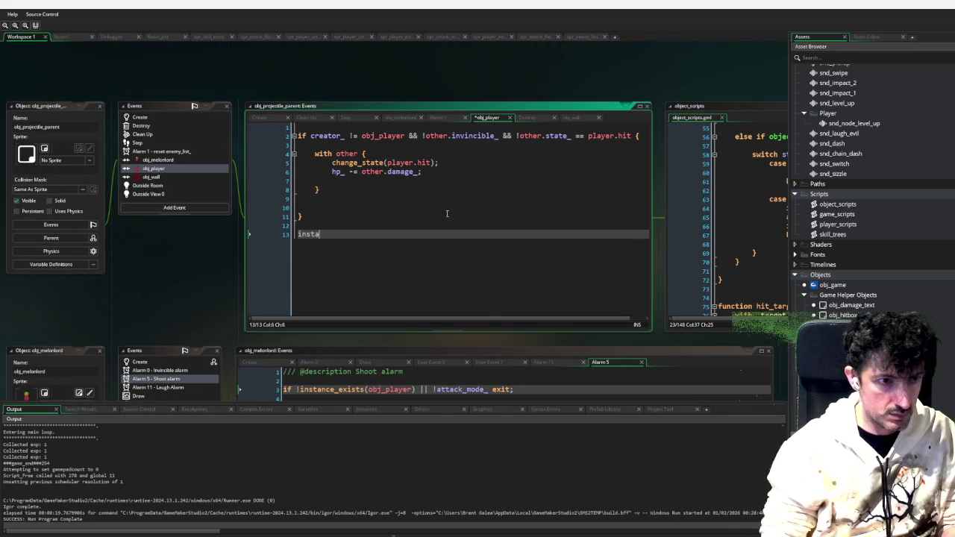
type("nce_destroy();")
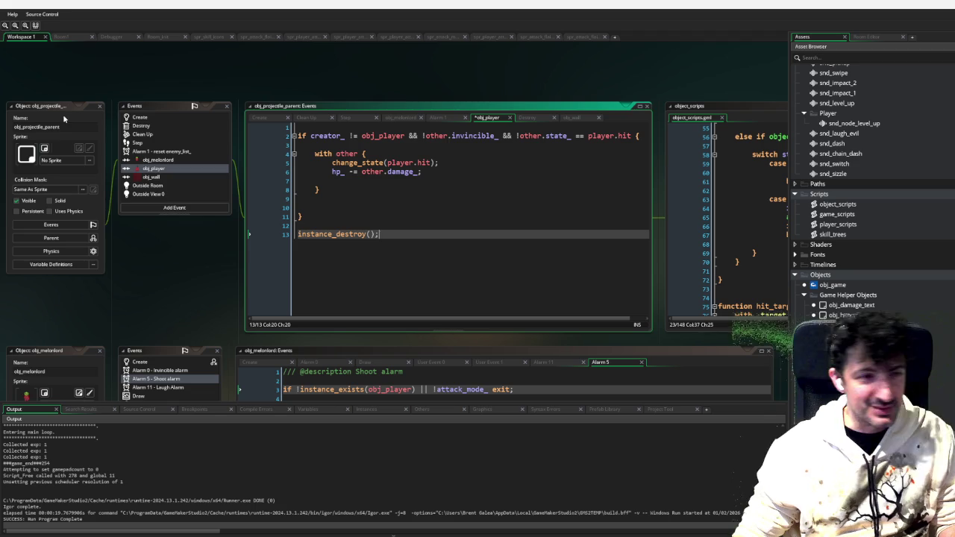
left_click(443, 217)
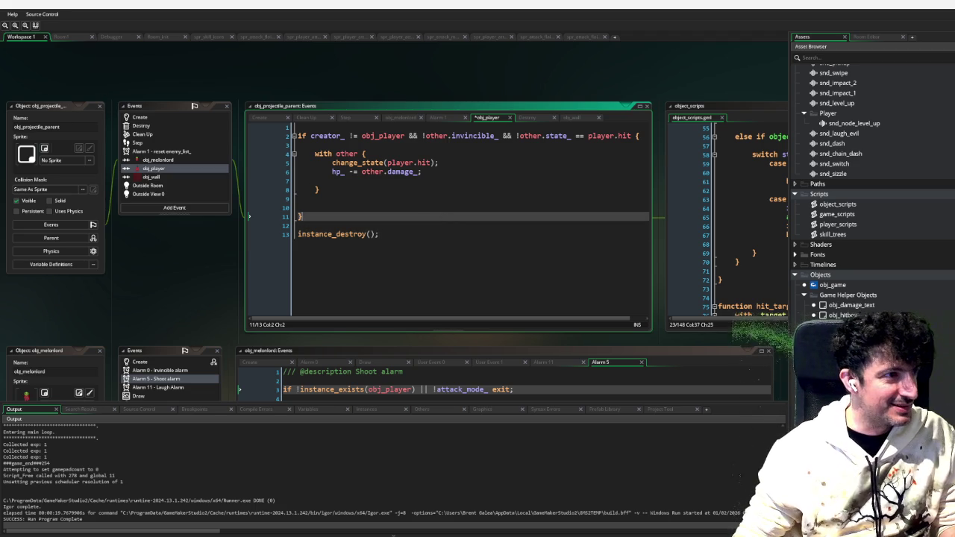
key("F6")
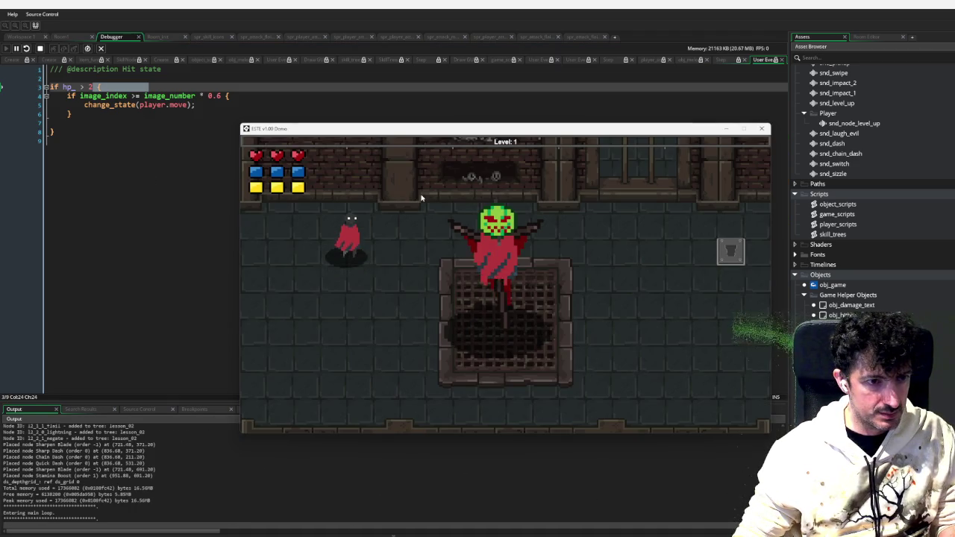
Move the player around the boss's fireballs, then close the game window
key("d")
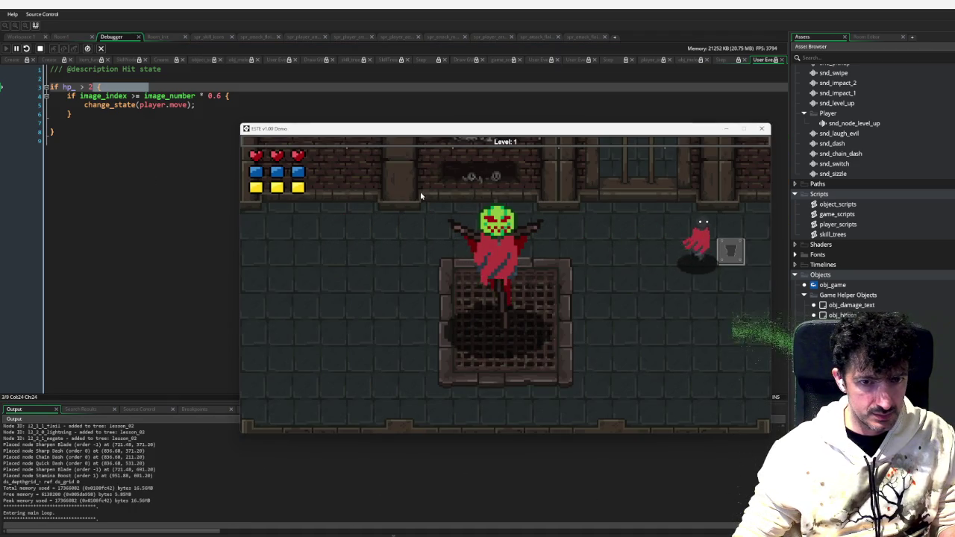
key("s")
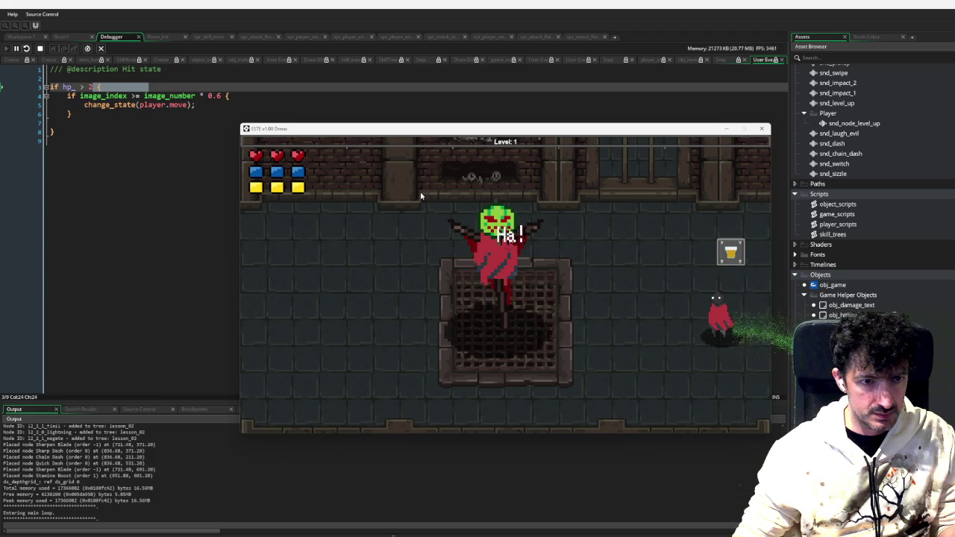
key("a")
key("w")
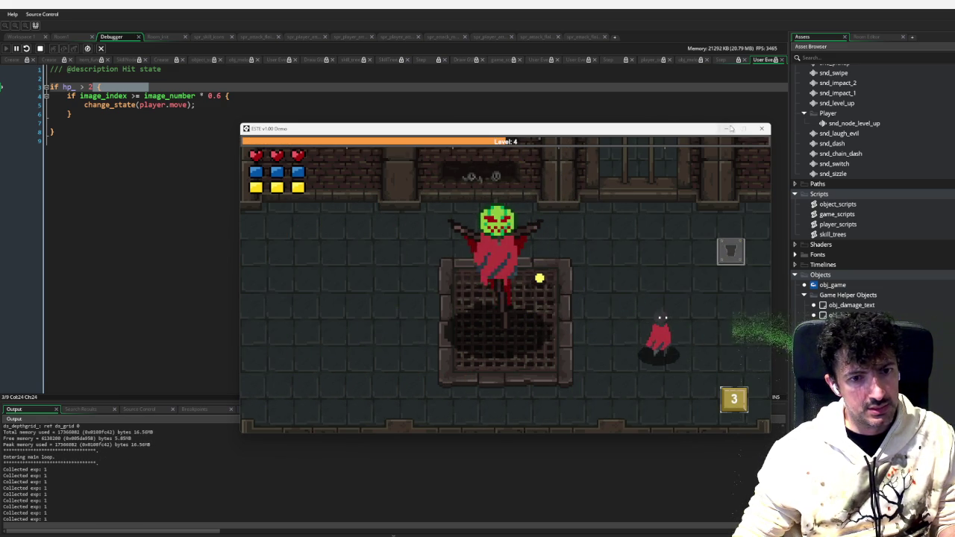
left_click(761, 128)
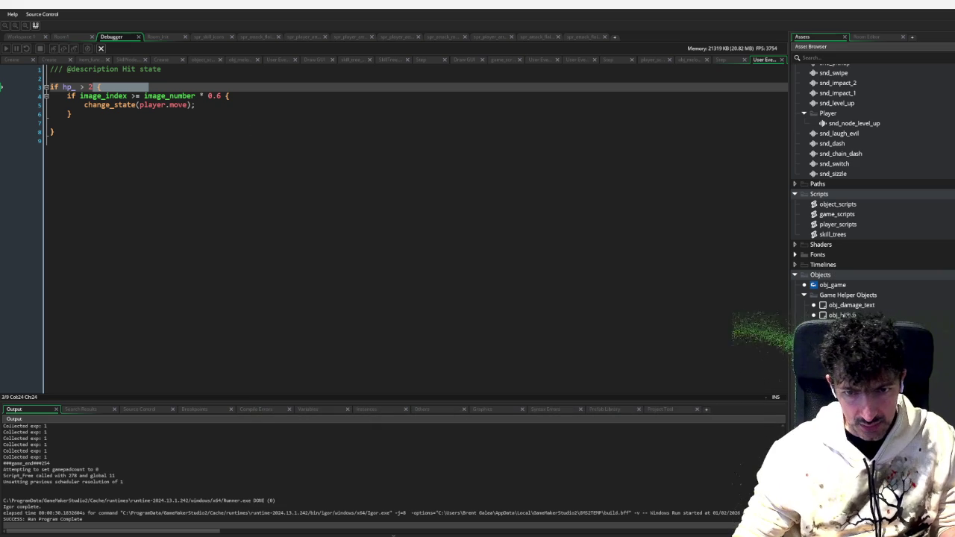
Review obj_melonlord's collision code and the change_state definition, then scroll to obj_melon_projectile's collision code
left_click(22, 36)
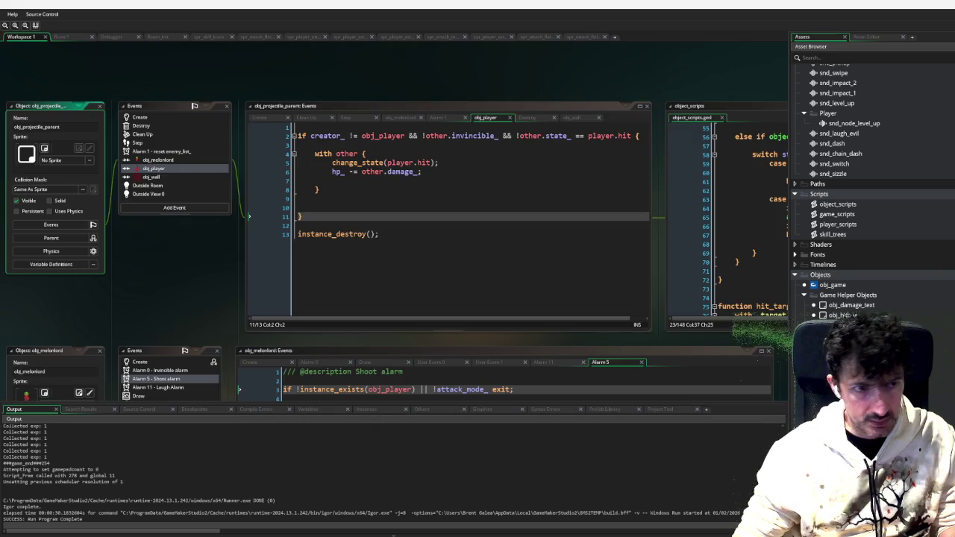
left_click(171, 160)
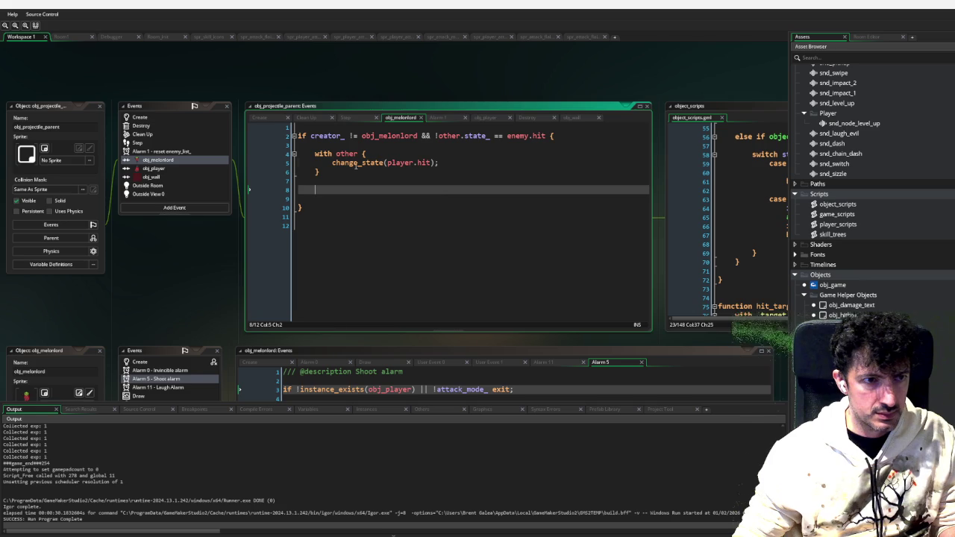
middle_click(356, 166)
scroll(547, 225, "down", 8)
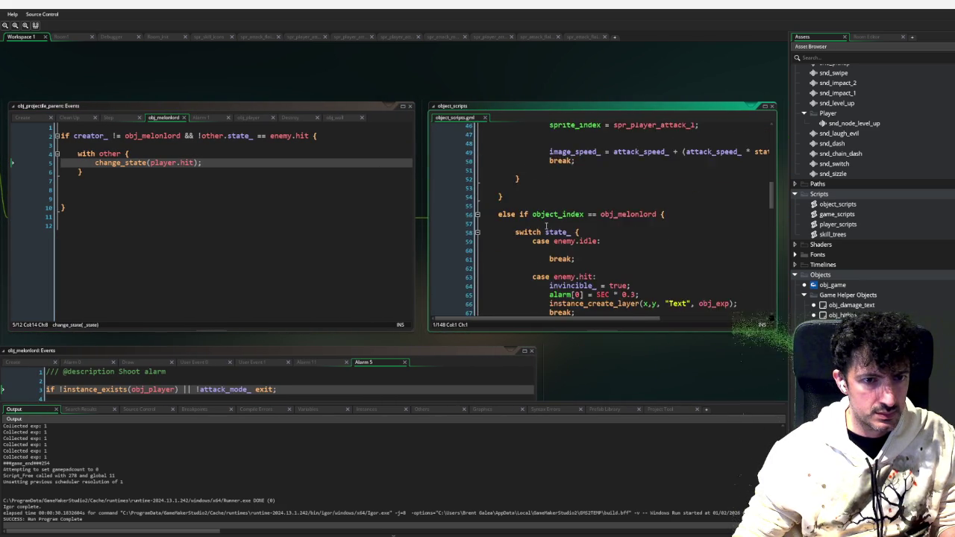
scroll(548, 225, "down", 4)
left_click(304, 253)
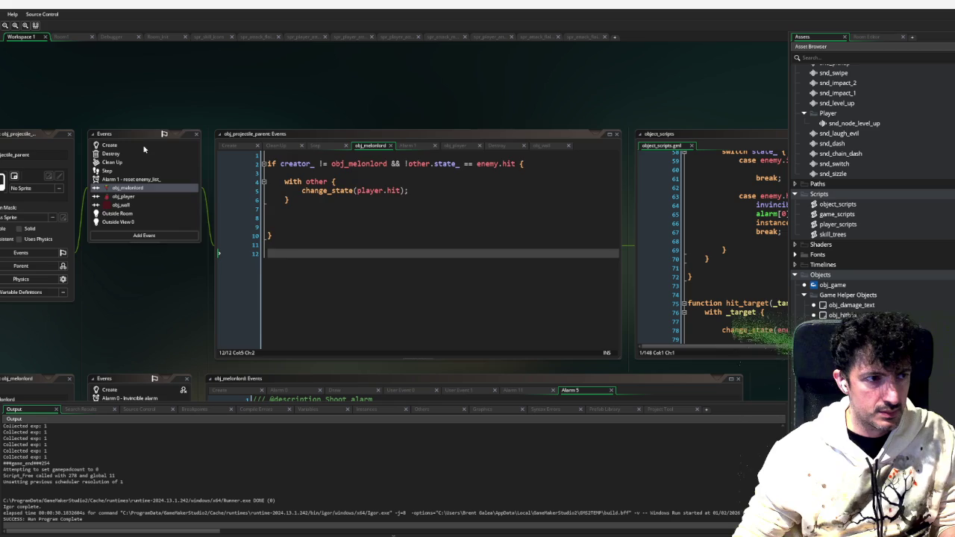
left_click(110, 145)
left_click(126, 188)
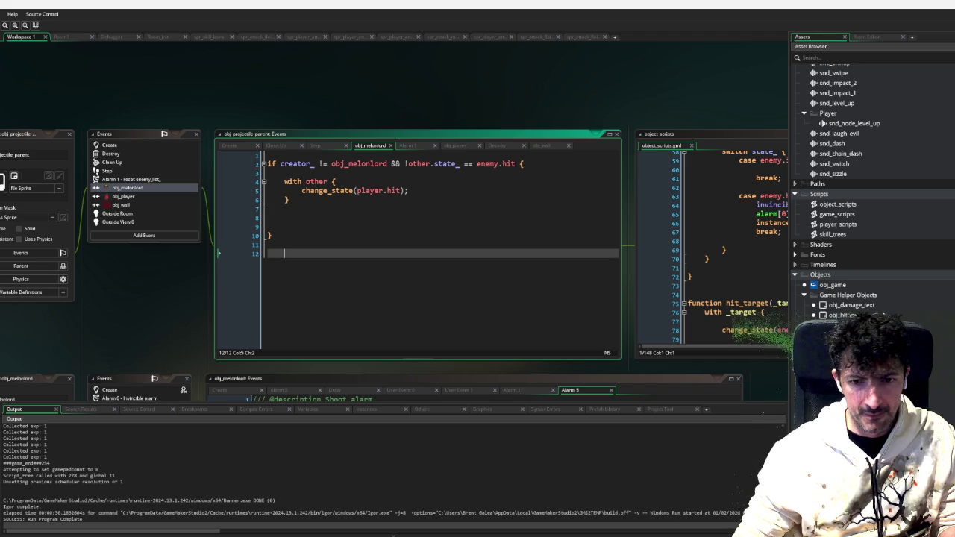
scroll(394, 224, "down", 10)
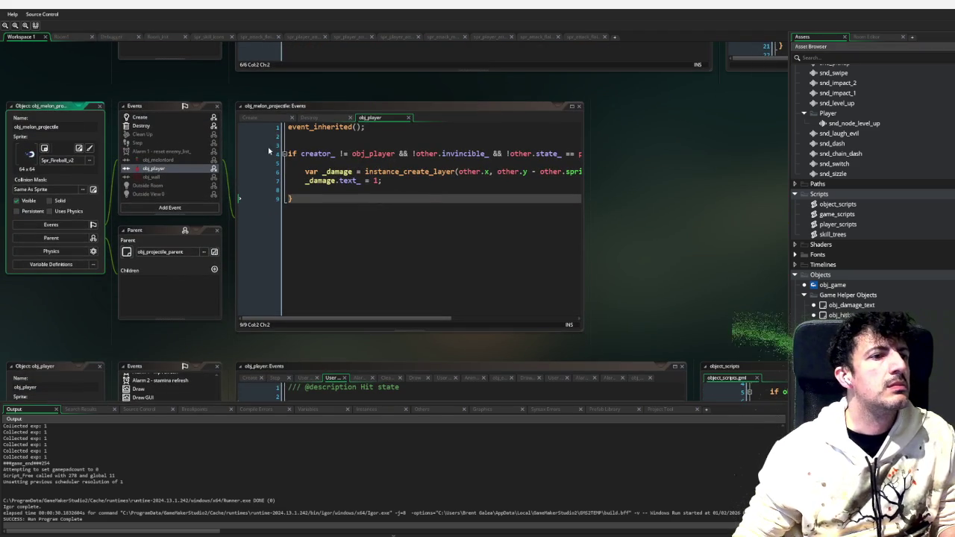
Move creator_ = obj_melonlord; to just below event_inherited(); in obj_melon_projectile's Create code
left_click(139, 117)
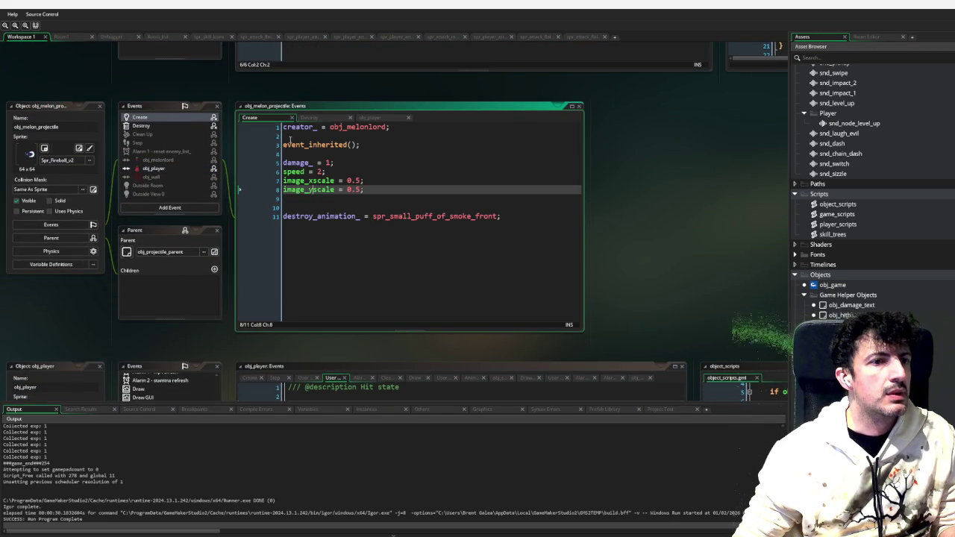
type("w")
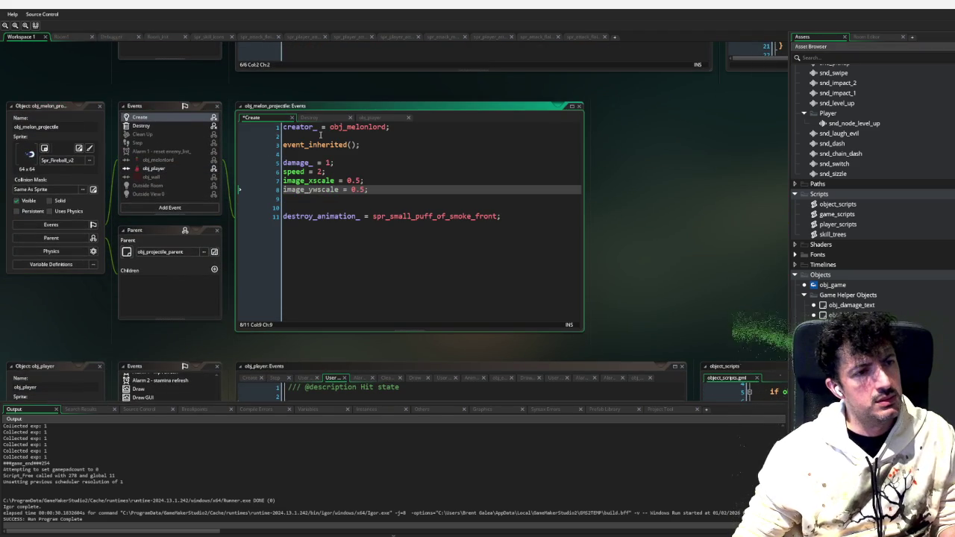
key("BackSpace")
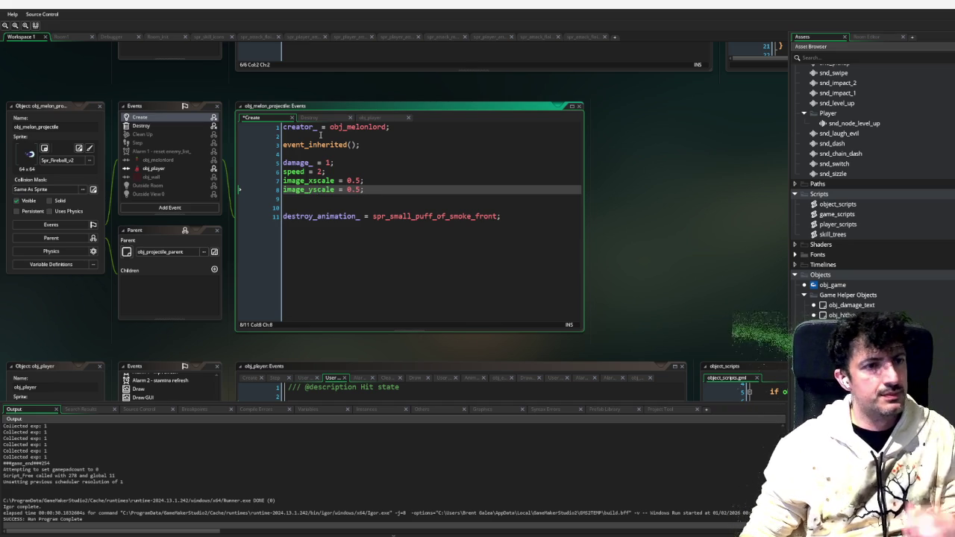
left_click(321, 135)
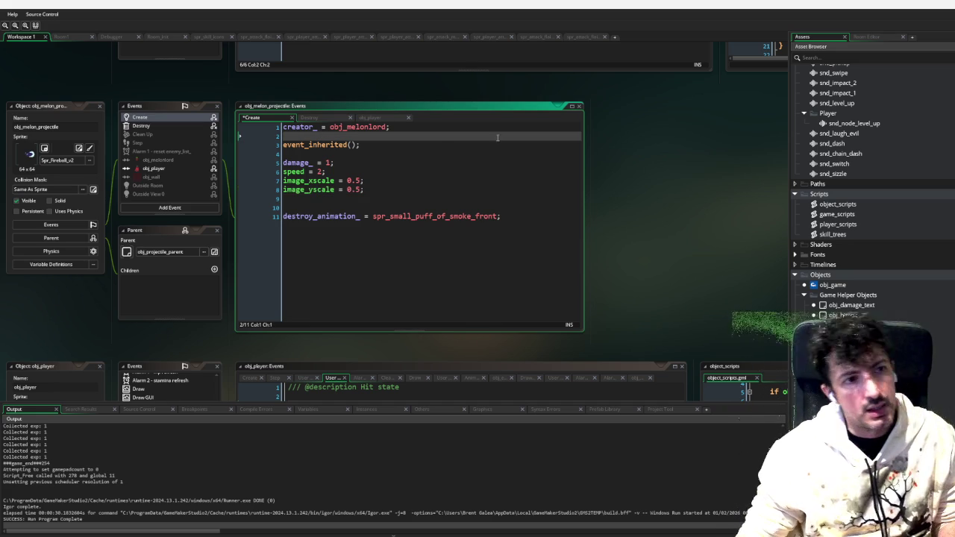
left_click(302, 153)
type("creator_ = obj_melonlord;")
key("Return")
key("Up")
key("Up")
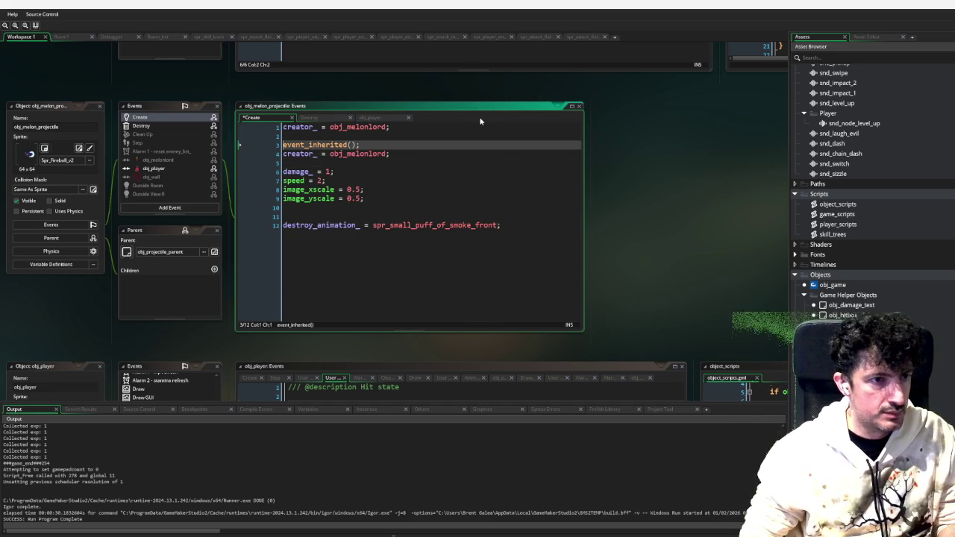
key("shift+Up")
key("shift+Up")
key("Delete")
left_click(372, 216)
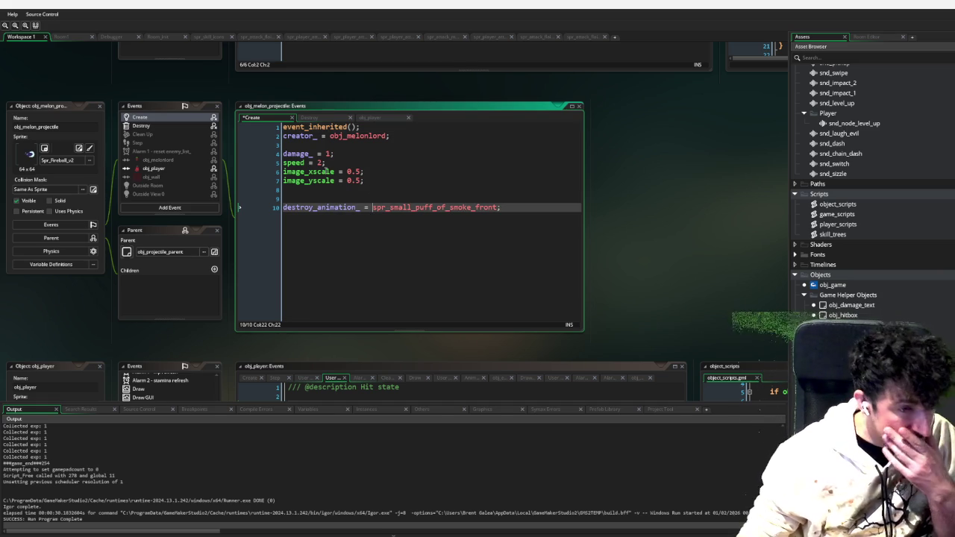
Delete obj_melon_projectile's empty Destroy event, confirming Yes, then open obj_game's Create code
left_click(153, 127)
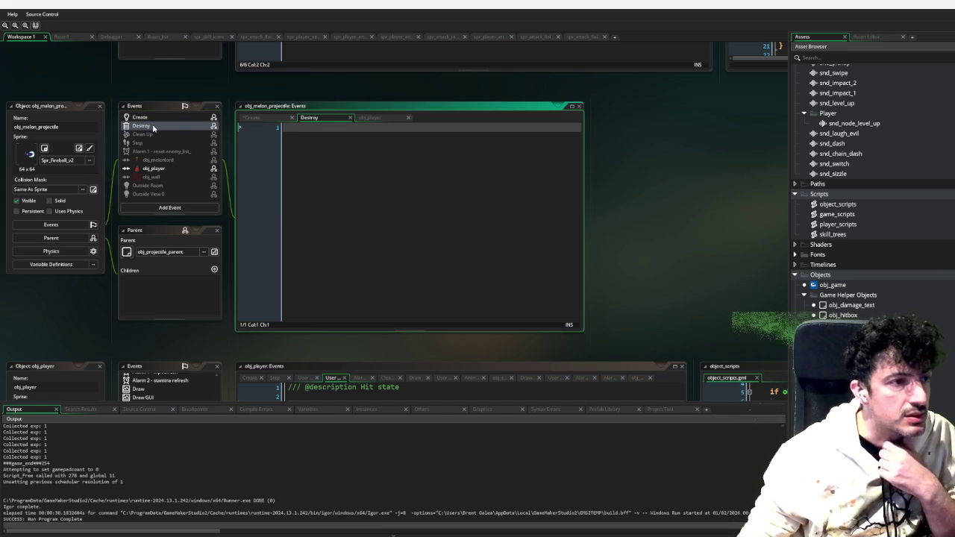
right_click(171, 128)
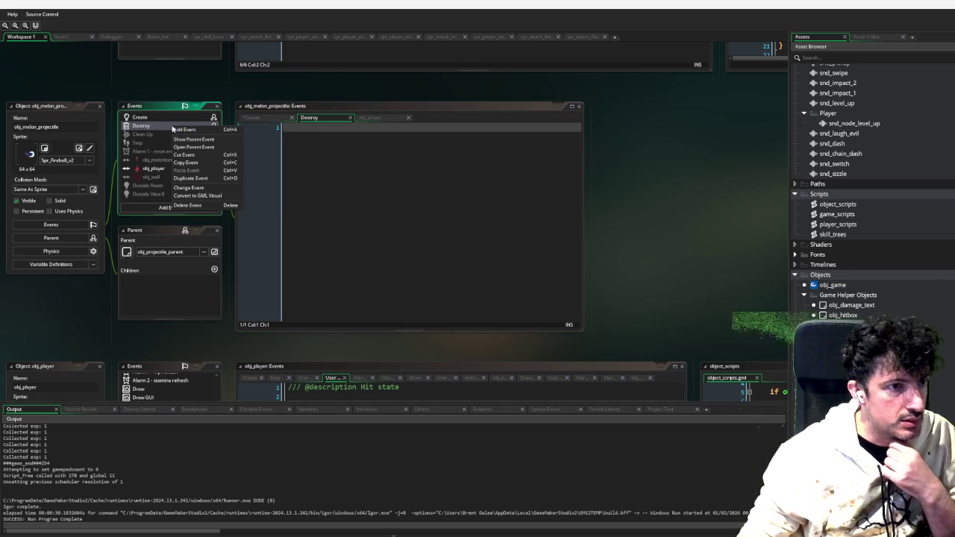
left_click(203, 206)
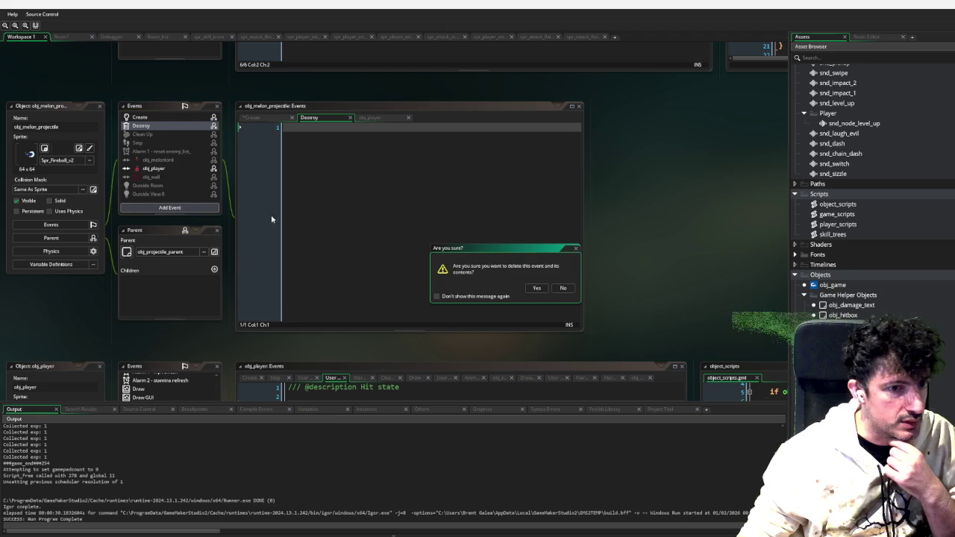
left_click(537, 288)
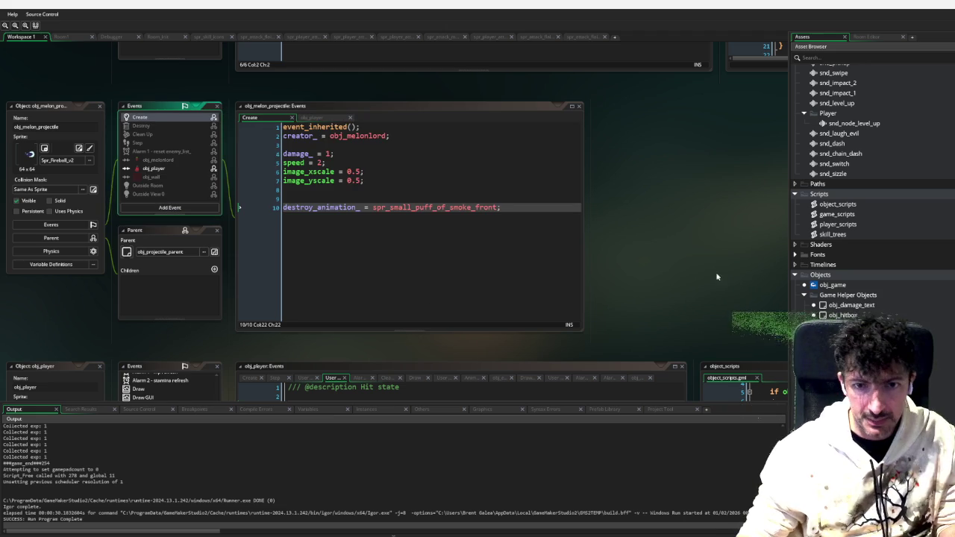
double_click(849, 286)
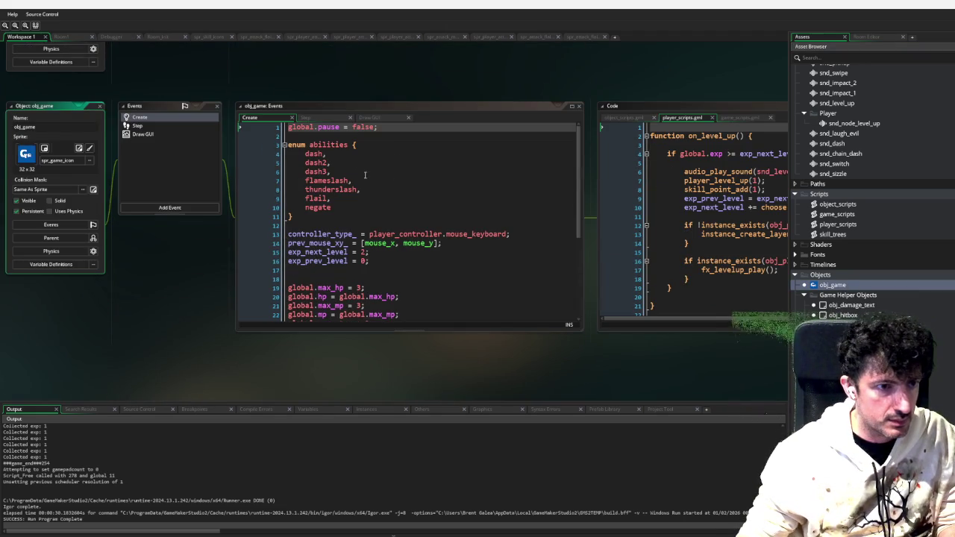
Change line 27's abilities.dash value from false to true and rebuild the game
scroll(379, 166, "down", 3)
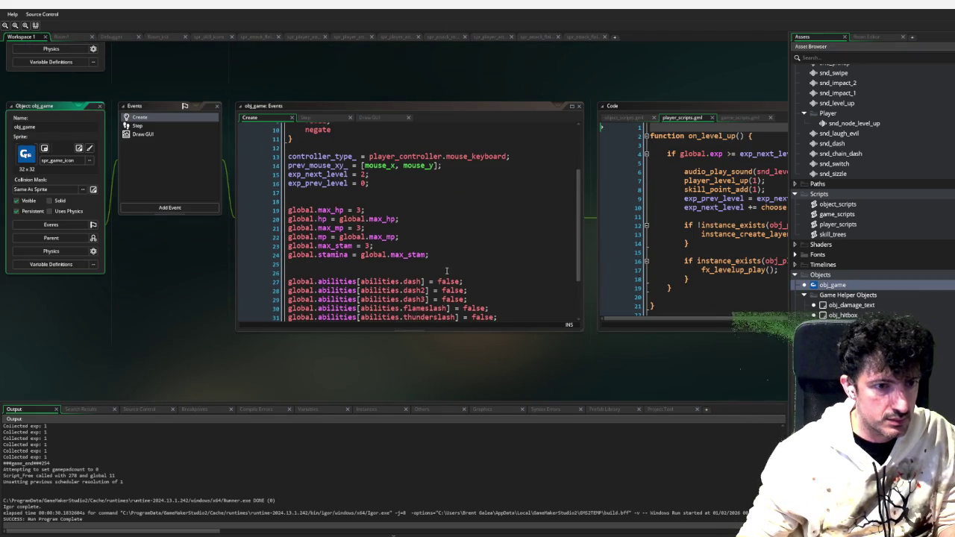
double_click(450, 281)
type("true")
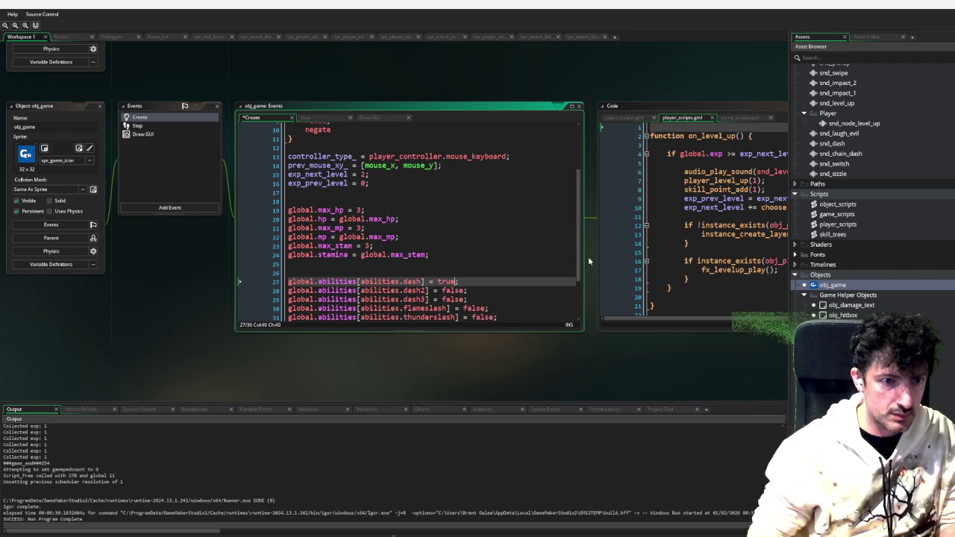
key("Escape")
key("F6")
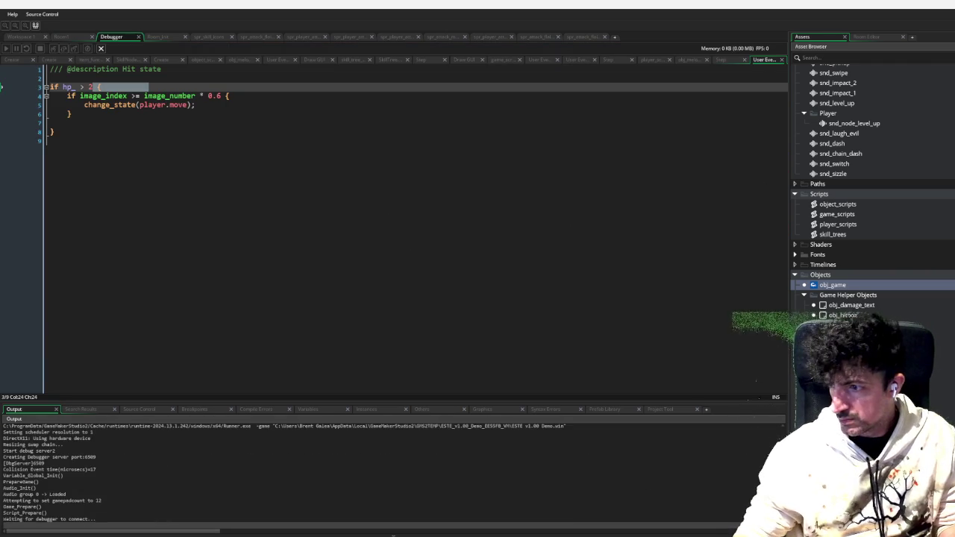
Walk the player past the scarecrow boss and chest into fireball paths, then close the game
key("d")
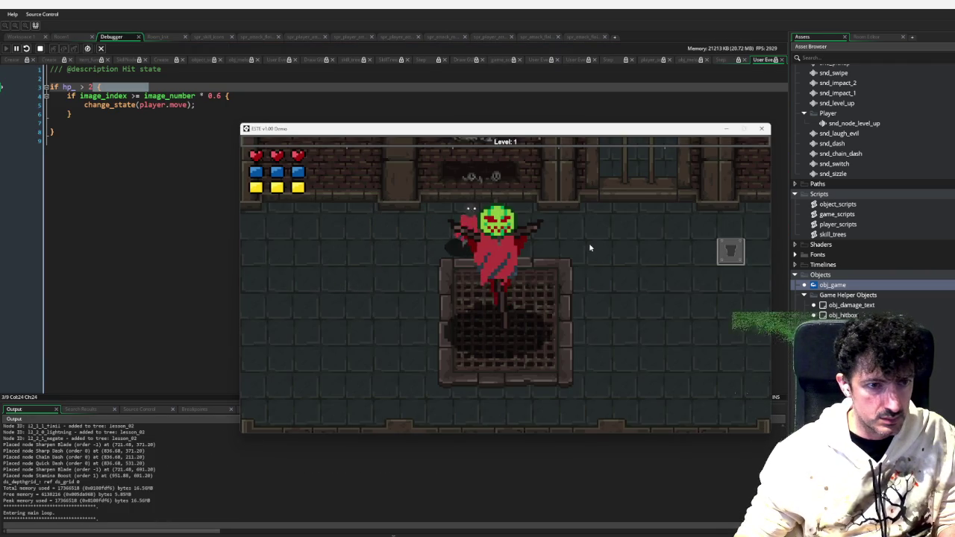
key("d")
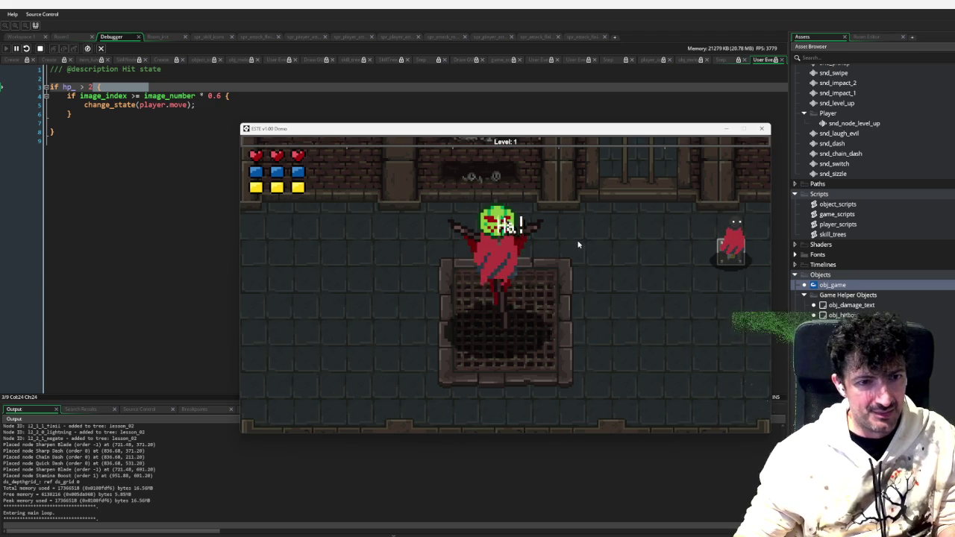
key("a")
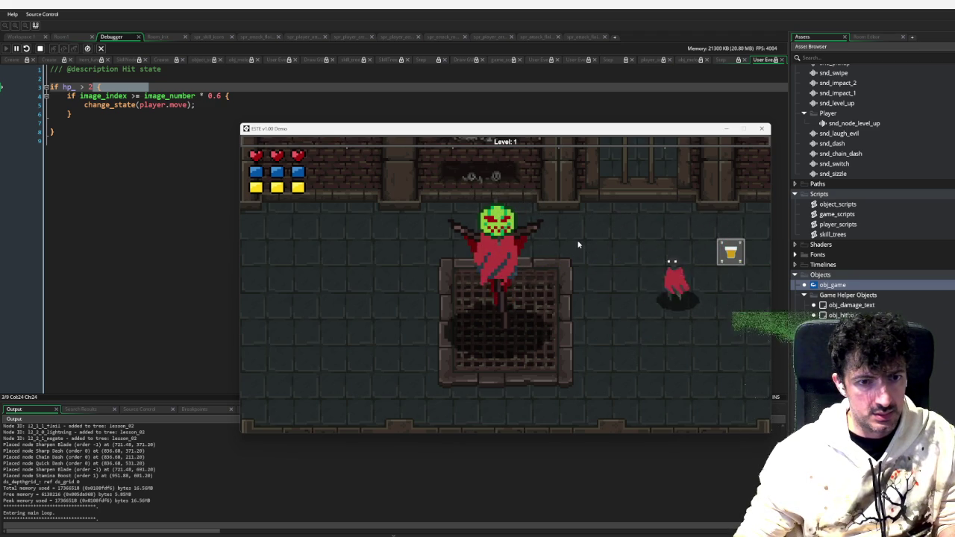
key("s")
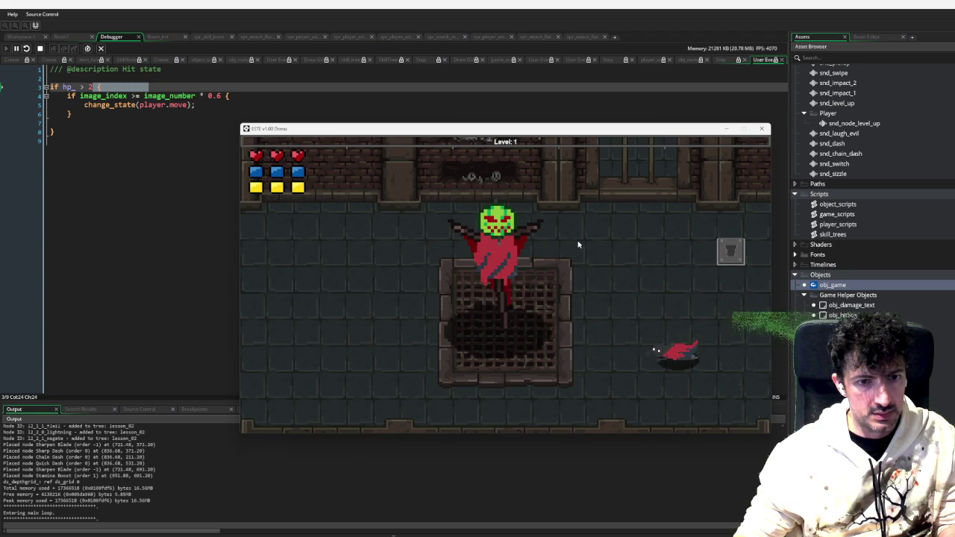
key("w")
key("a")
key("a")
key("s")
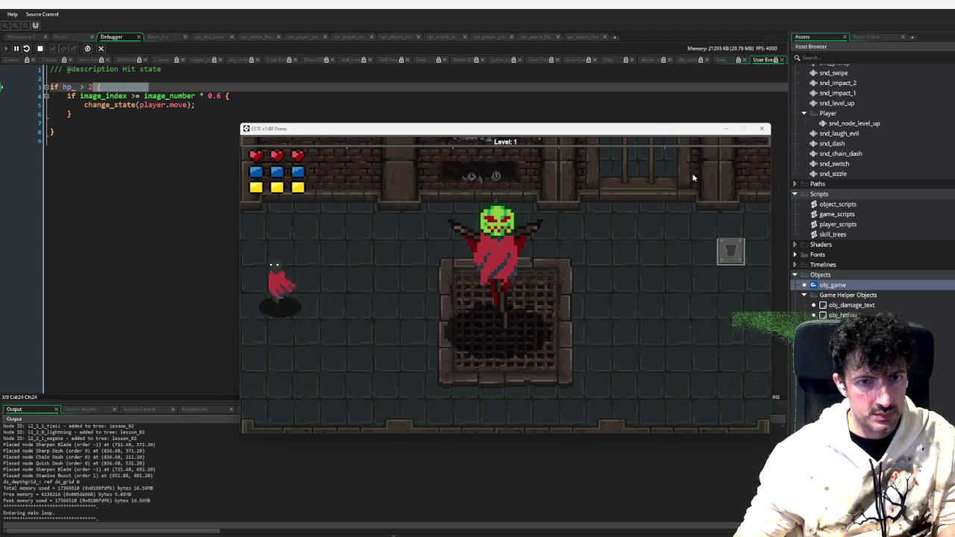
key("d")
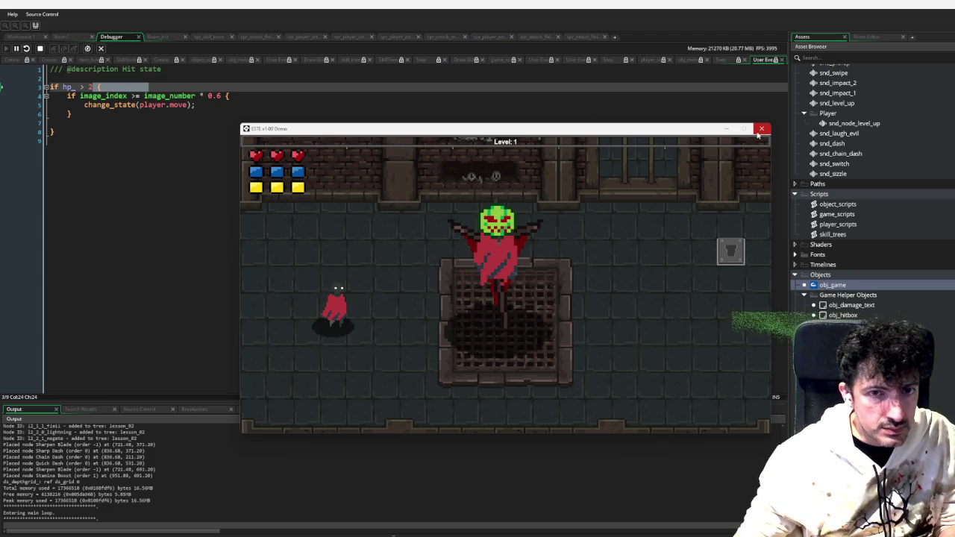
left_click(760, 130)
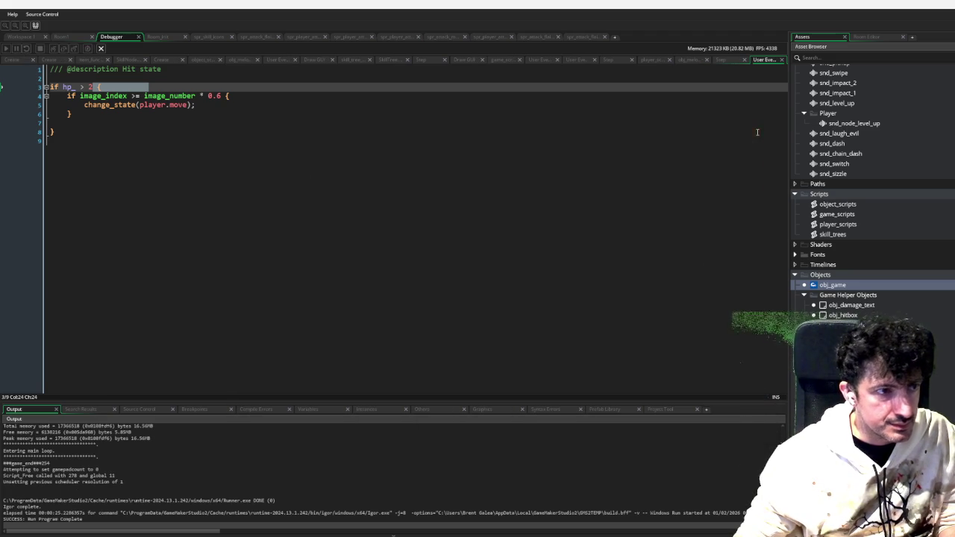
Set obj_game's line 27 dash ability back to false and start a new debug run
left_click(32, 39)
left_click(452, 267)
double_click(448, 281)
type("false")
left_click(507, 254)
scroll(507, 247, "down", 2)
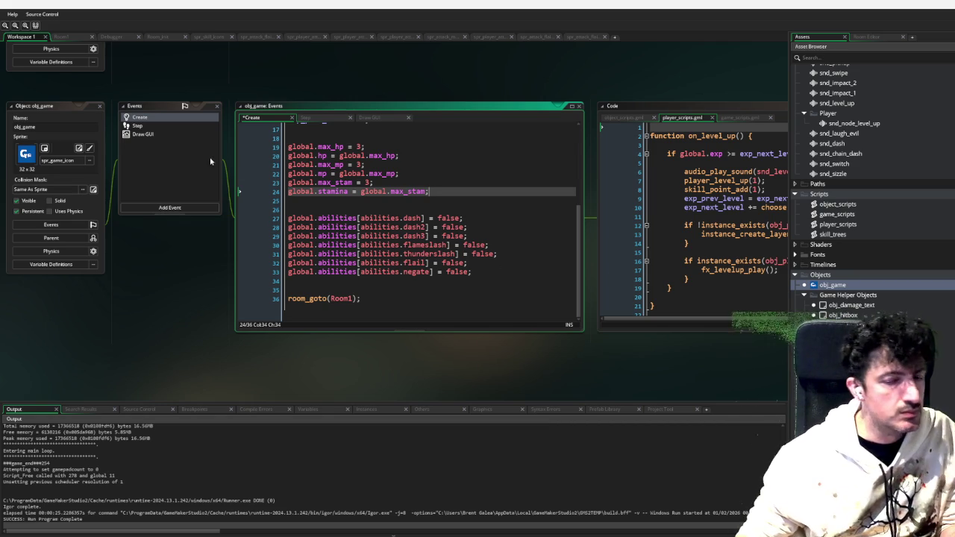
scroll(866, 179, "down", 1)
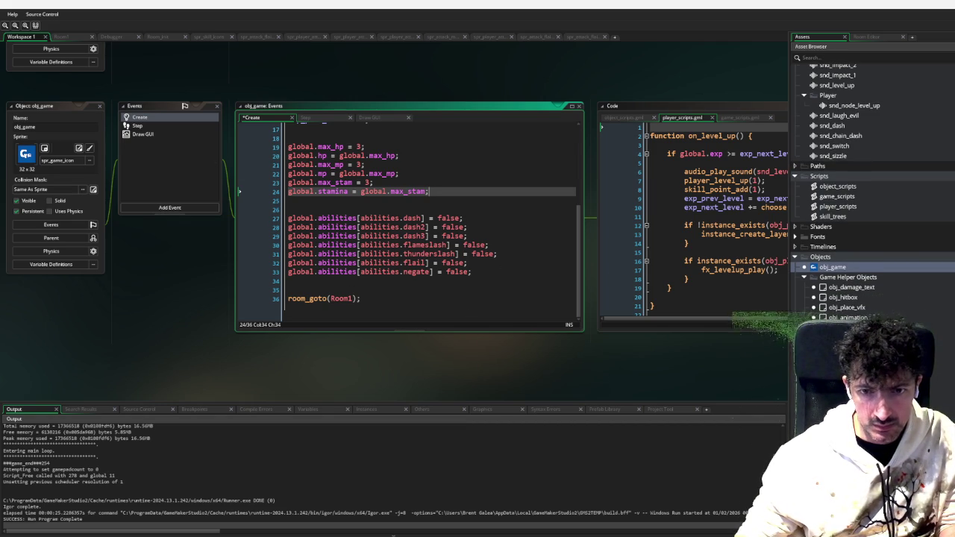
scroll(483, 205, "up", 5)
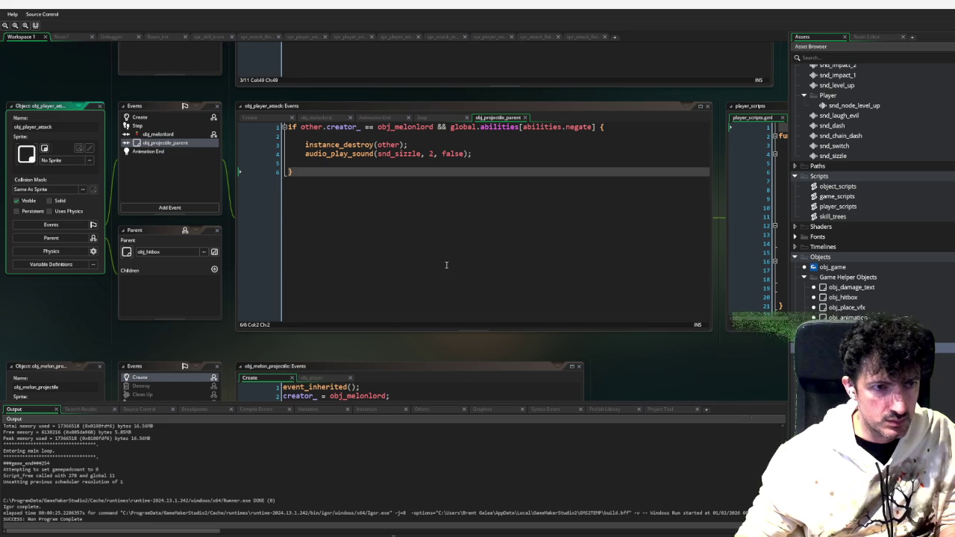
key("F6")
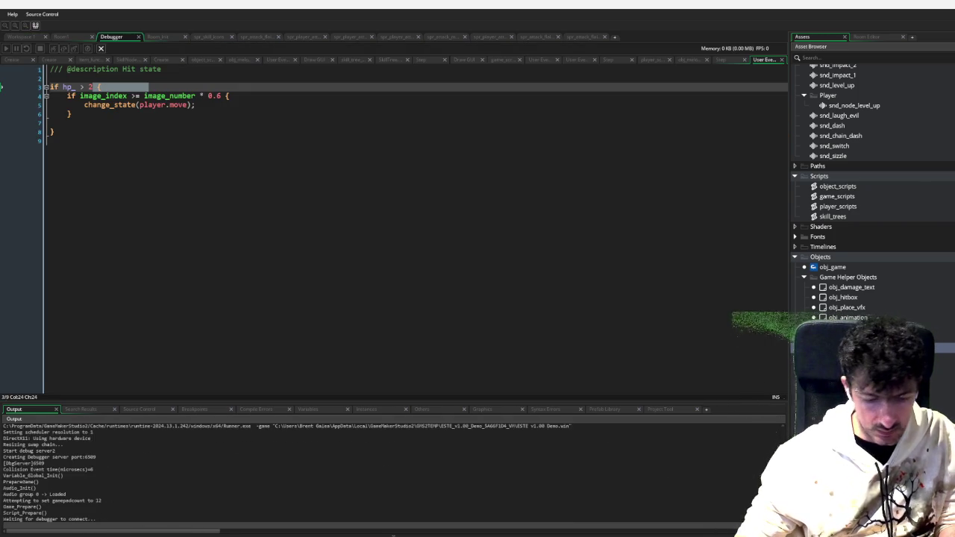
Add skill points, reach level 21, and level Stamina Boost, Quick Dash, Sharp Dash and Chain Dash
key("plus")
key("plus")
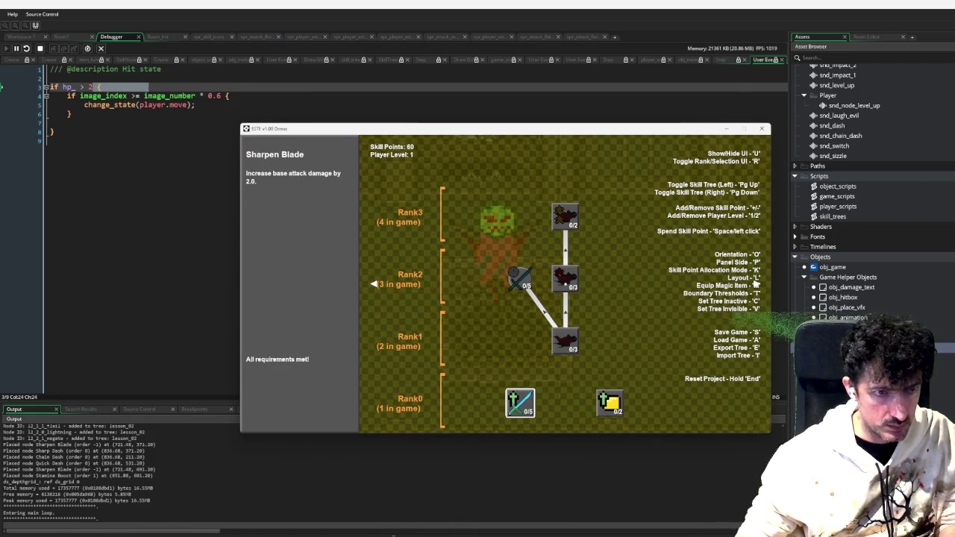
key("1")
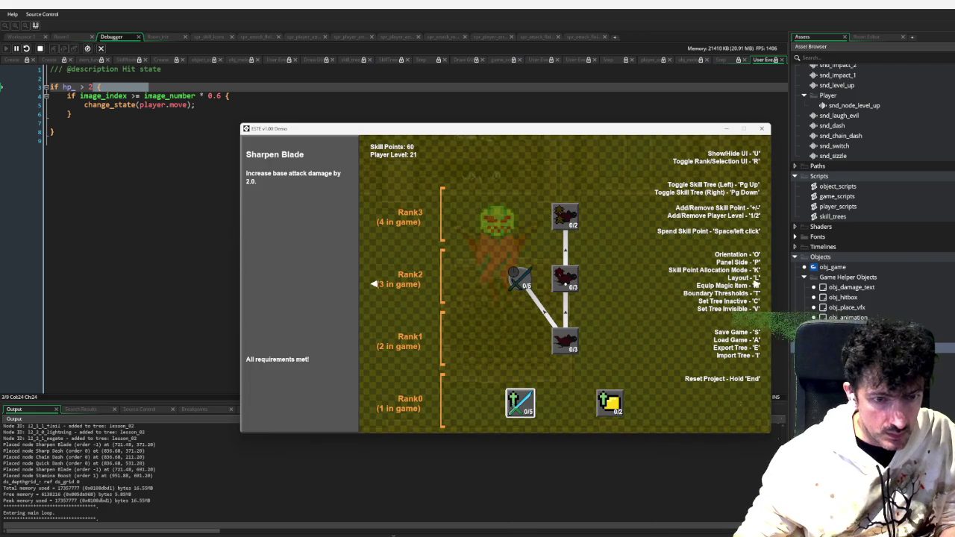
key("Right")
key("space")
key("space")
key("Up")
key("space")
key("space")
key("Up")
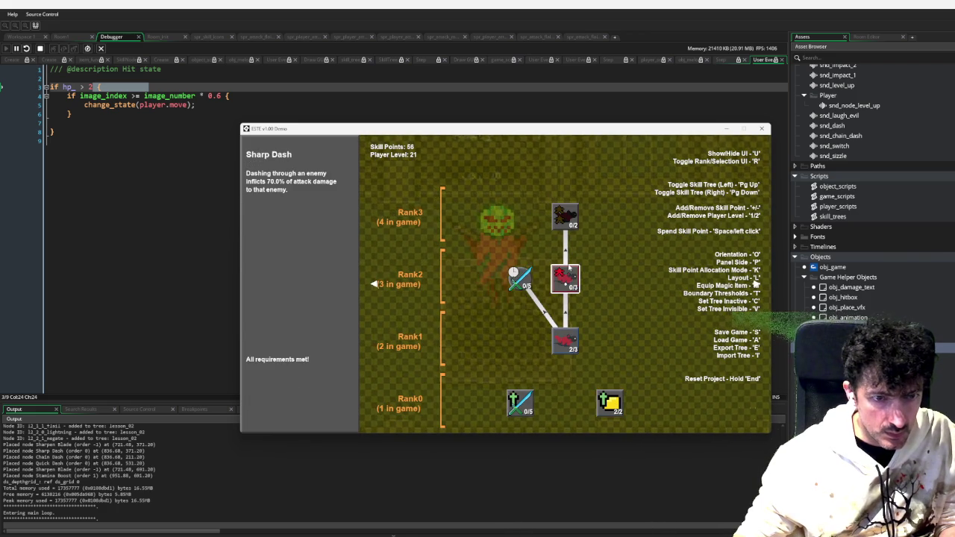
key("space")
key("space")
key("space")
key("Up")
key("space")
key("space")
key("space")
key("Escape")
key("Escape")
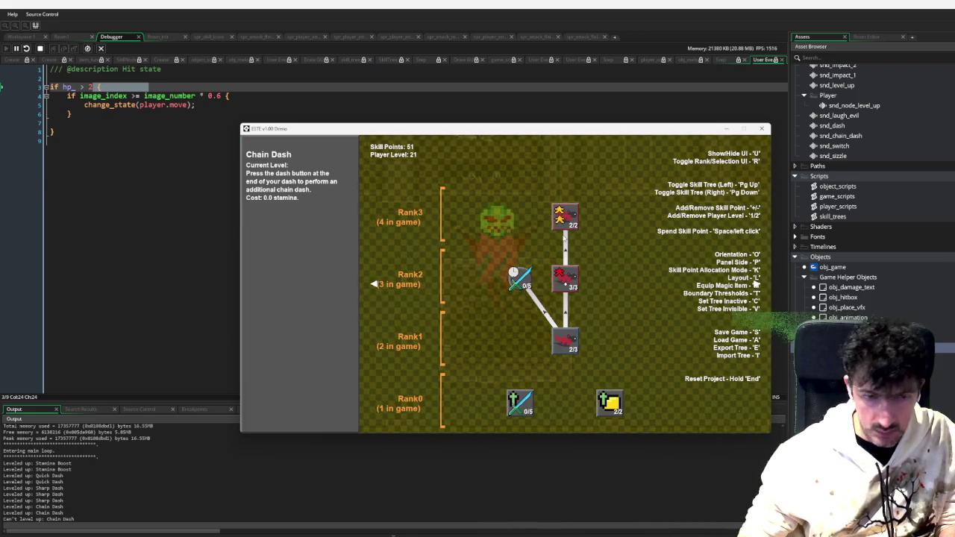
Level Combo Attack and Blade Whip in the red skill tree, then return to the dungeon
key("Page_Down")
key("space")
key("space")
key("Up")
key("space")
key("space")
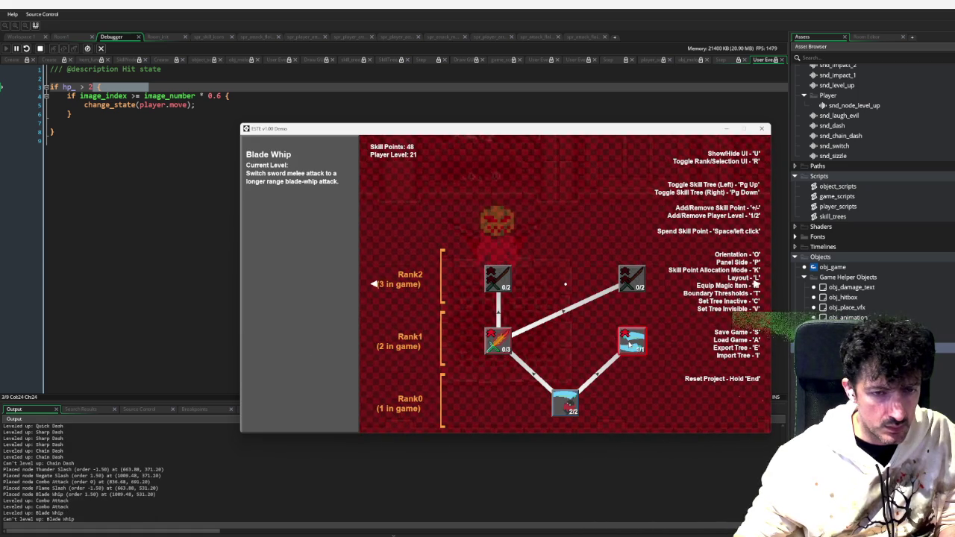
key("Escape")
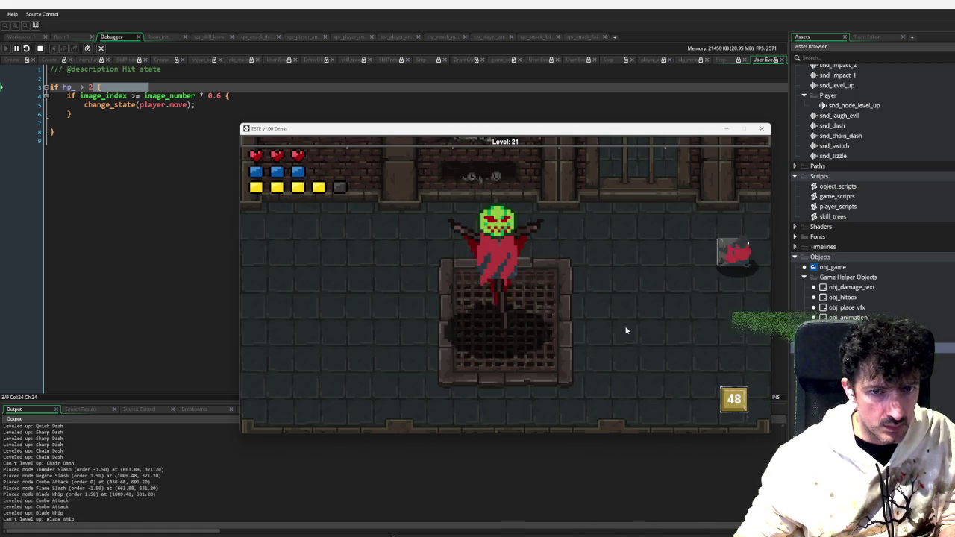
Walk the player toward the item box and boss, slashing at the boss repeatedly
key("s")
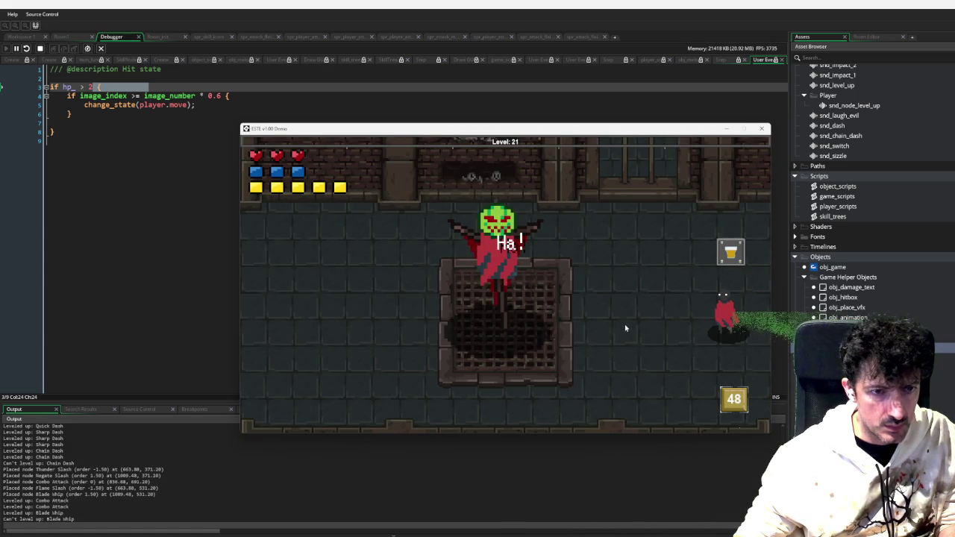
left_click(609, 317)
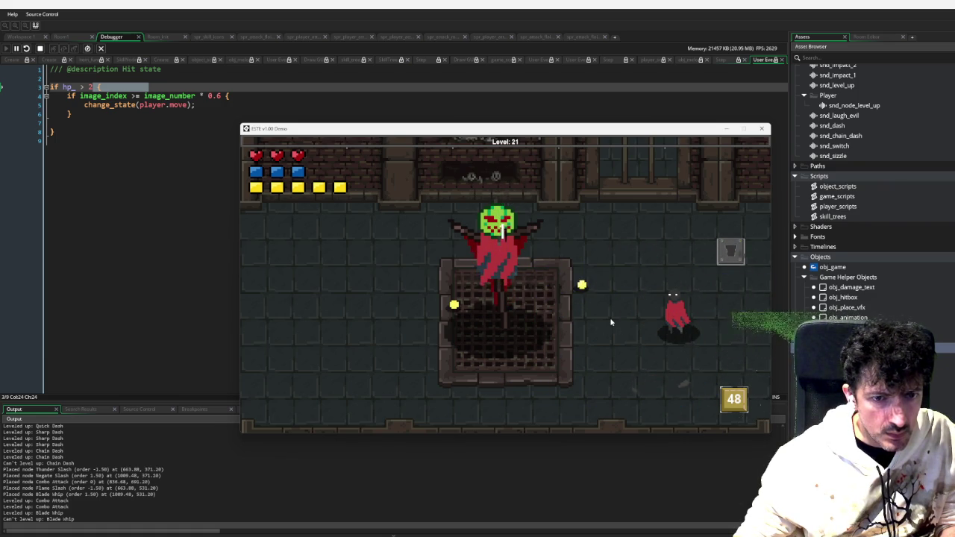
key("d")
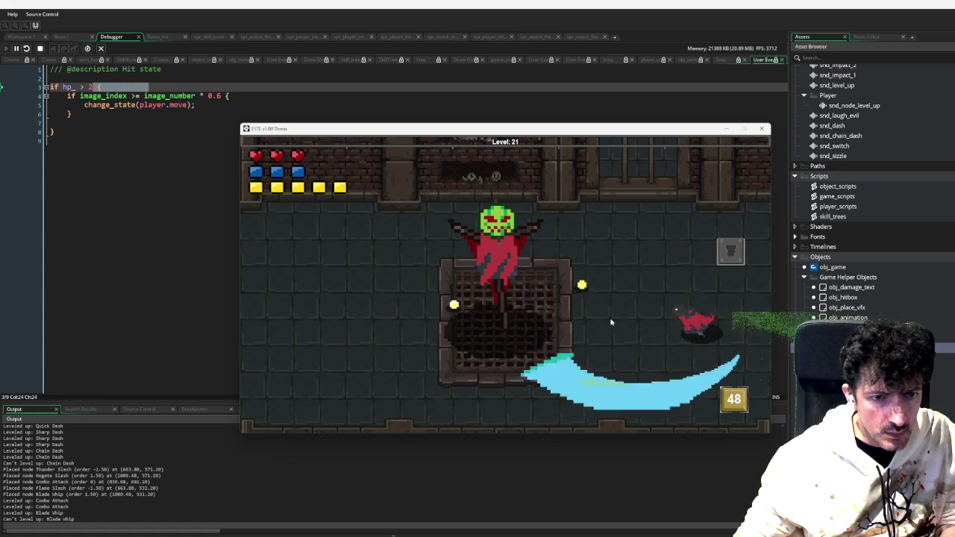
key("w")
key("d")
key("s")
key("a")
key("w")
key("d")
left_click(610, 317)
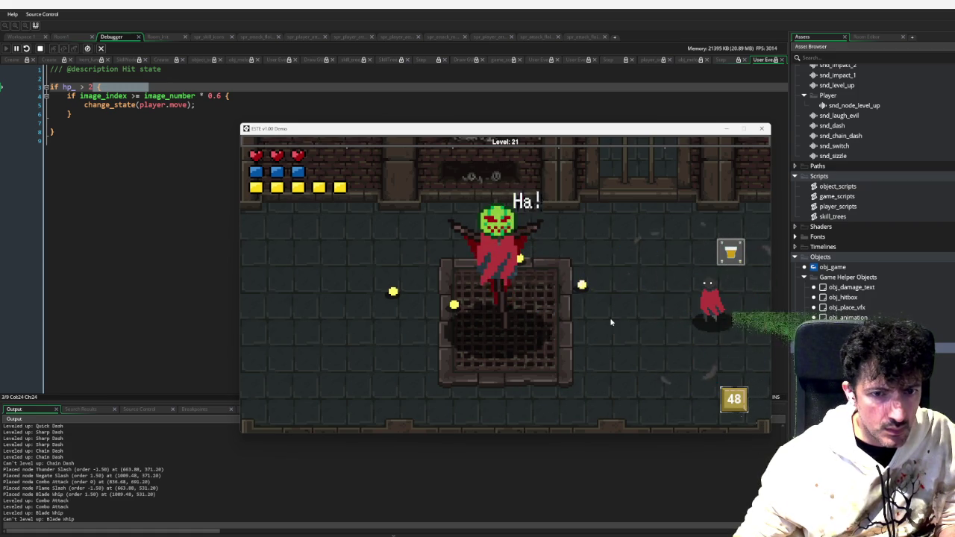
left_click(610, 318)
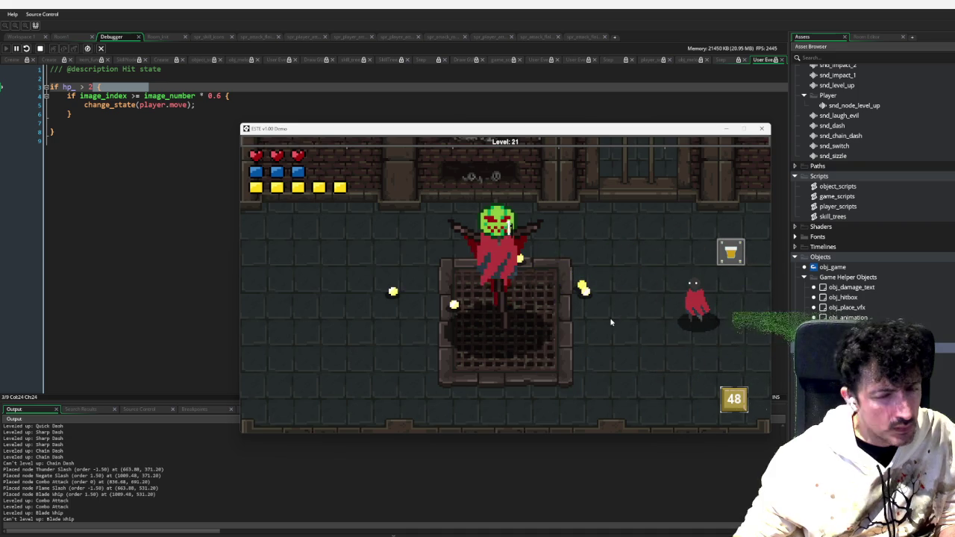
left_click(610, 318)
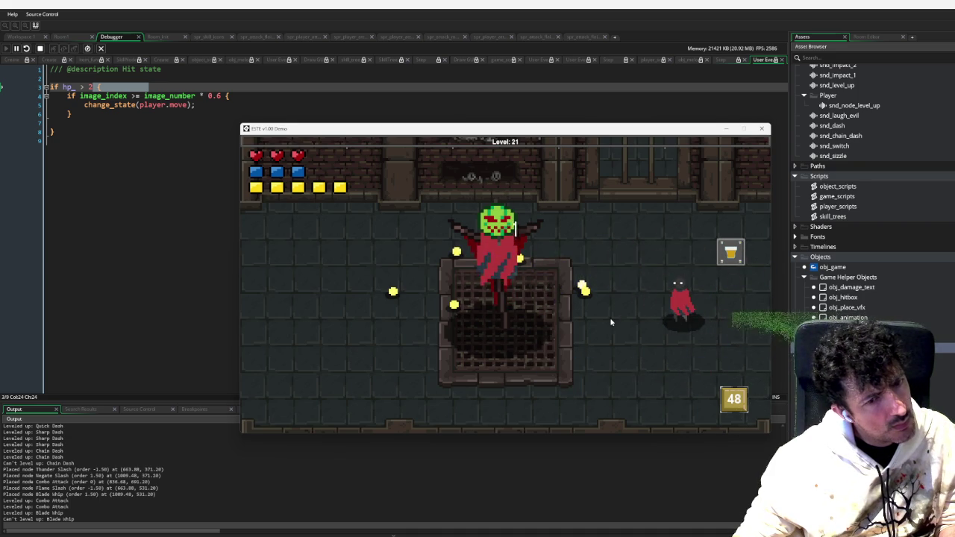
left_click(610, 318)
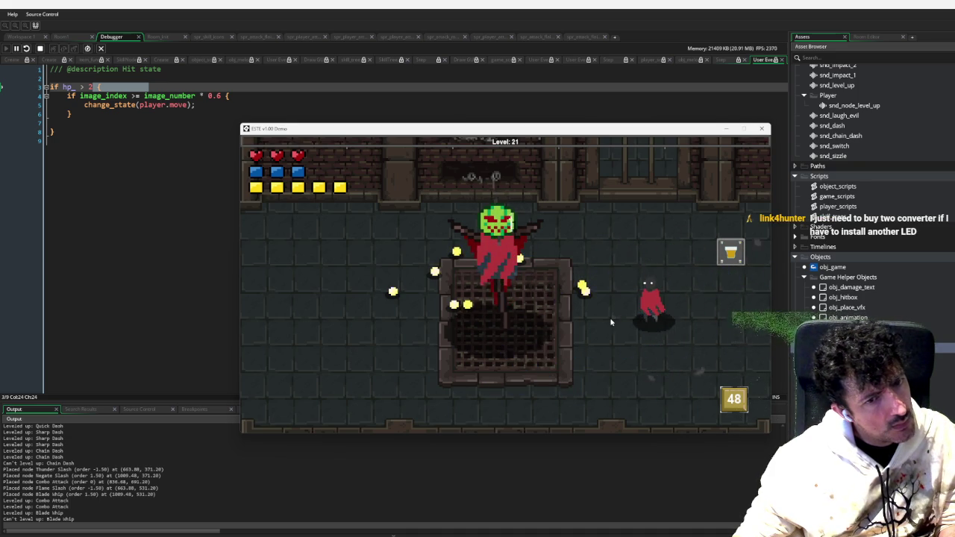
Dash around the boss, firing slashes across the arena and attacking at close range
key("s")
key("a")
key("w")
key("d")
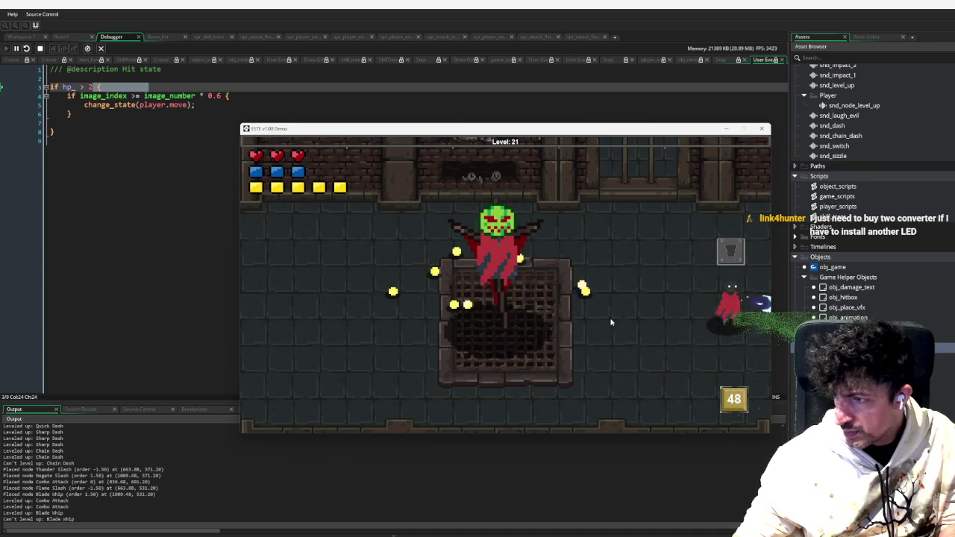
left_click(610, 318)
left_click(610, 317)
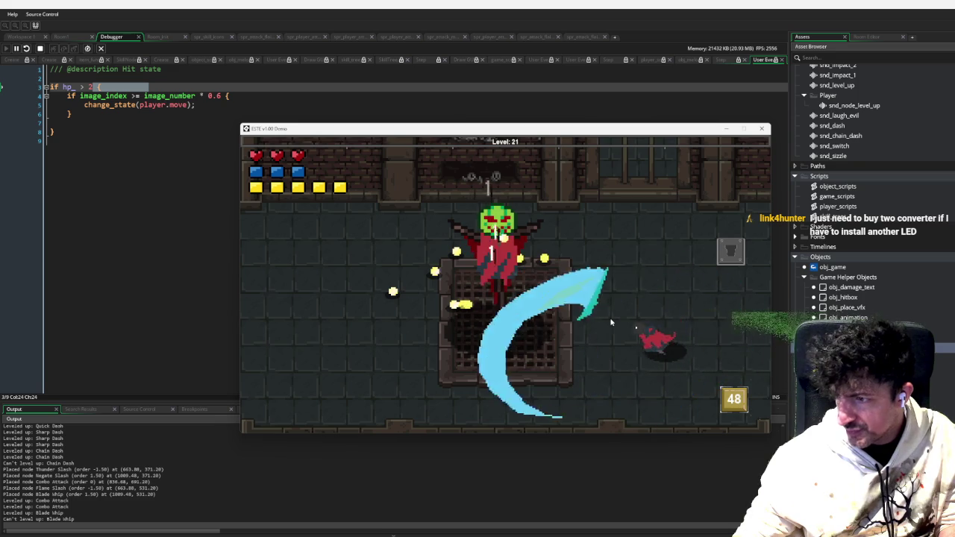
key("w")
key("a")
key("s")
key("d")
key("w")
key("a")
left_click(610, 317)
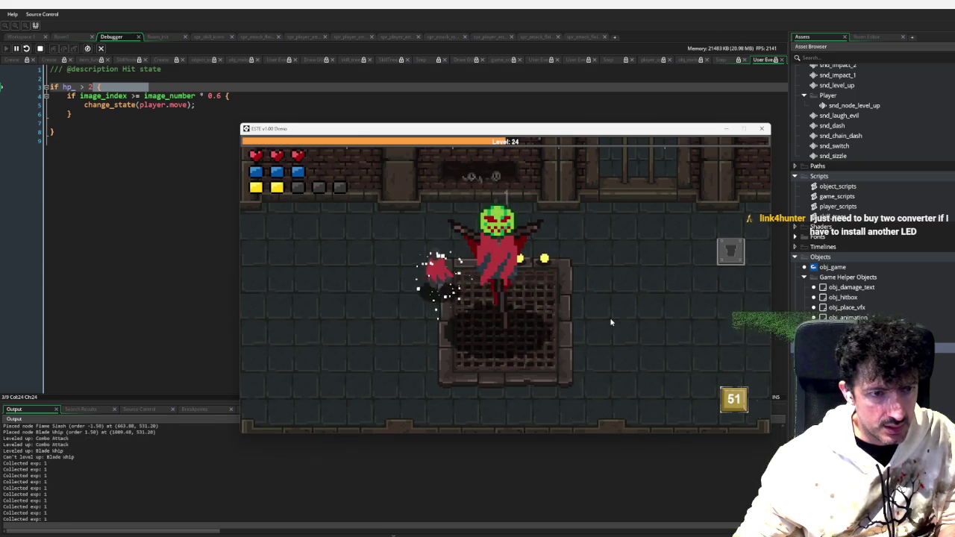
Strike the crate open, throw crescent slashes at the boss, then close the game window
key("d")
key("w")
left_click(610, 317)
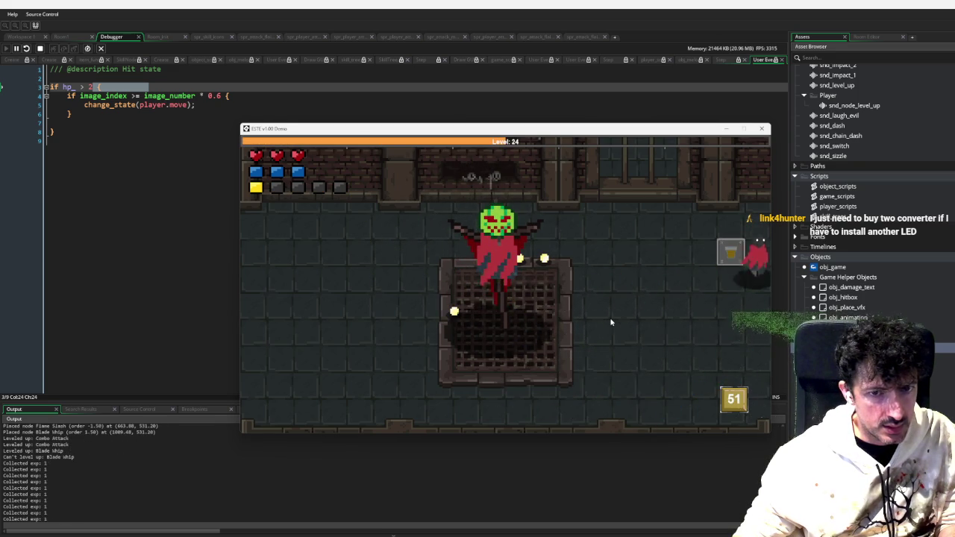
key("s")
key("a")
key("d")
left_click(610, 317)
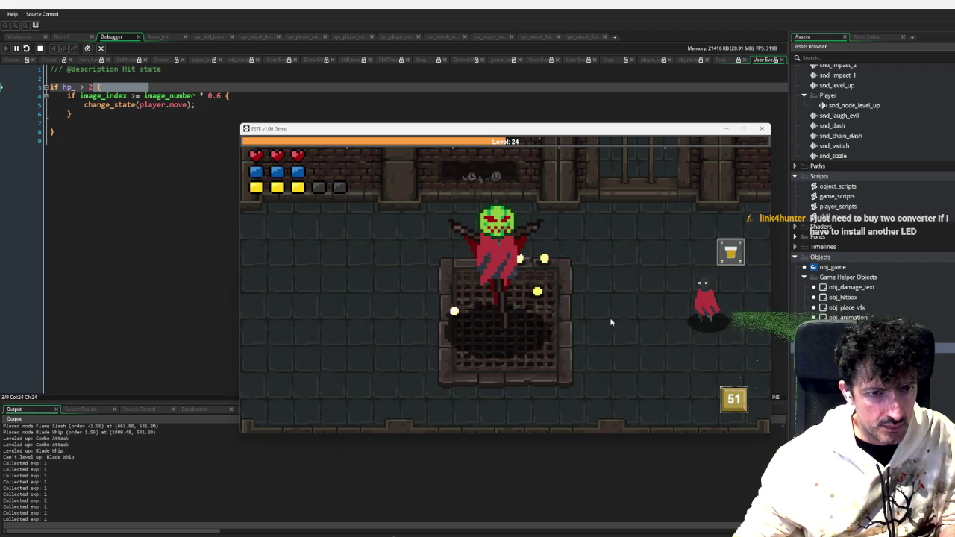
key("a")
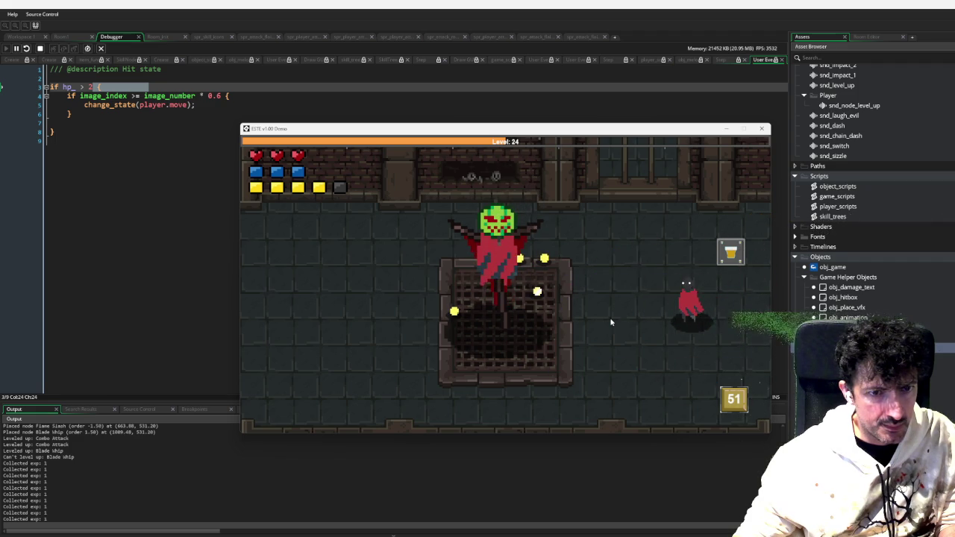
left_click(610, 317)
left_click(610, 317)
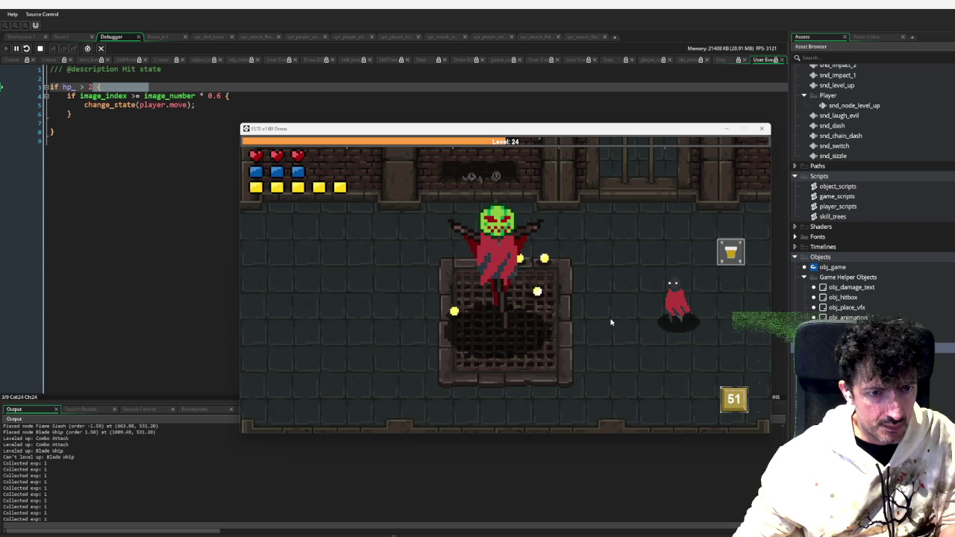
left_click(610, 317)
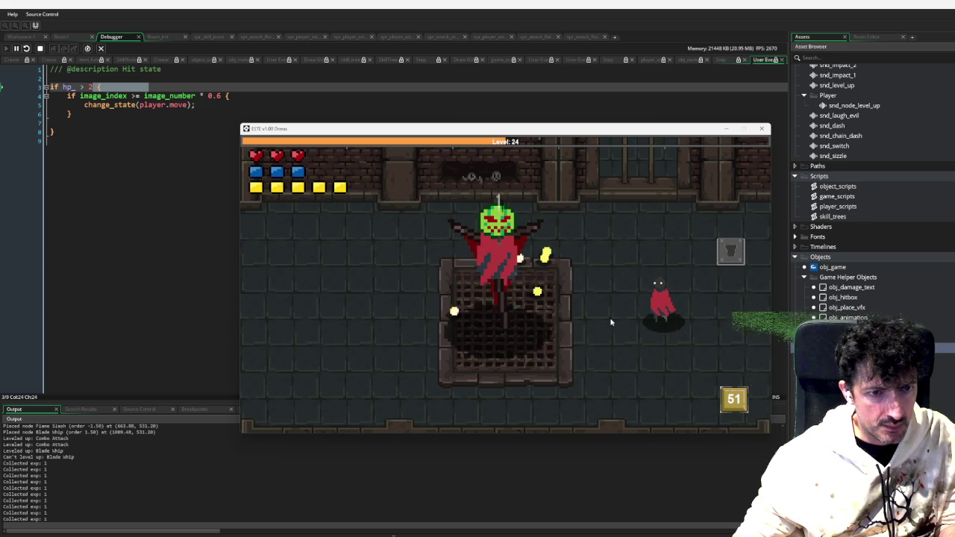
left_click(761, 128)
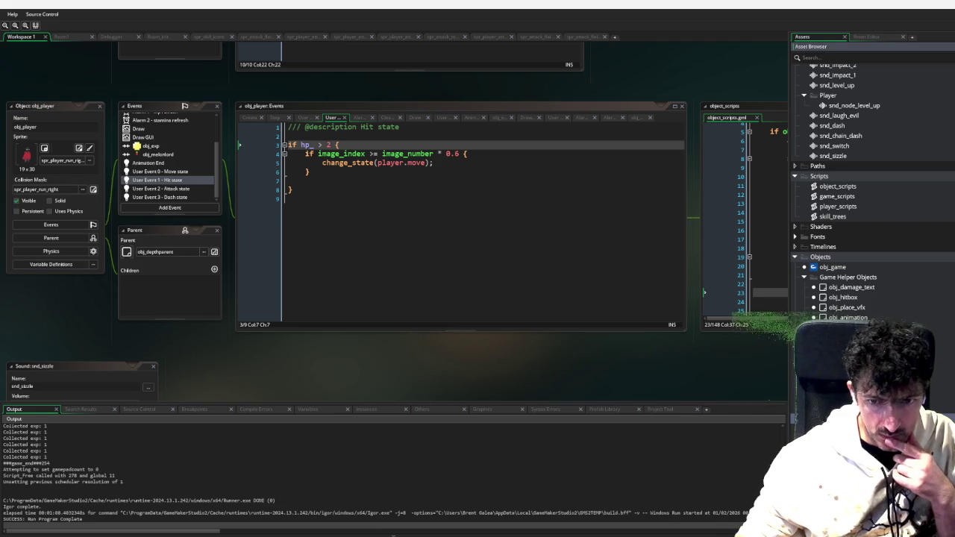
Add hp_ -= other.damage_; inside obj_projectile_parent's obj_player collision with-other block
scroll(350, 187, "up", 4)
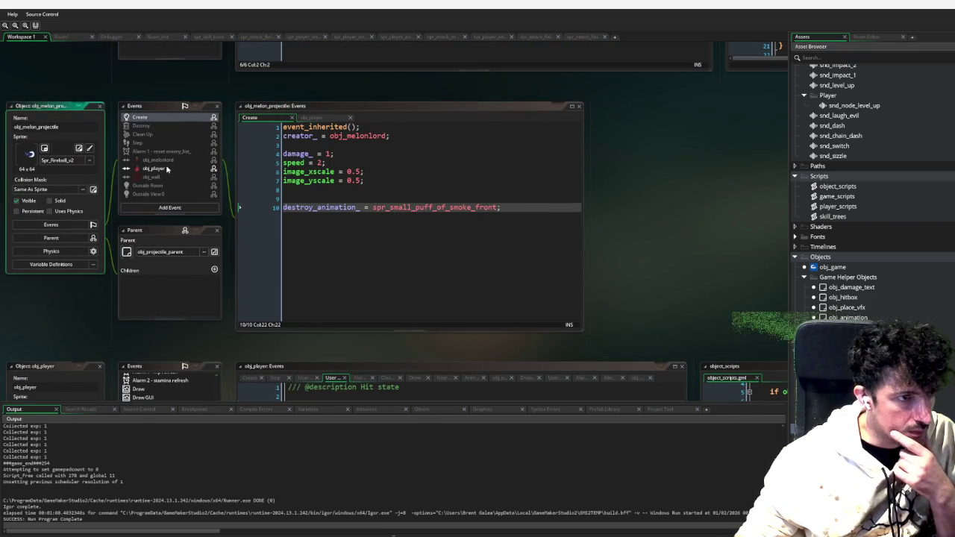
left_click(167, 169)
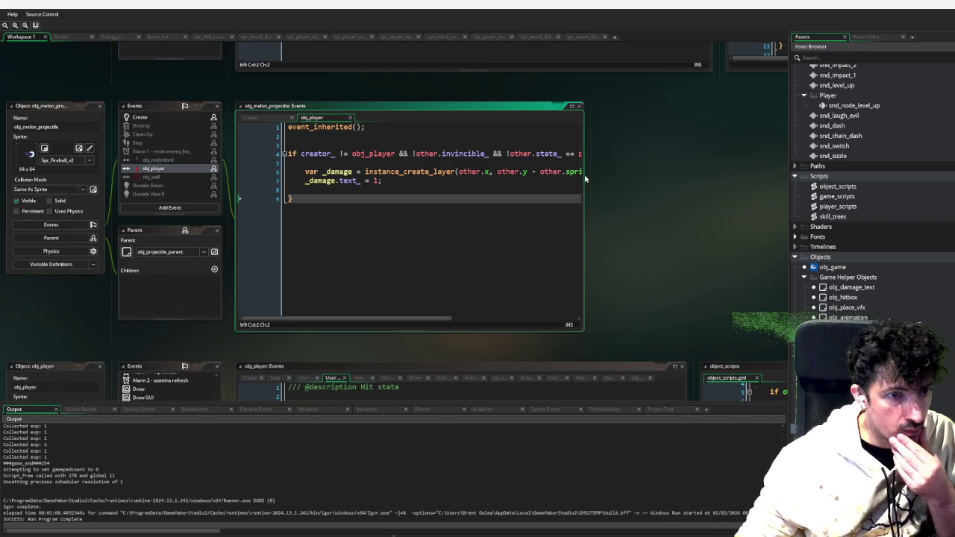
left_click_drag(600, 179, 760, 173)
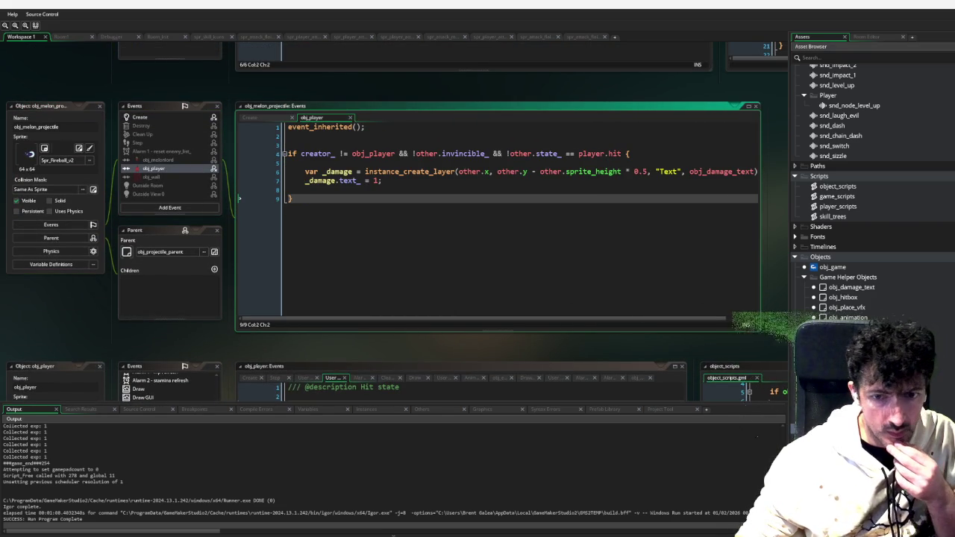
middle_click(326, 127)
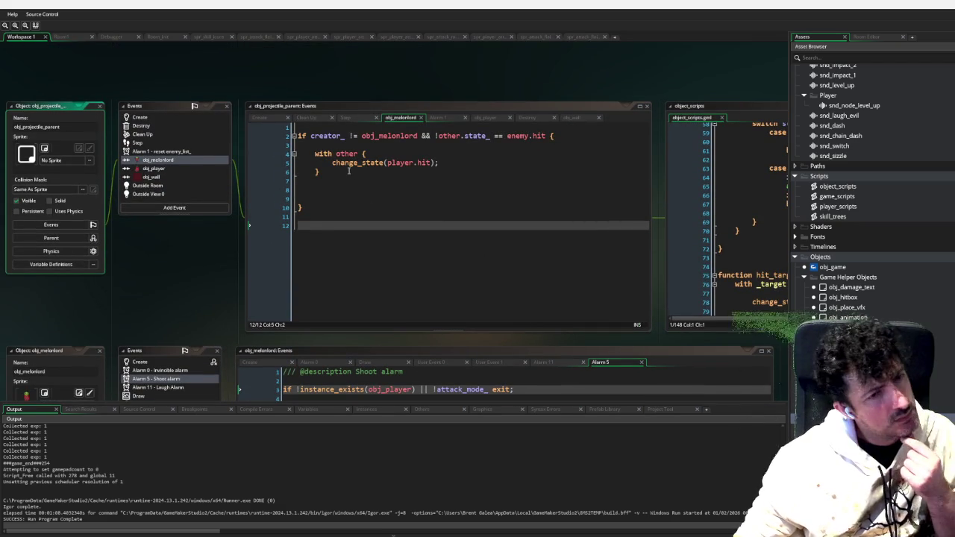
left_click(359, 173)
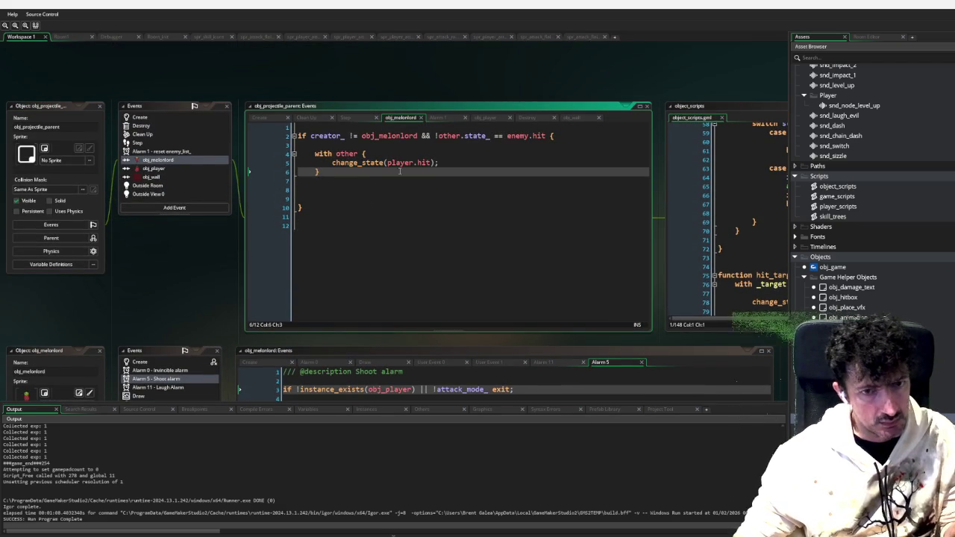
scroll(524, 253, "down", 5)
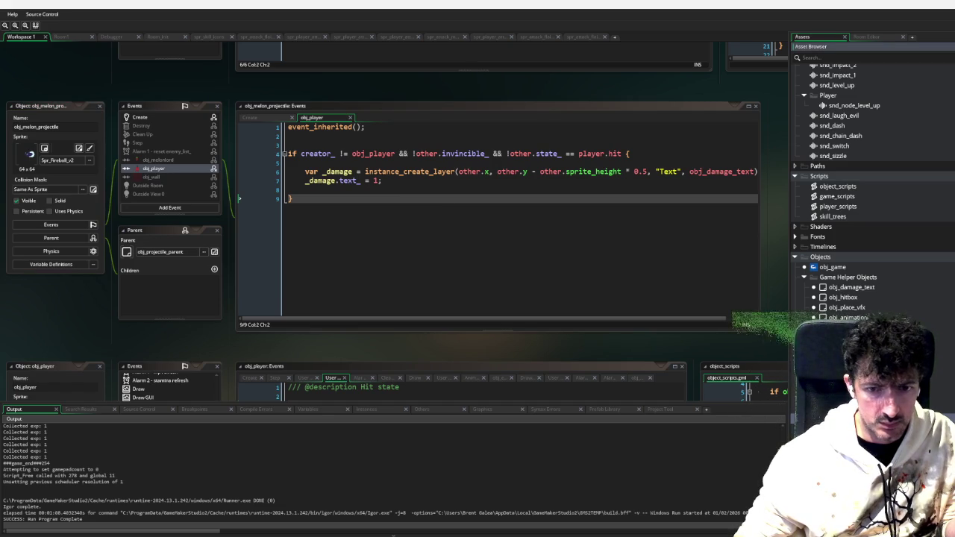
scroll(777, 398, "up", 5)
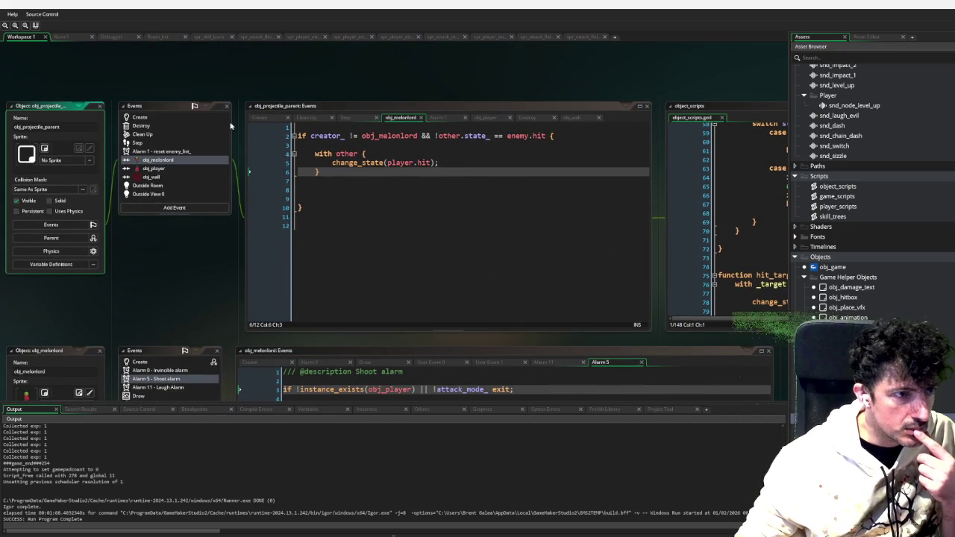
left_click(159, 168)
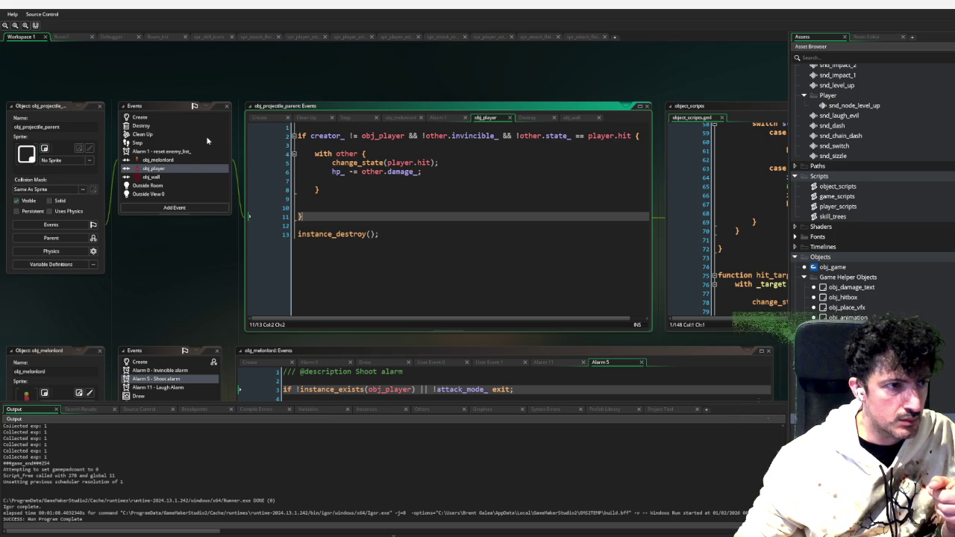
left_click(148, 118)
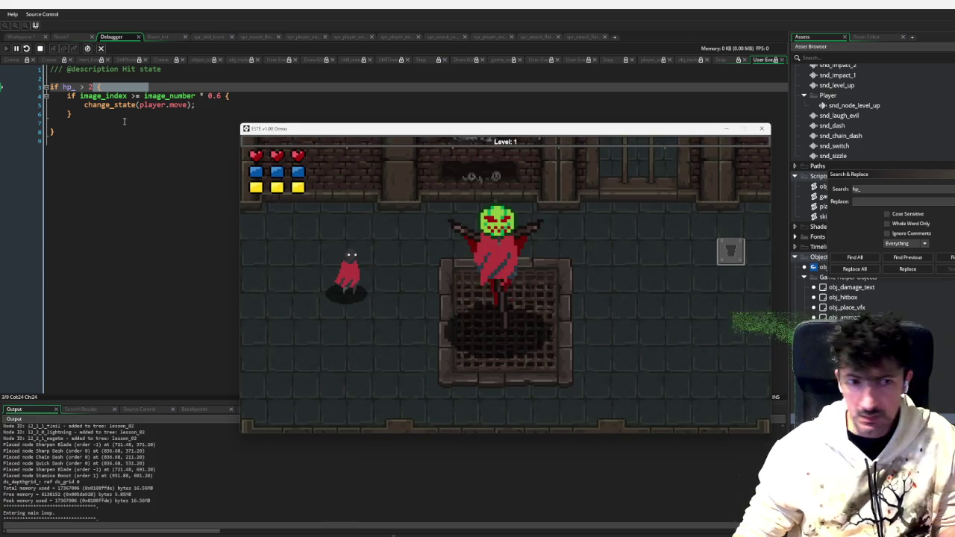
In the skill tree, level Blade Whip in the red tree and Quick Dash in the green tree
key("Tab")
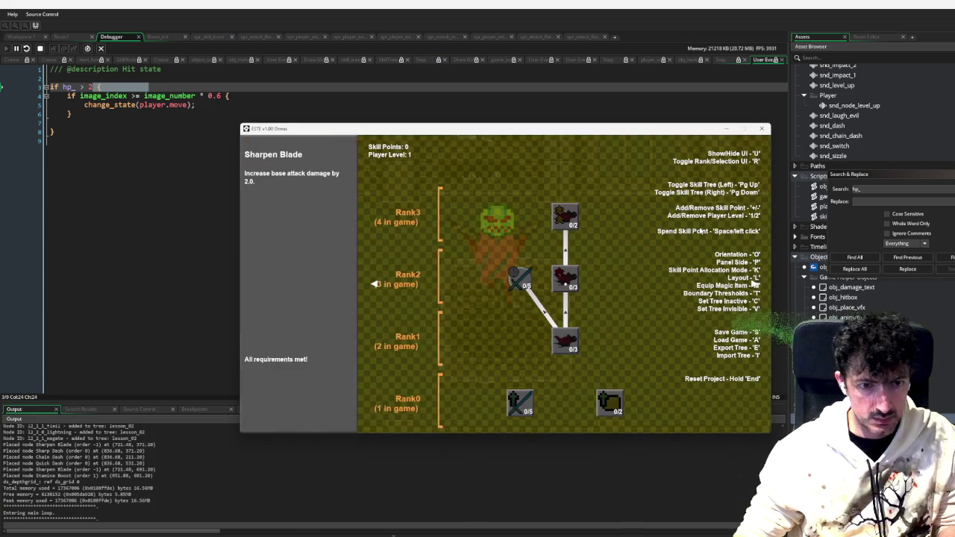
mouse_move(610, 403)
key("Page_Down")
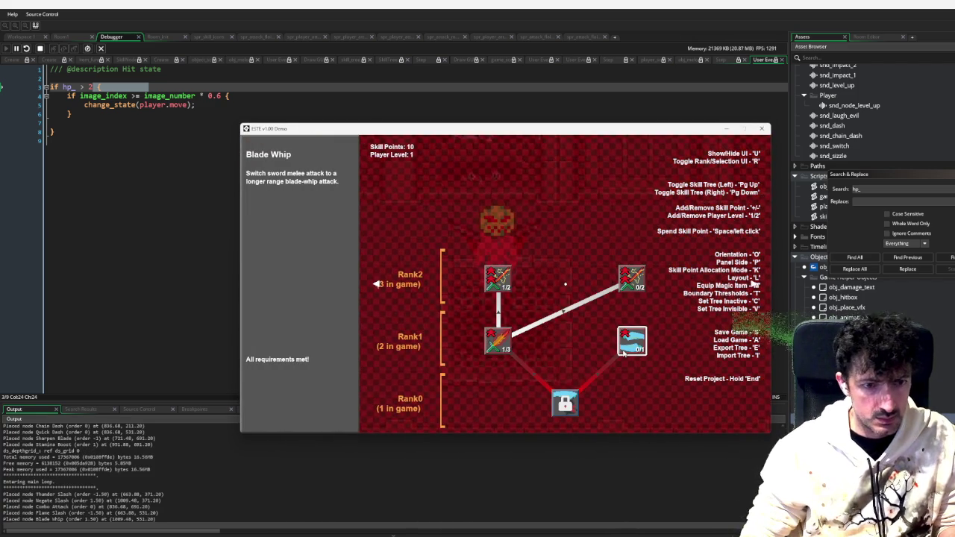
left_click(624, 354)
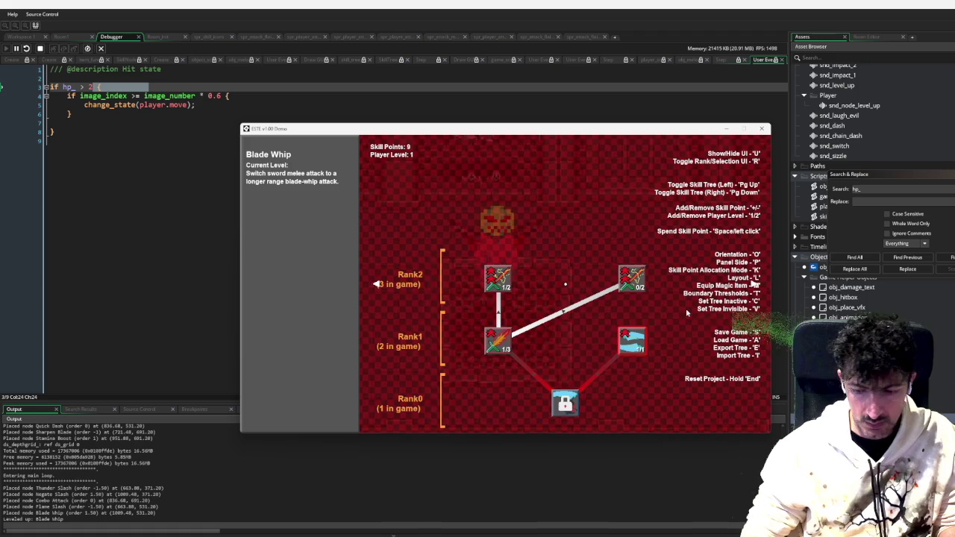
key("Page_Up")
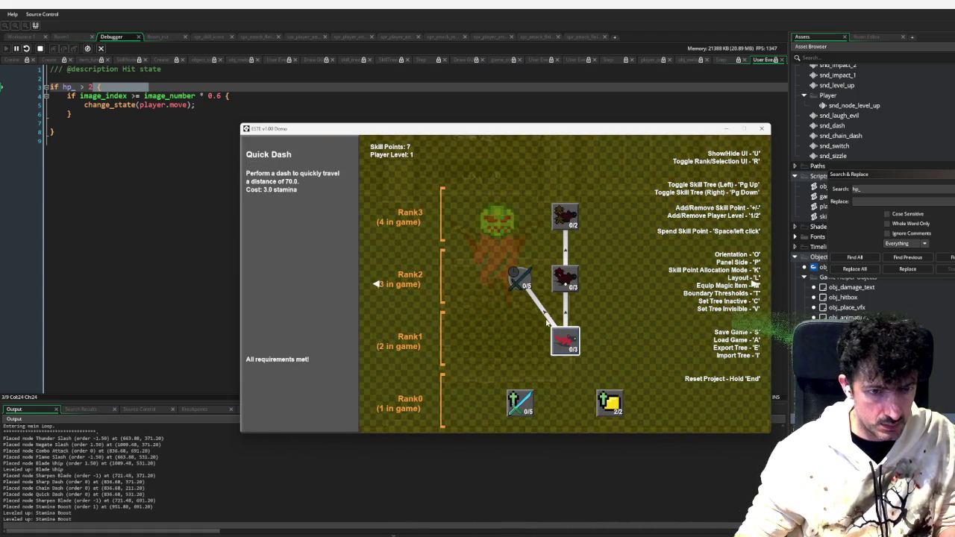
left_click(560, 336)
left_click(560, 336)
left_click(561, 281)
left_click(562, 280)
Add points and raise the level to max Sharp Dash (3/3) and Chain Dash (2/2), then save
key("plus")
key("plus")
left_click(563, 280)
left_click(564, 281)
left_click(576, 281)
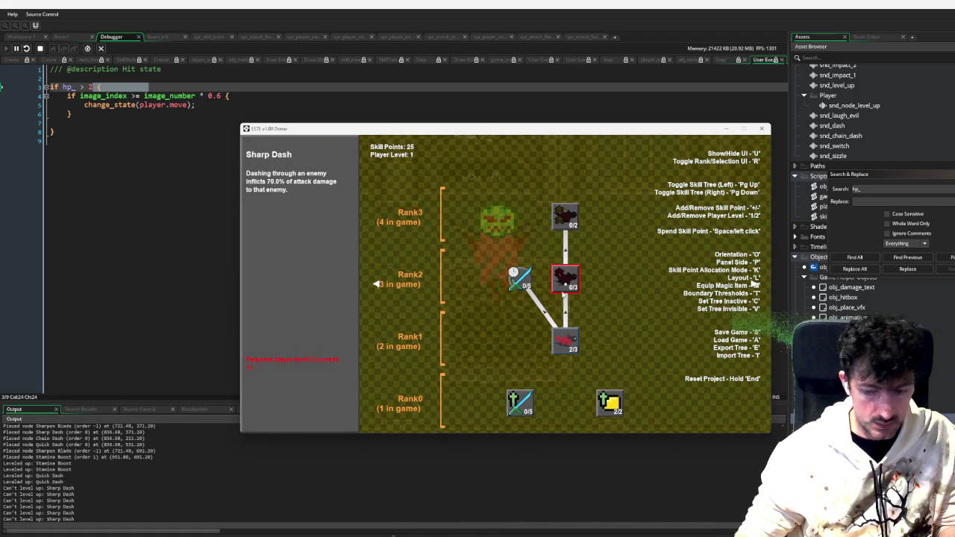
key("2")
key("space")
key("space")
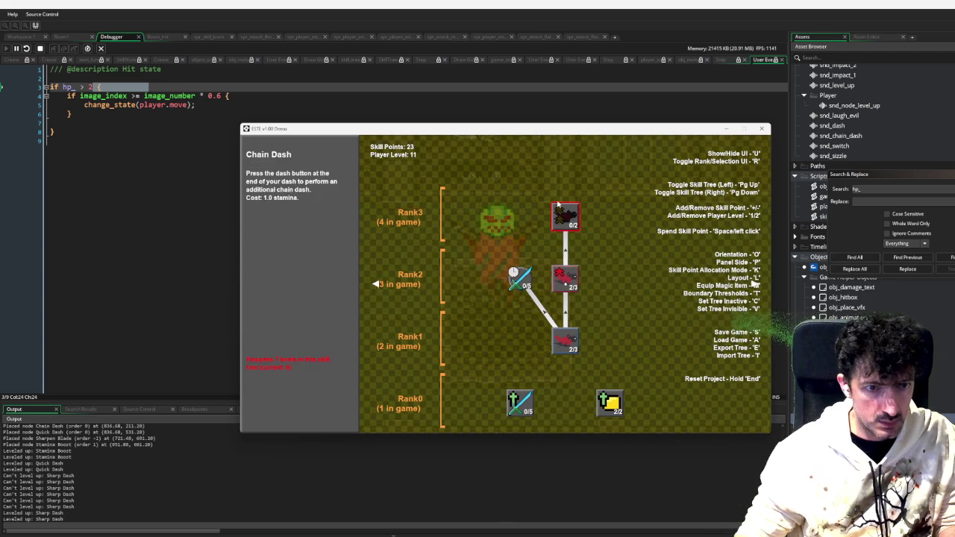
left_click(563, 275)
left_click(566, 216)
left_click(566, 216)
key("s")
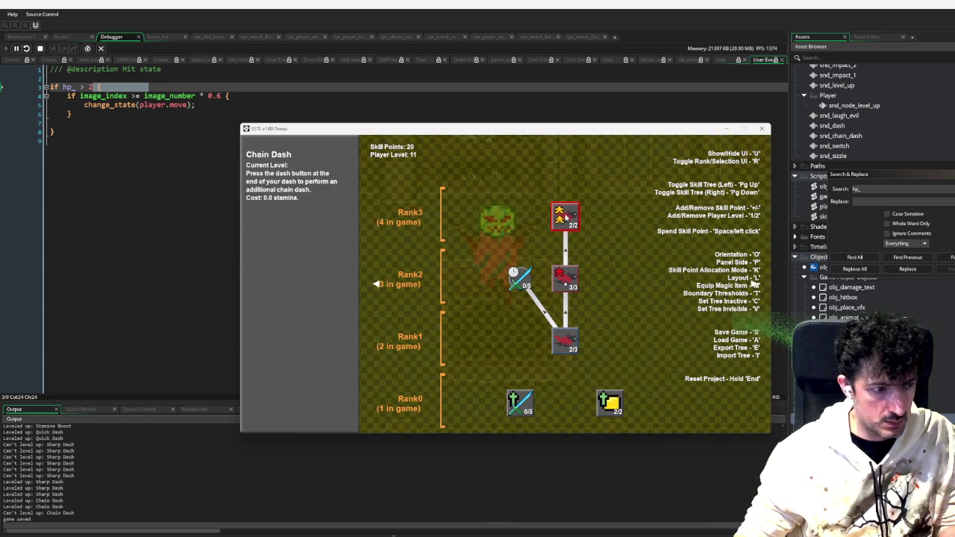
key("Escape")
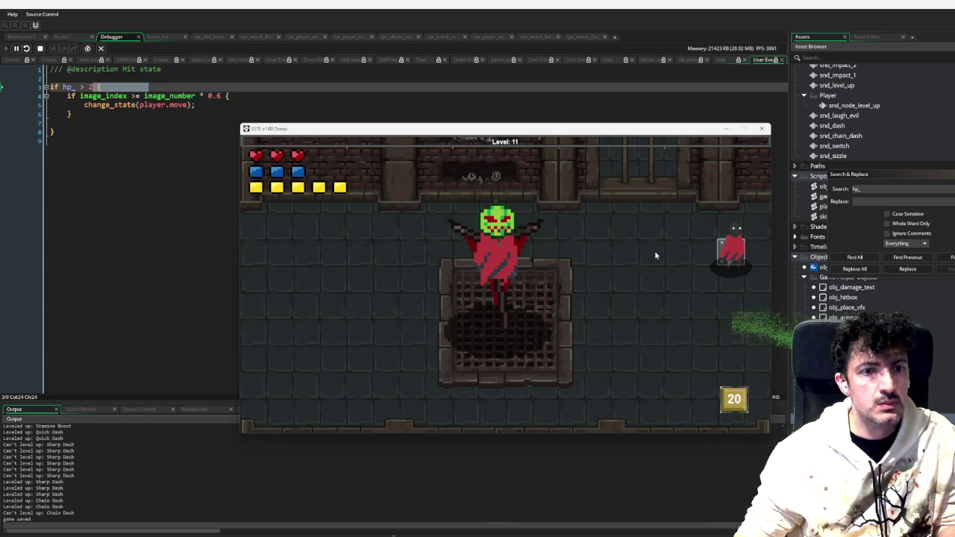
Walk the player into a boss fireball to trigger the breakpoint
key("s")
key("a")
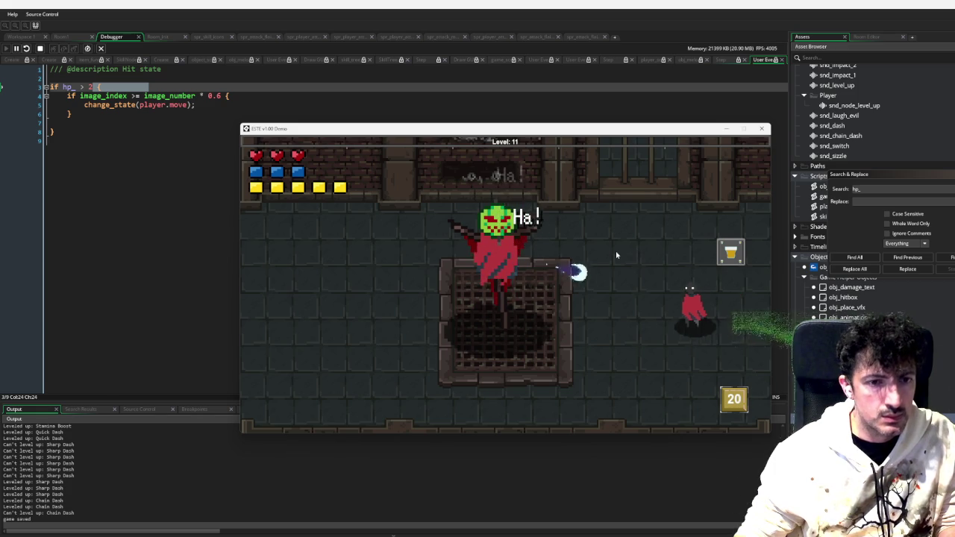
key("a")
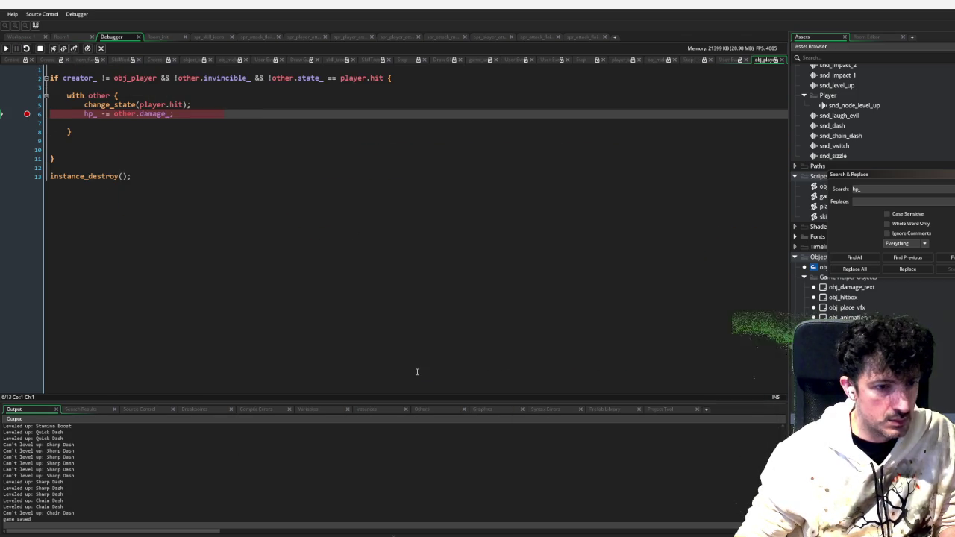
Inspect hp_ in the enlarged debugger Instances and Variables panes, then stop the debug session
left_click(367, 409)
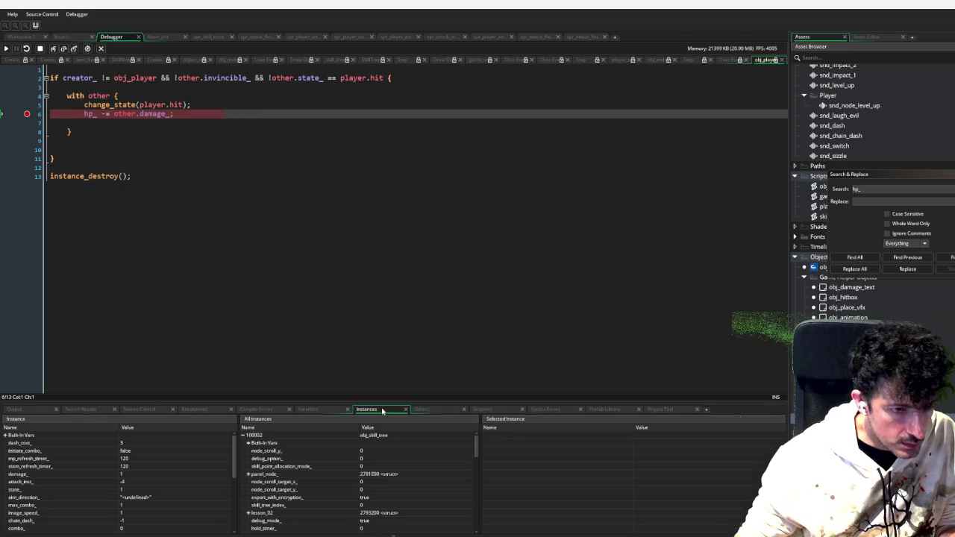
left_click(332, 409)
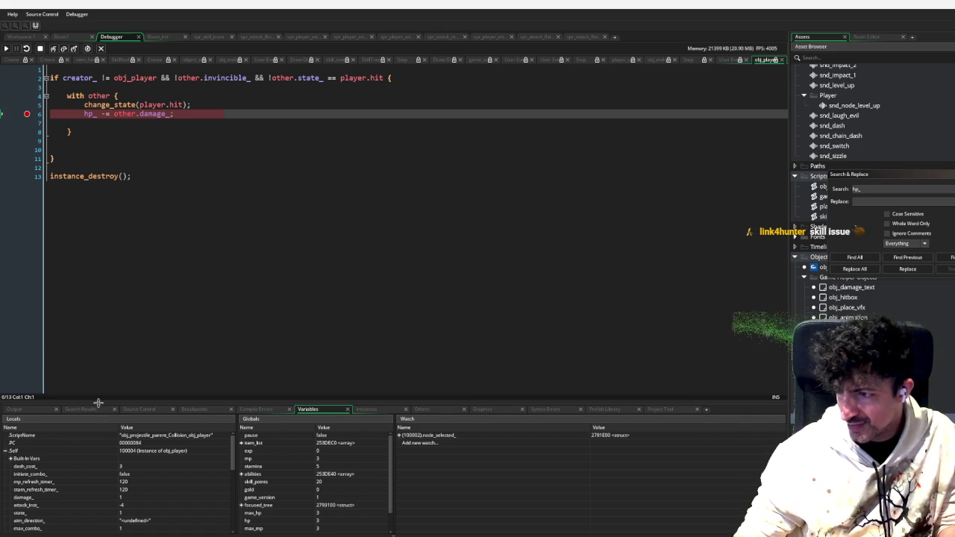
left_click_drag(96, 402, 101, 306)
scroll(75, 466, "down", 1)
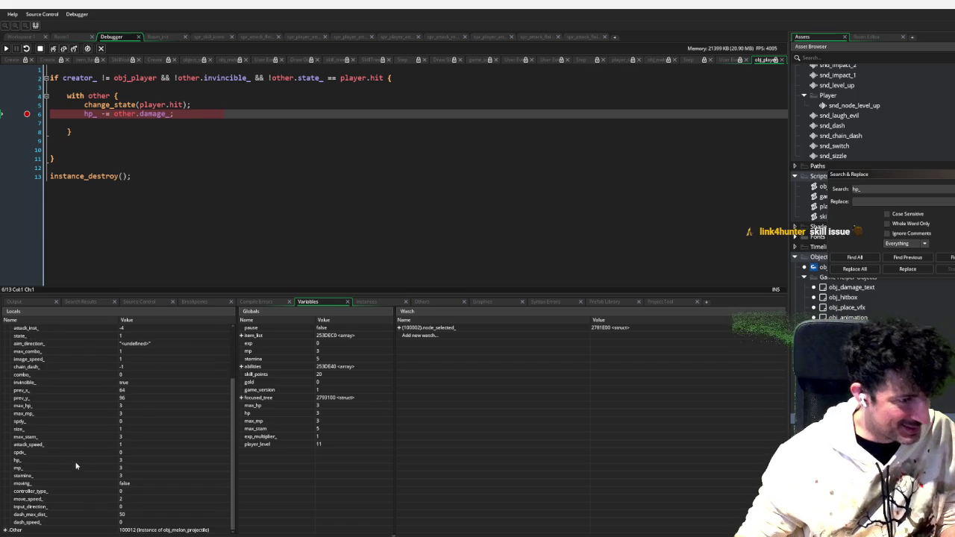
scroll(73, 449, "down", 2)
scroll(74, 458, "up", 3)
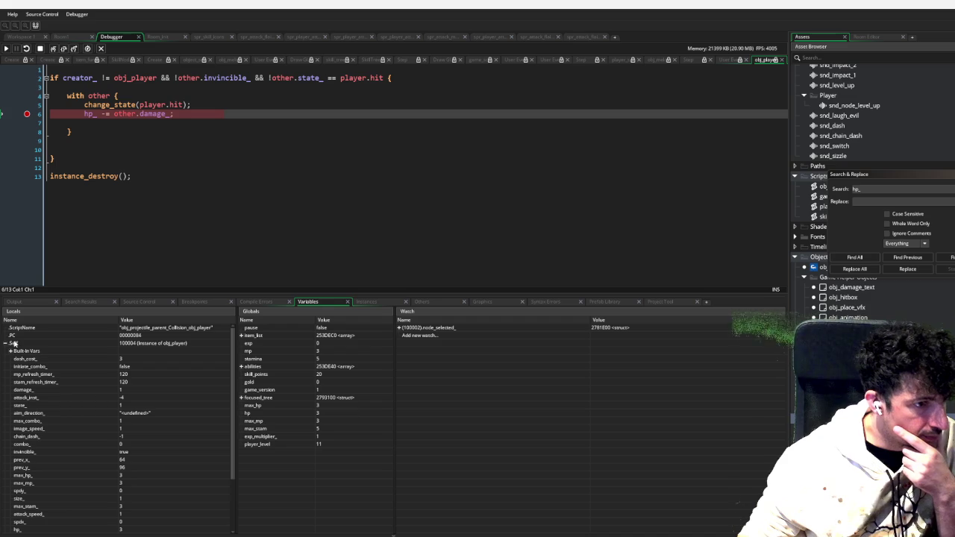
mouse_move(90, 95)
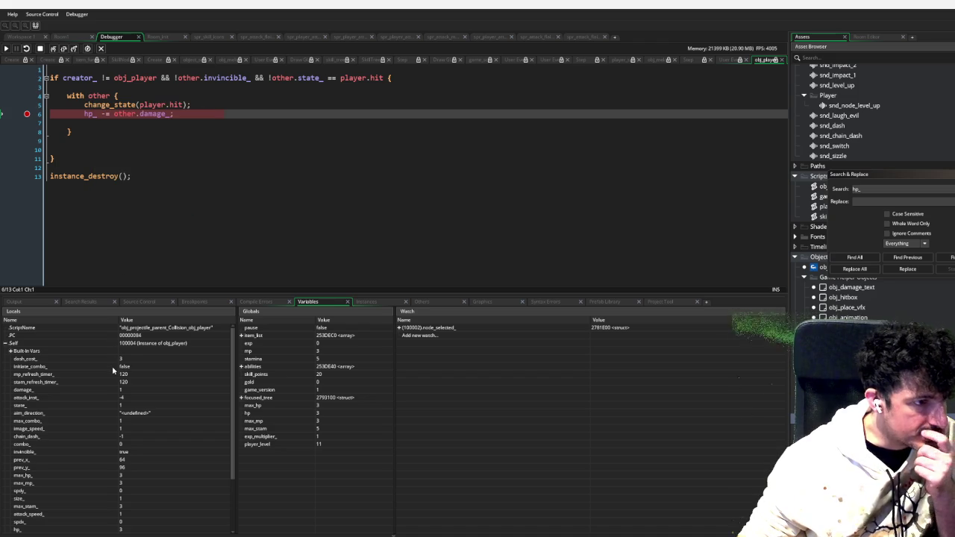
scroll(112, 366, "down", 3)
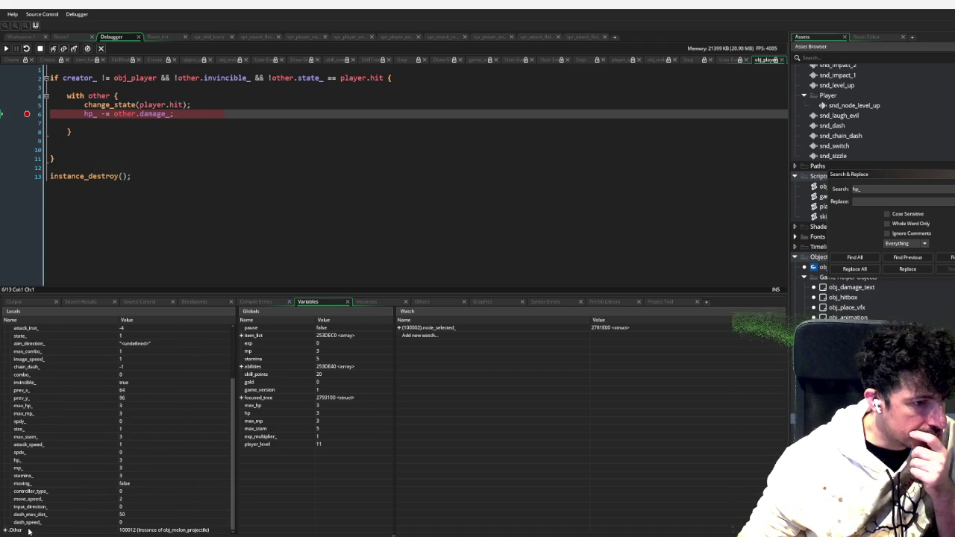
left_click(180, 140)
left_click(40, 49)
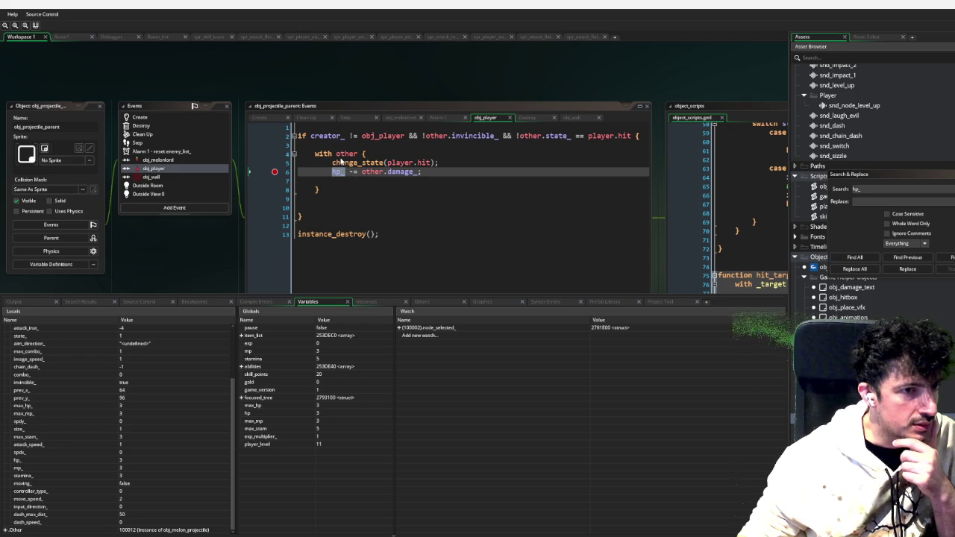
Type a '-' on the damage line, select 'other' on line 6, and relaunch in debug mode
type("-")
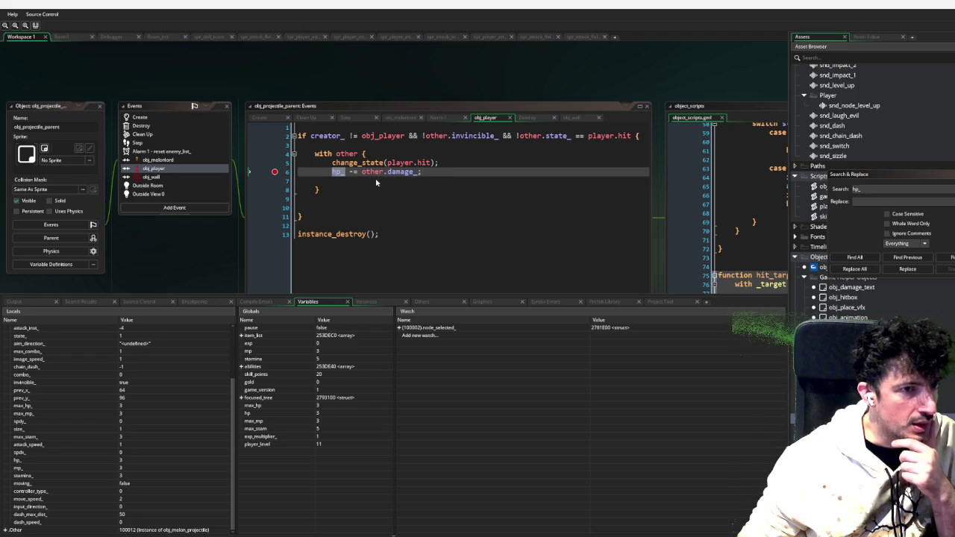
left_click(371, 182)
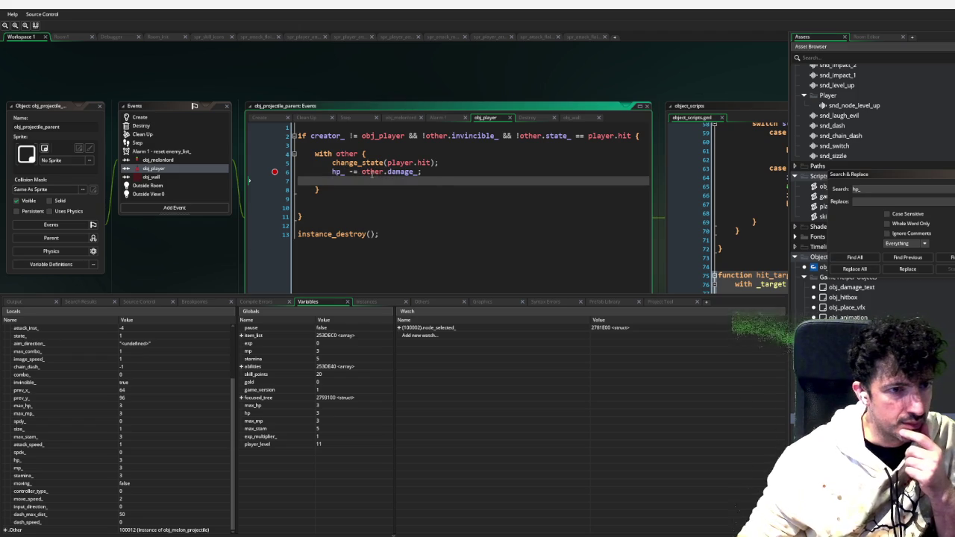
double_click(371, 171)
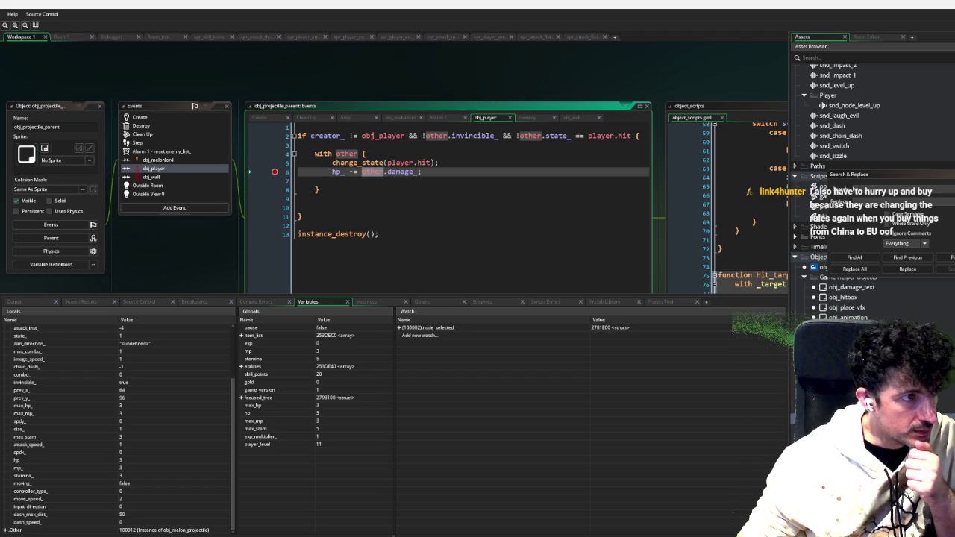
key("F6")
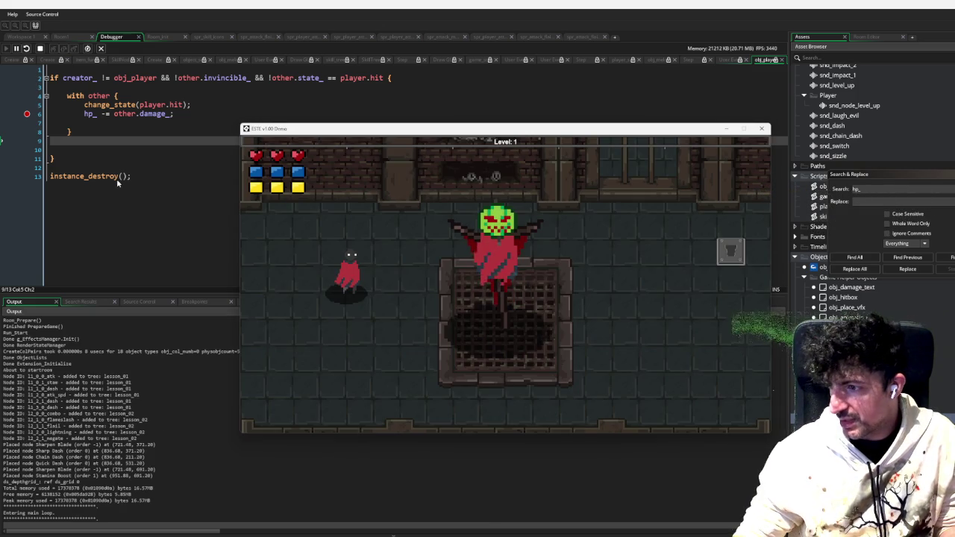
Toggle the skill tree, then move and slash near the boss until a fireball triggers the hp_ breakpoint
key("u")
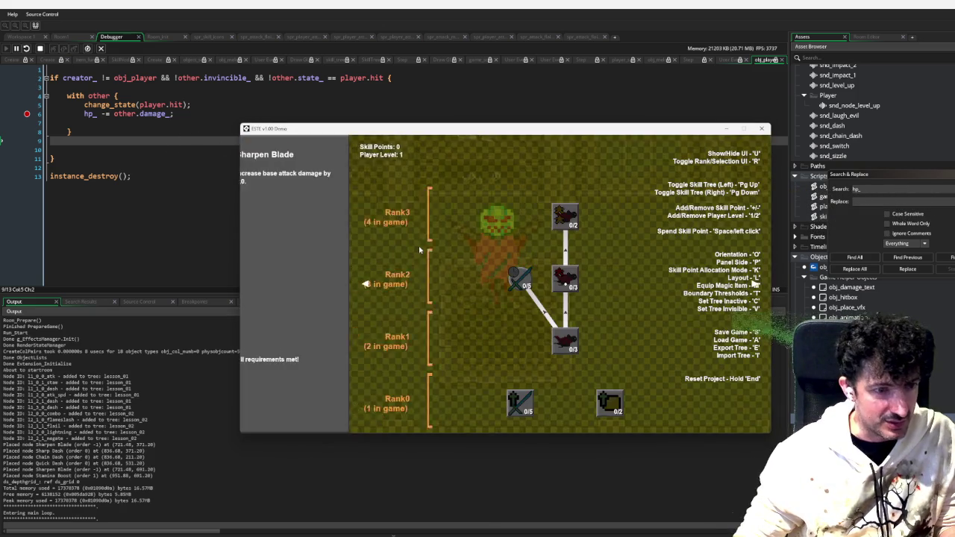
key("u")
key("d")
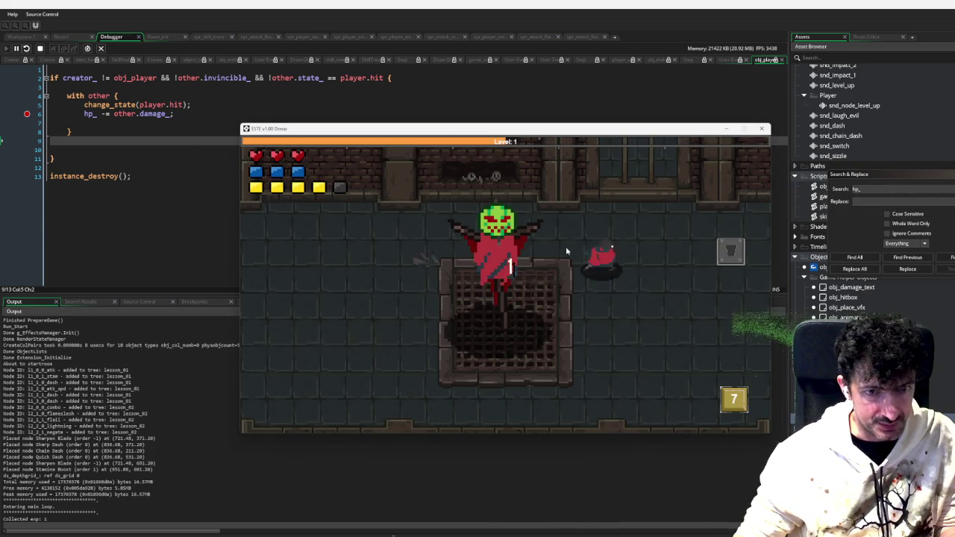
key("d")
key("s")
key("a")
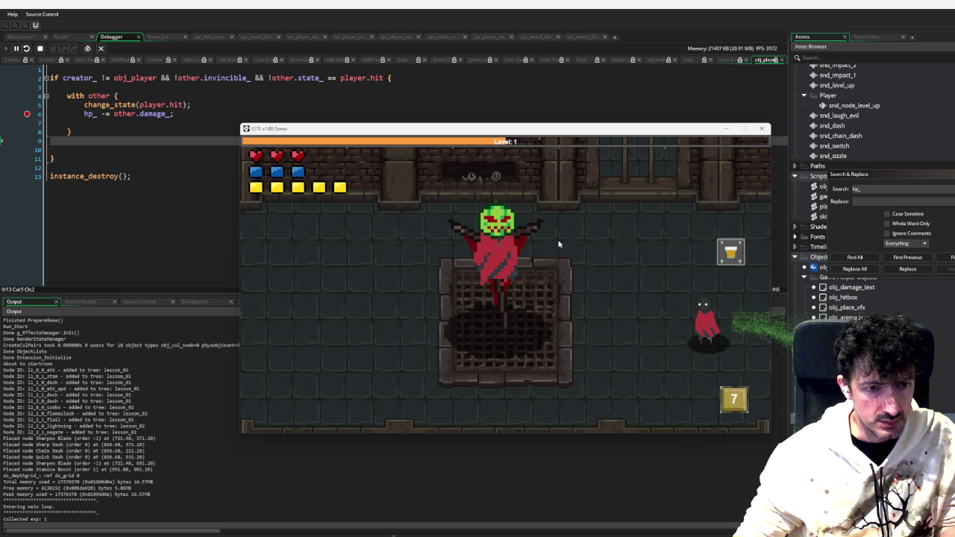
left_click(522, 239)
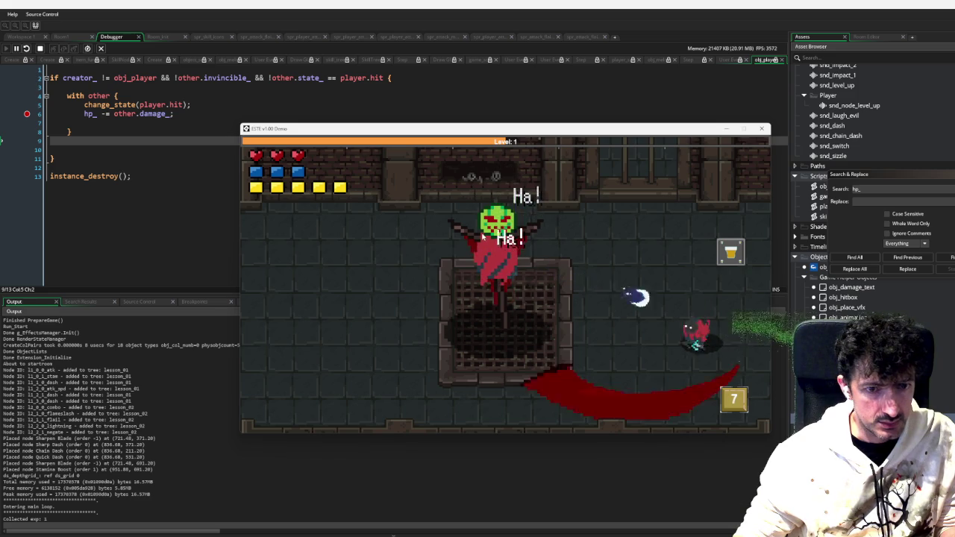
key("w")
key("d")
left_click(483, 237)
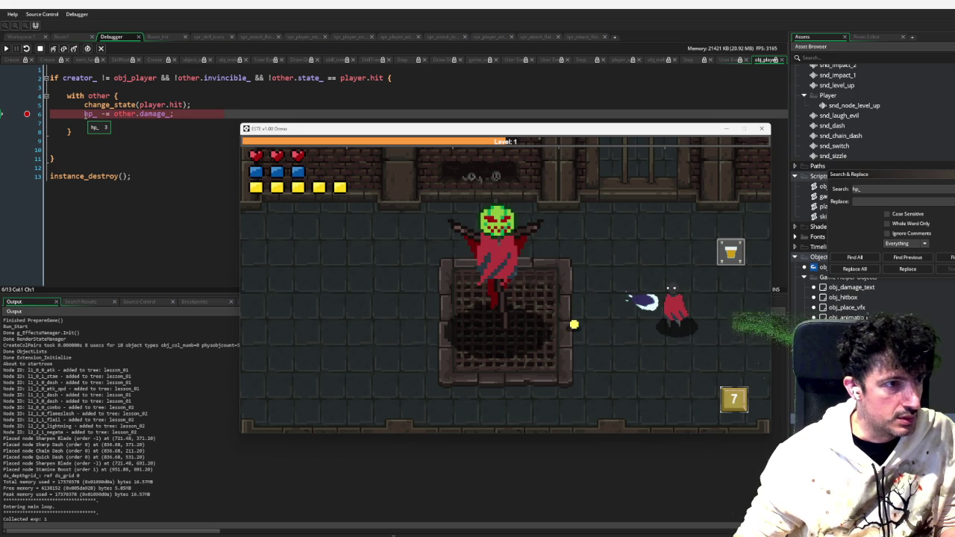
Return to the paused debugger and add the player's hp_ variable to the watch list
key("shift+F5")
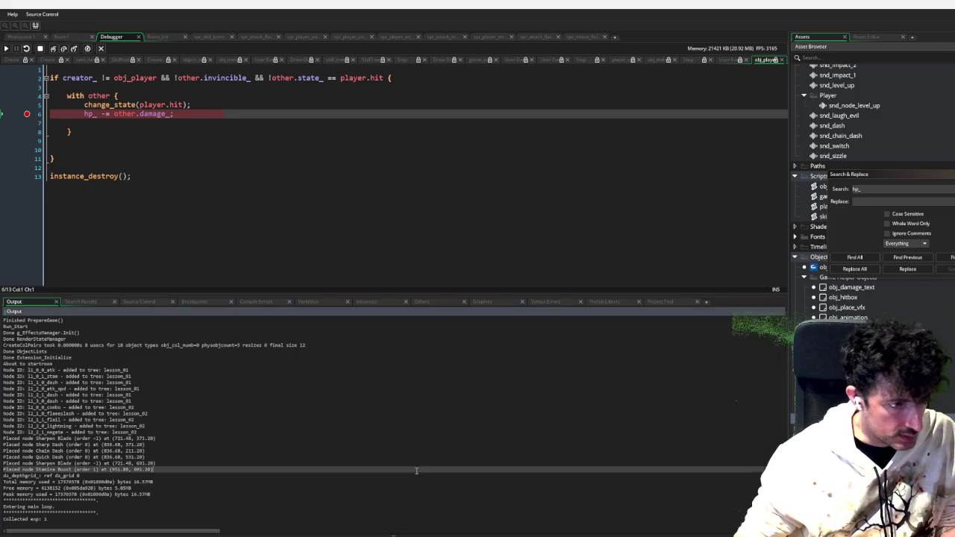
left_click(318, 305)
left_click(373, 303)
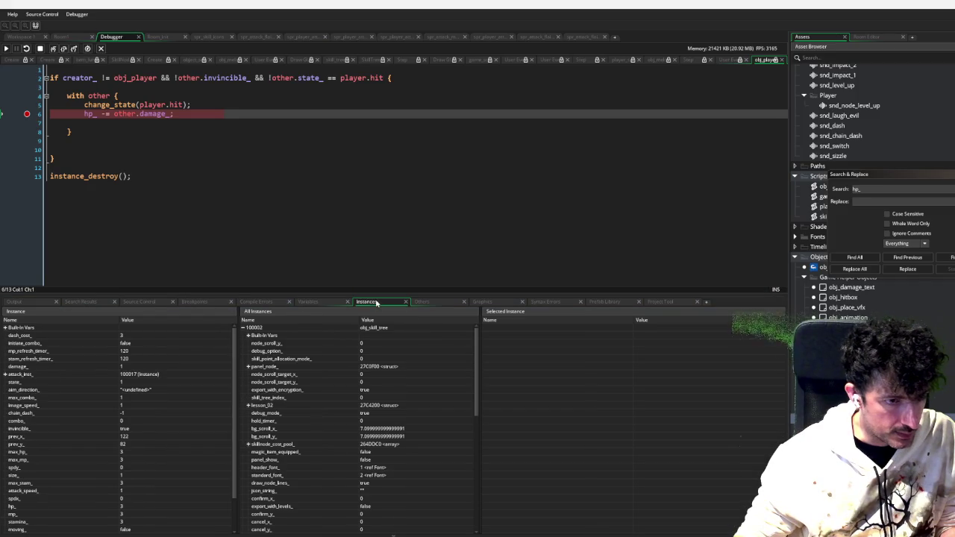
left_click(320, 301)
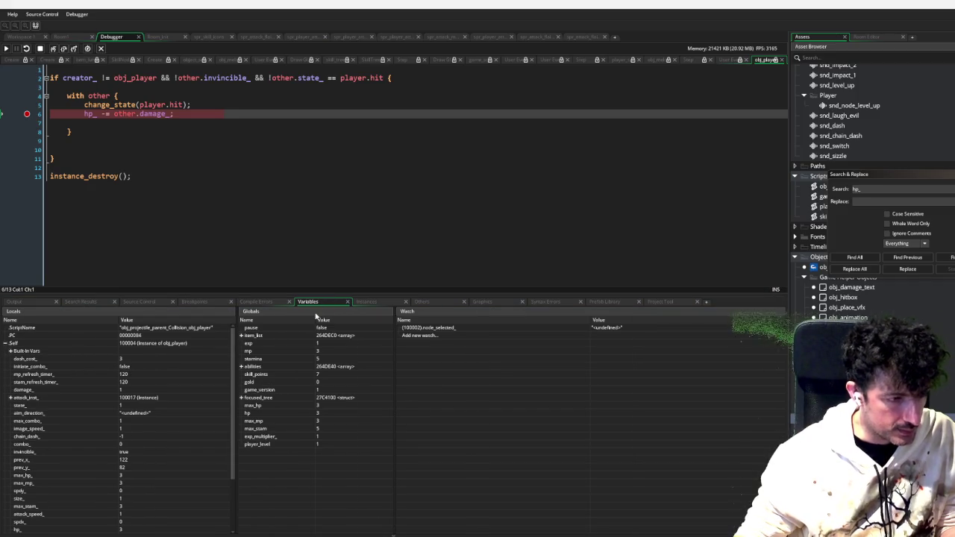
scroll(97, 402, "down", 3)
right_click(42, 470)
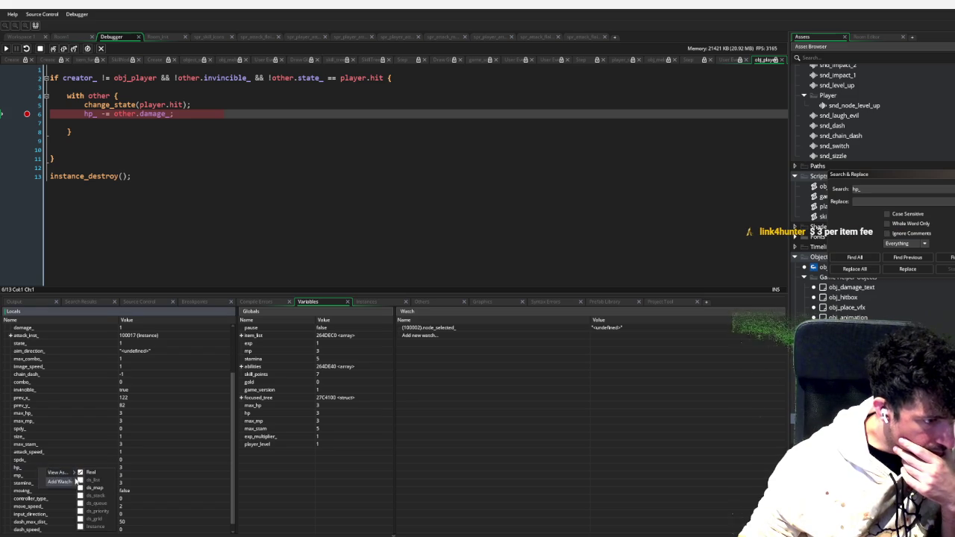
left_click(58, 481)
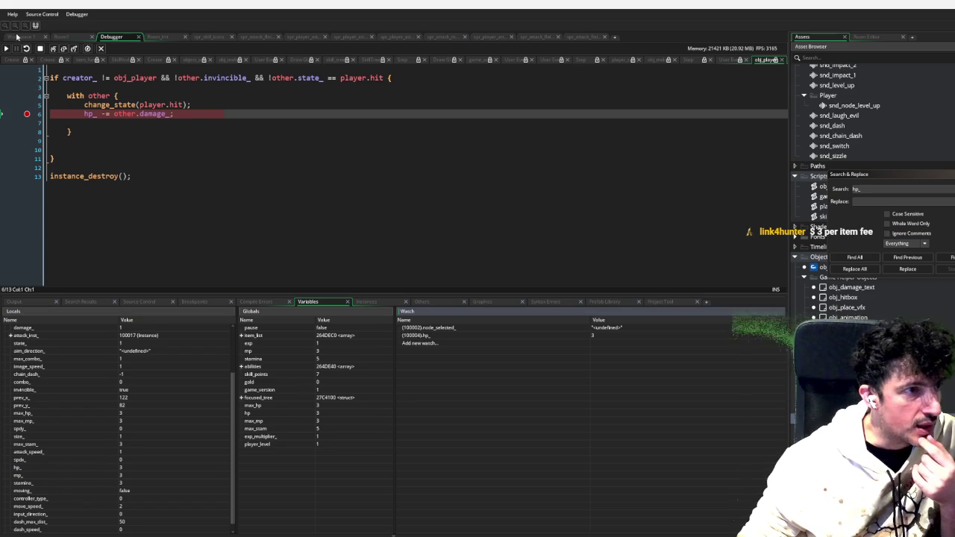
Step through the damage line to watch hp_ drop from 3 to 2, then resume the game
left_click(64, 49)
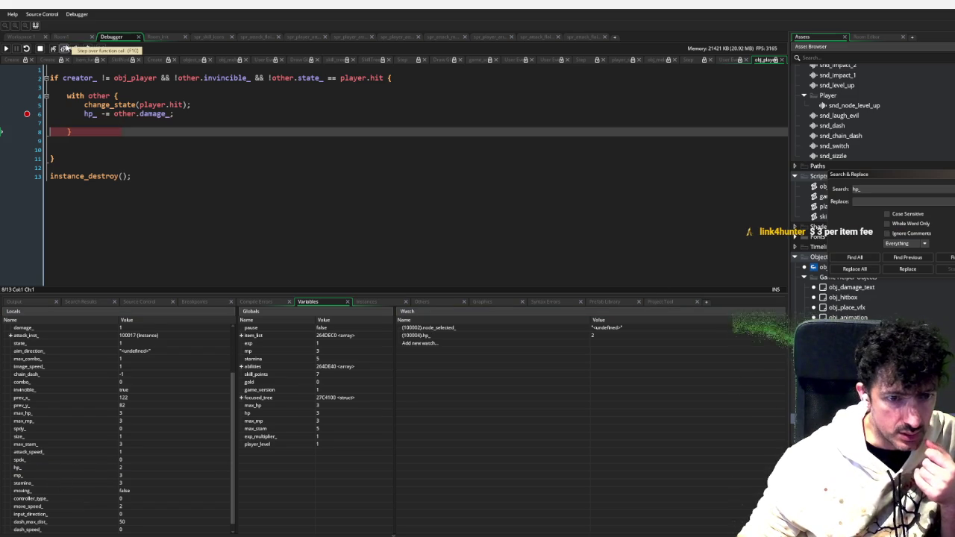
left_click(65, 48)
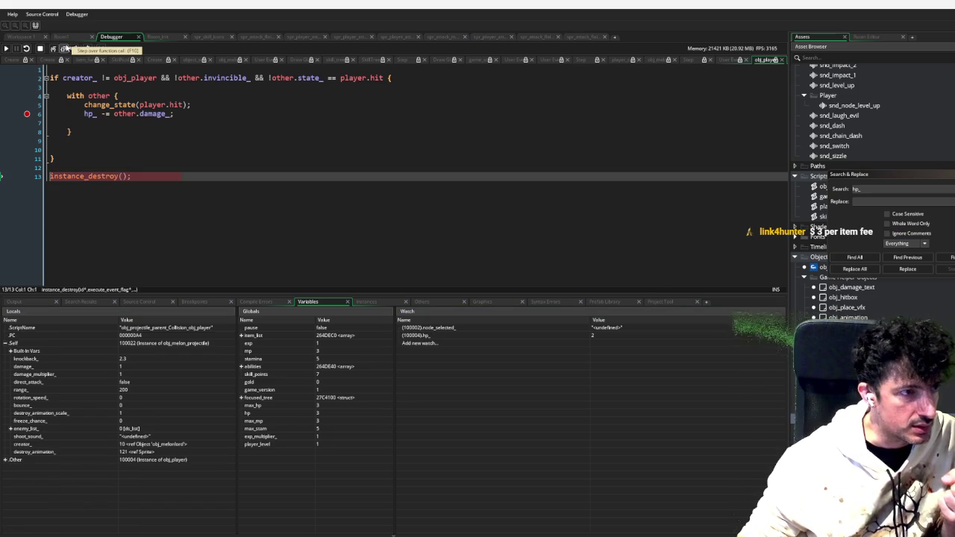
left_click(65, 49)
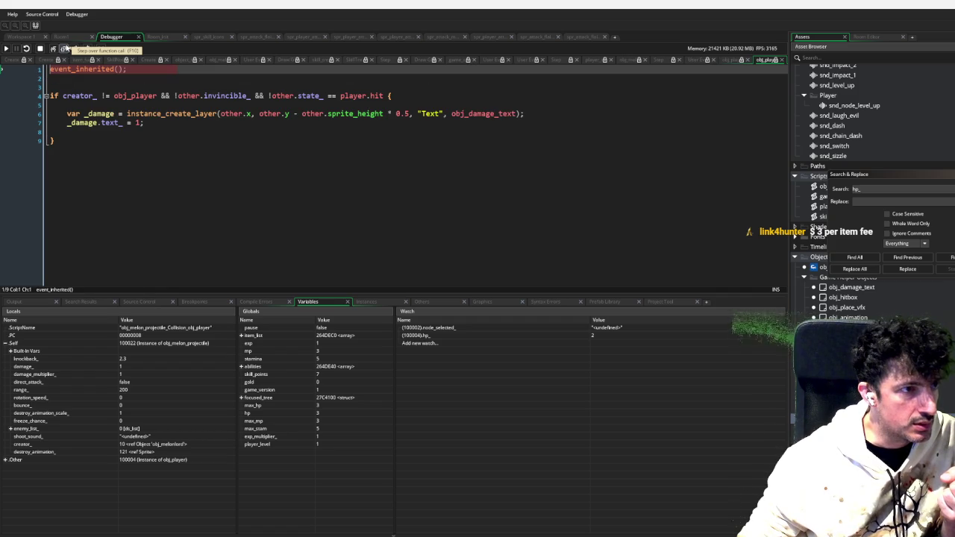
left_click(65, 49)
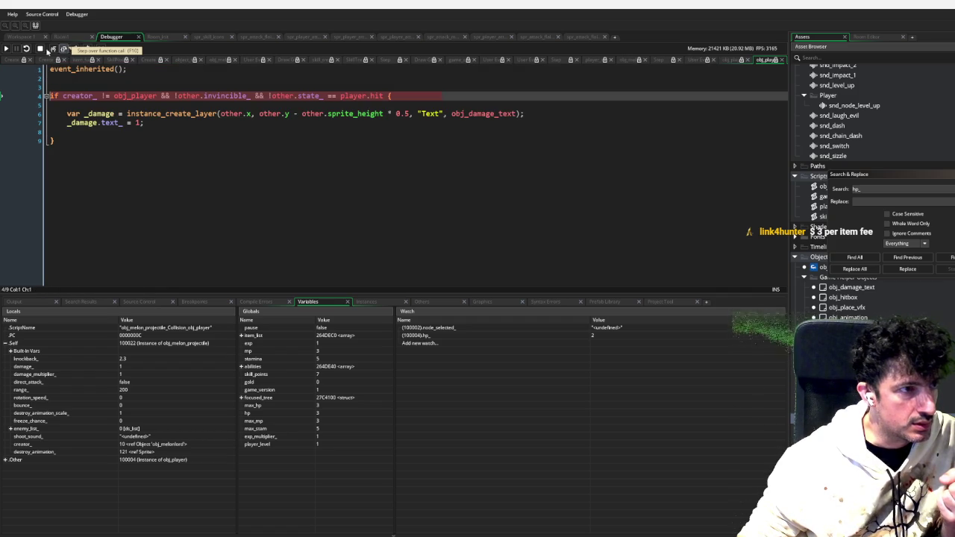
left_click(6, 49)
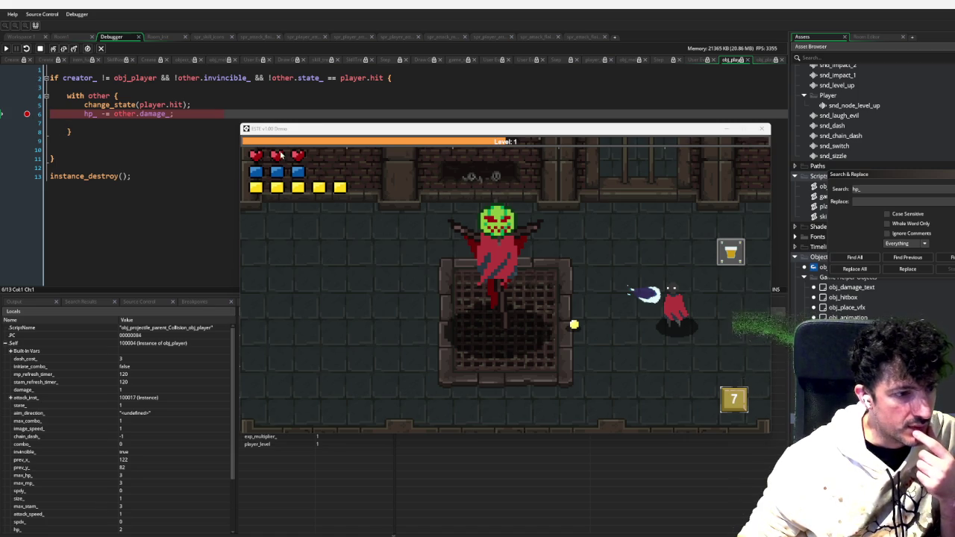
Move the game window aside, continue past two more fireball hits until hp_ reads 0, then stop debugging
mouse_move(370, 128)
left_mouse_down()
mouse_move(954, 125)
mouse_move(824, 149)
mouse_move(765, 142)
mouse_move(802, 132)
mouse_move(686, 149)
mouse_move(517, 148)
mouse_move(128, 186)
mouse_move(125, 211)
left_mouse_up()
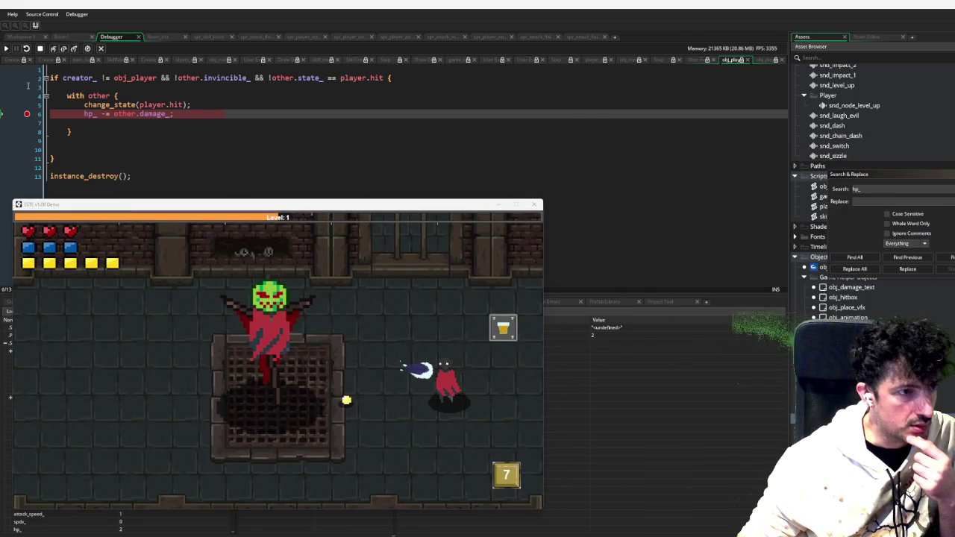
left_click(8, 49)
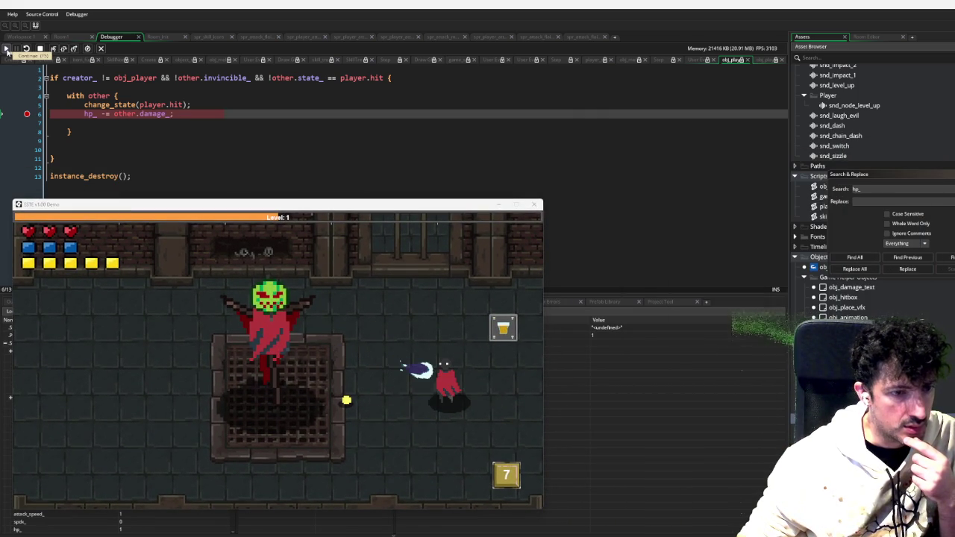
left_click(6, 50)
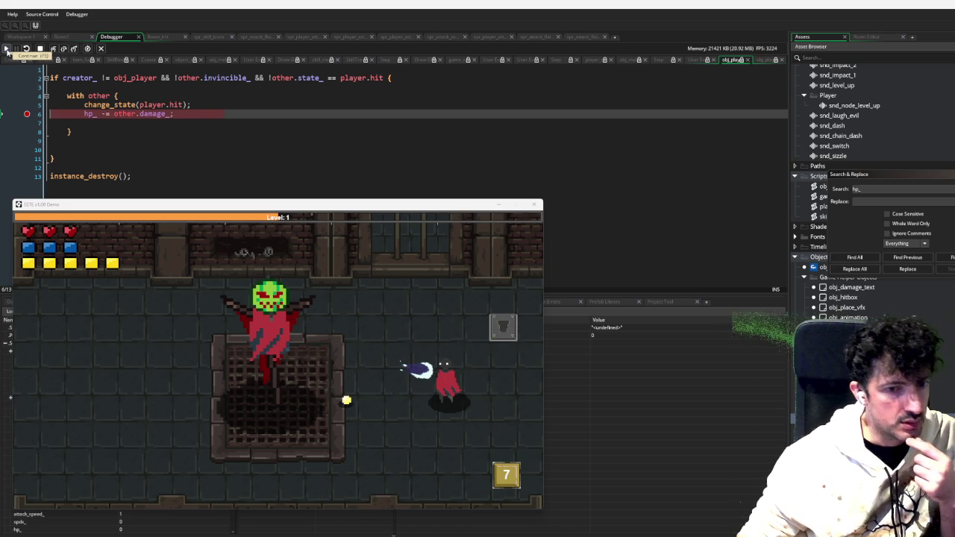
left_click(39, 49)
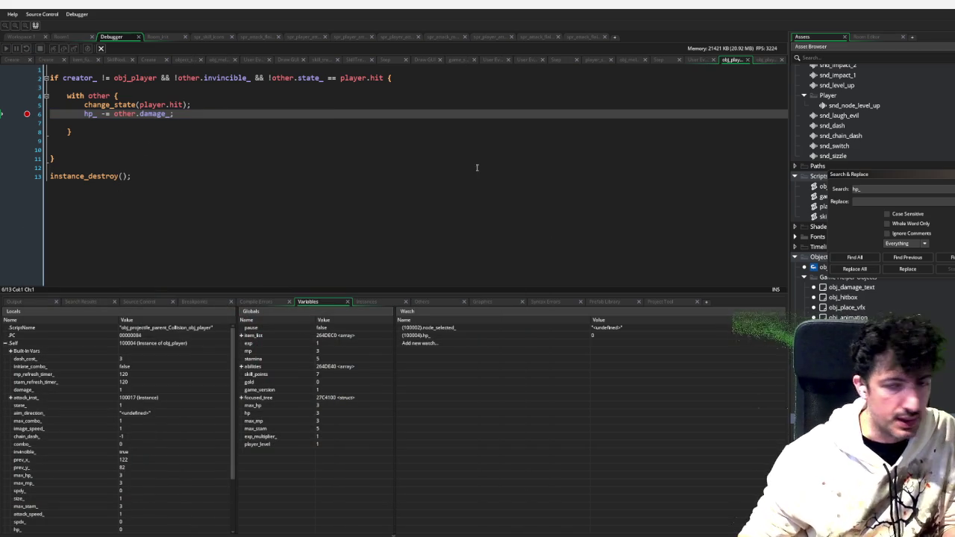
Review obj_player's obj_exp collision and Draw GUI code, then bring up obj_game's Create code showing global.max_hp = 3
left_click(366, 176)
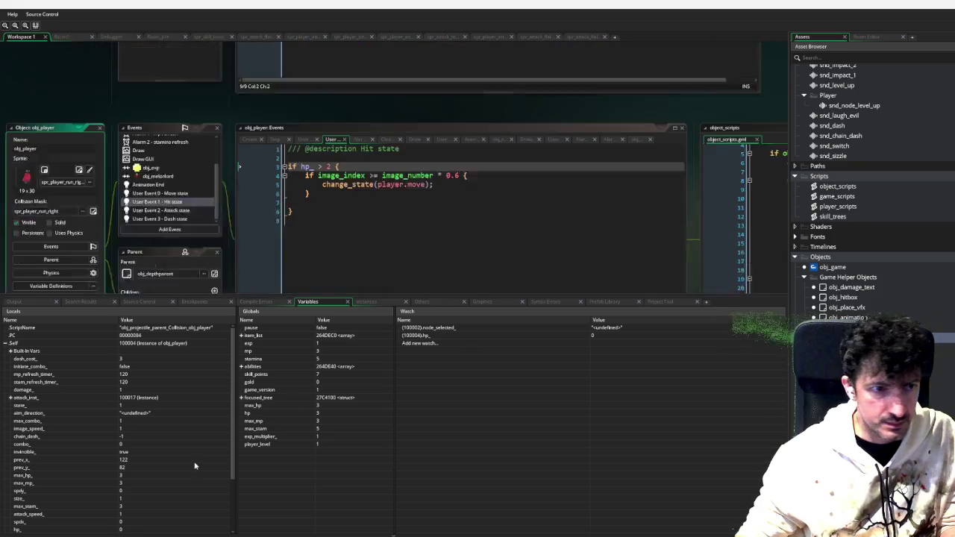
scroll(176, 130, "up", 3)
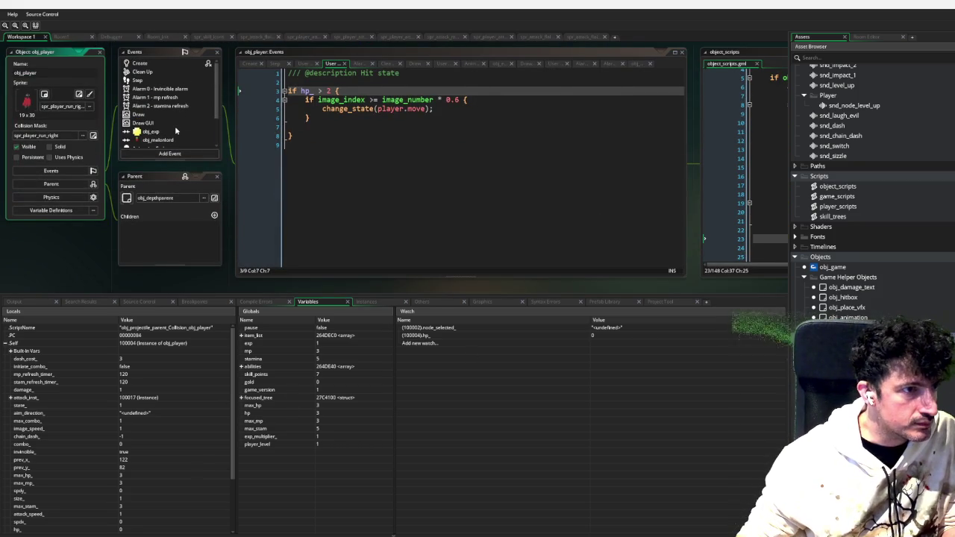
scroll(156, 124, "down", 2)
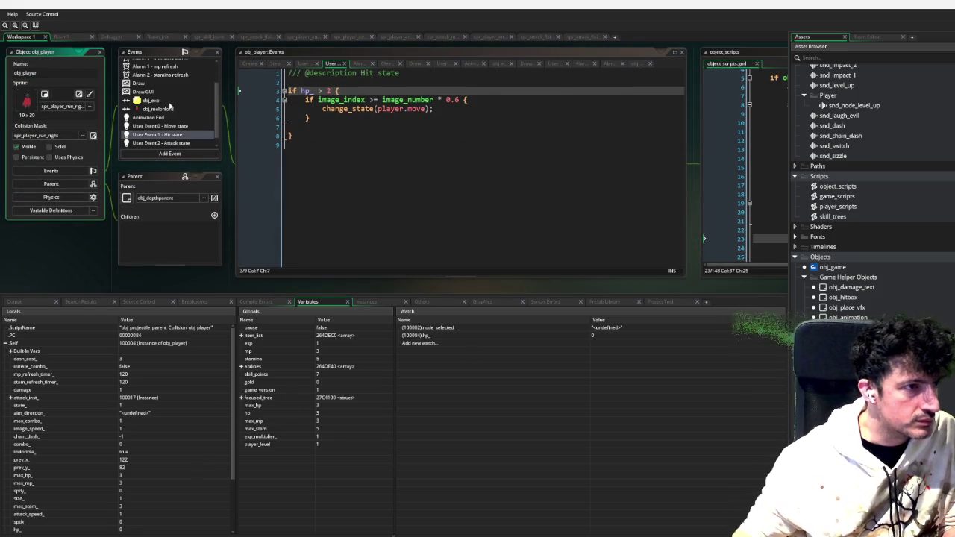
left_click(170, 105)
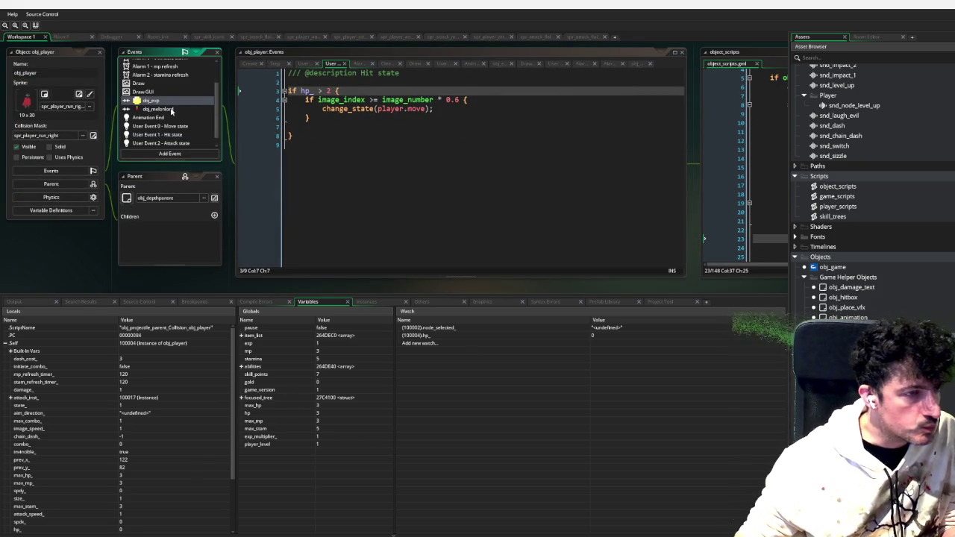
left_click(166, 91)
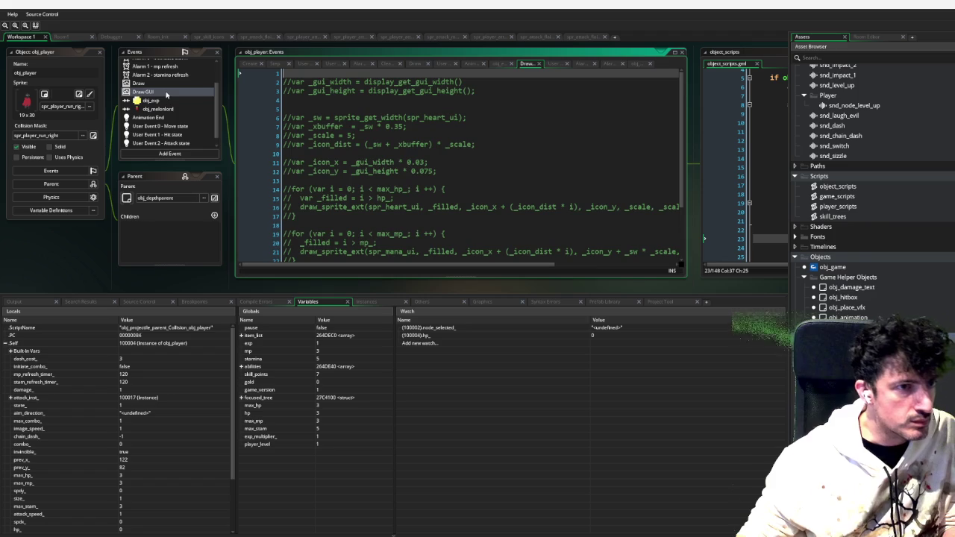
scroll(548, 153, "down", 3)
scroll(549, 153, "up", 3)
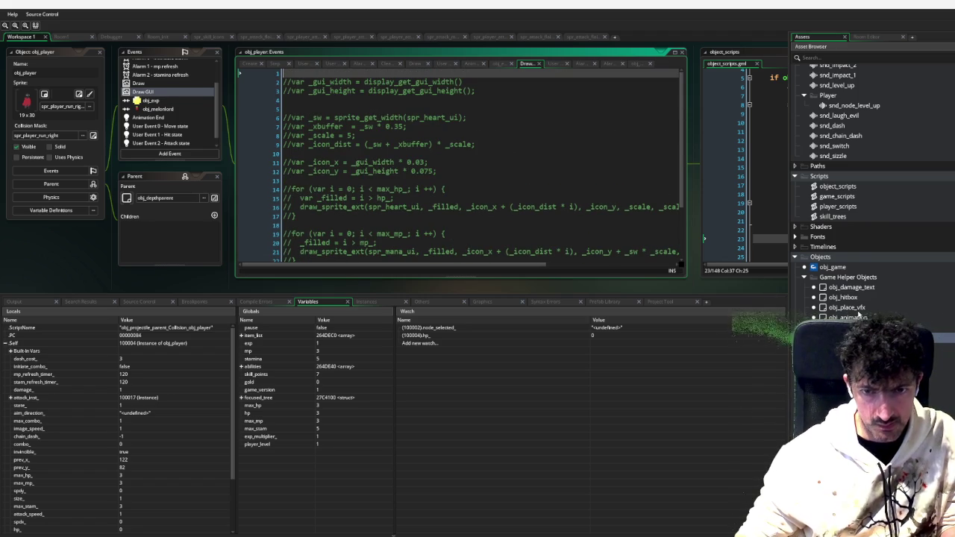
left_click(833, 267)
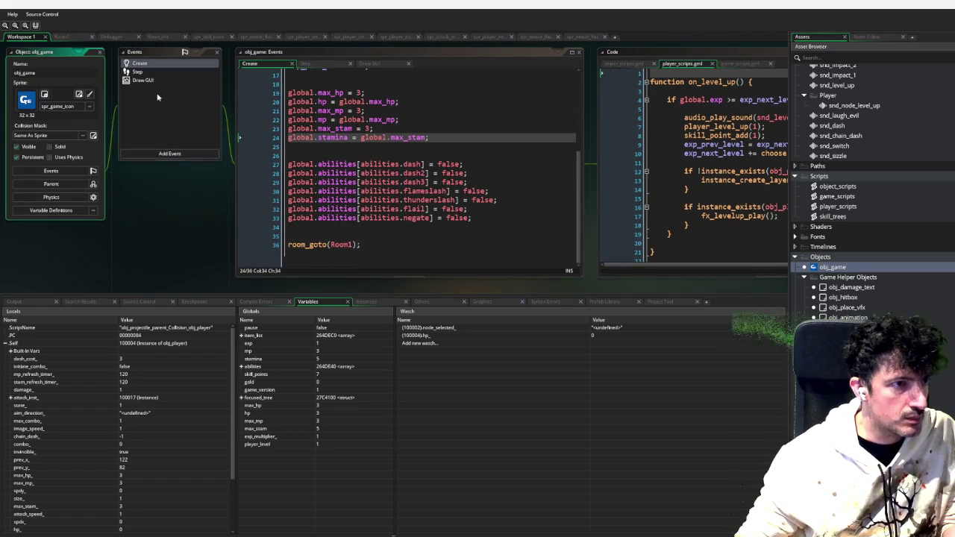
Open and scroll through obj_game's Draw GUI code
left_click(143, 80)
scroll(407, 165, "down", 8)
scroll(532, 202, "up", 3)
scroll(533, 202, "down", 3)
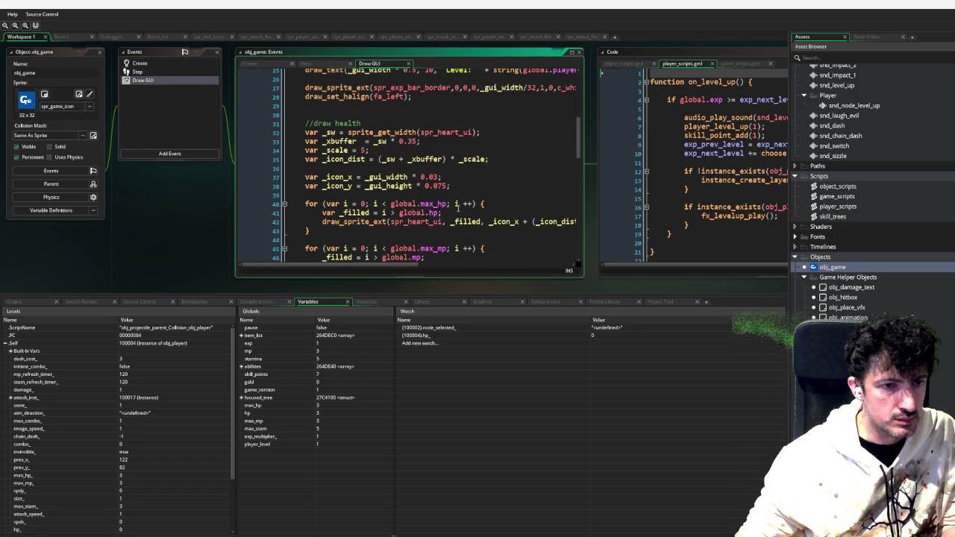
Search the project for max_hp, listing six uses, and open the first match in obj_game's Create code
double_click(432, 204)
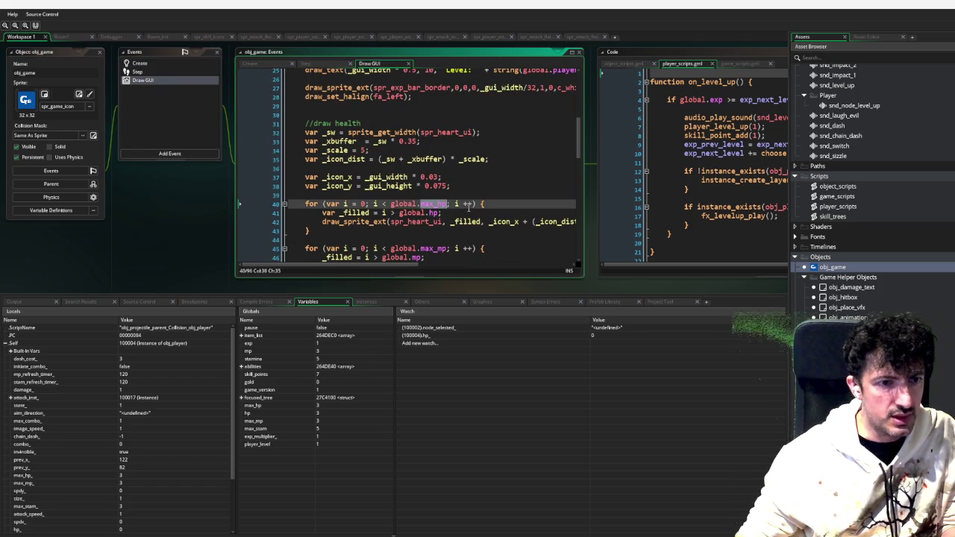
key("ctrl+shift+f")
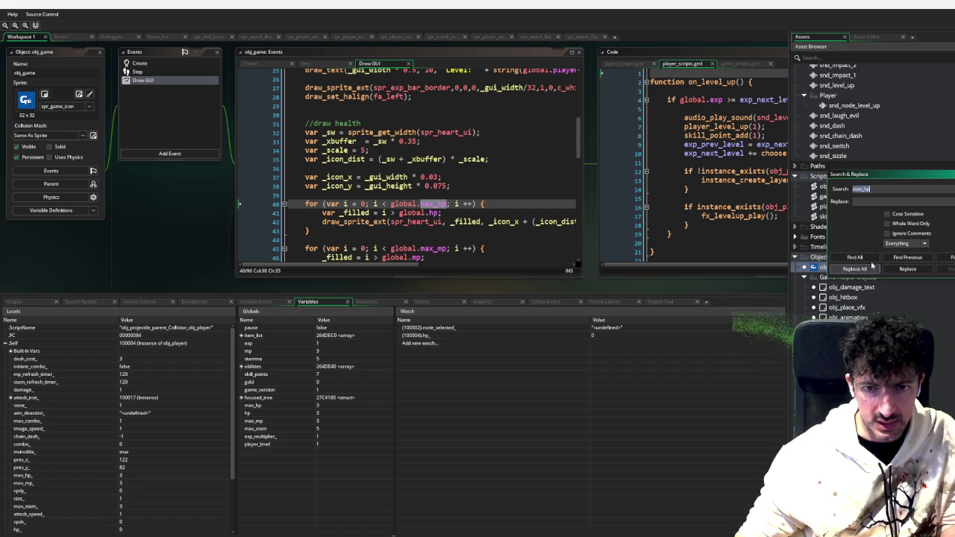
left_click(855, 257)
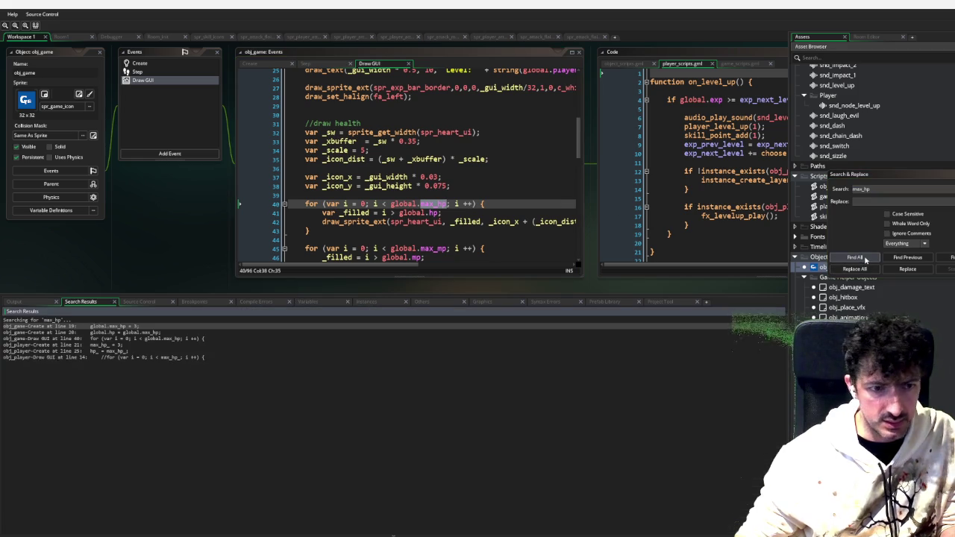
double_click(147, 326)
scroll(344, 166, "up", 1)
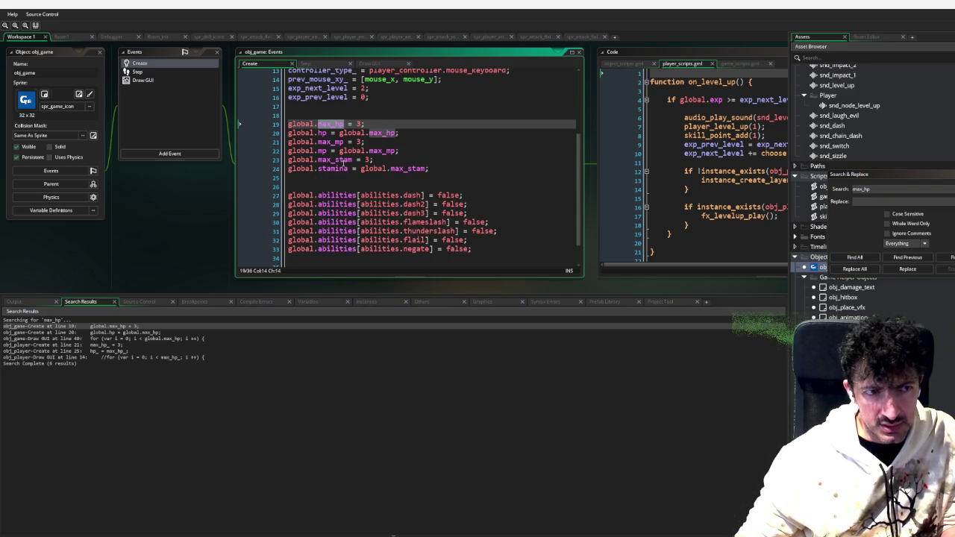
scroll(344, 169, "up", 2)
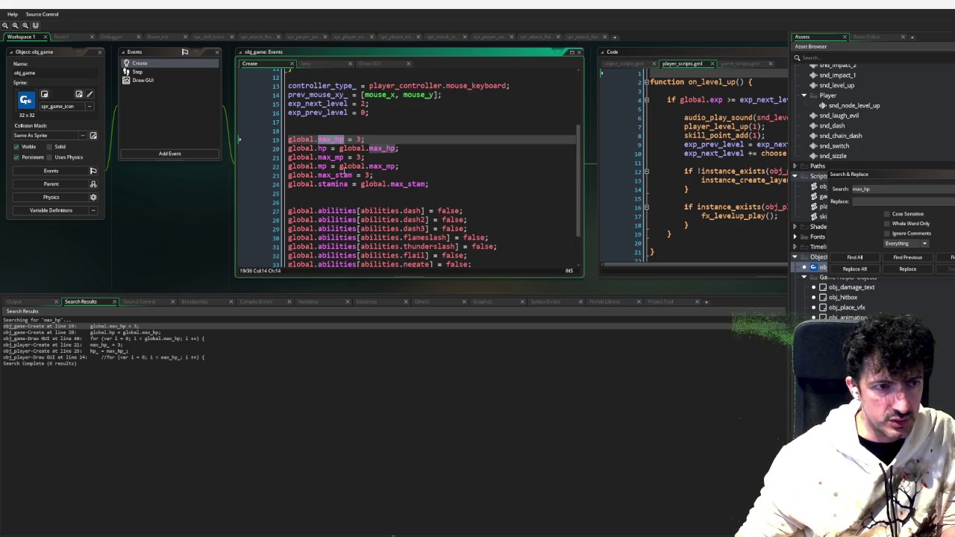
scroll(344, 171, "down", 1)
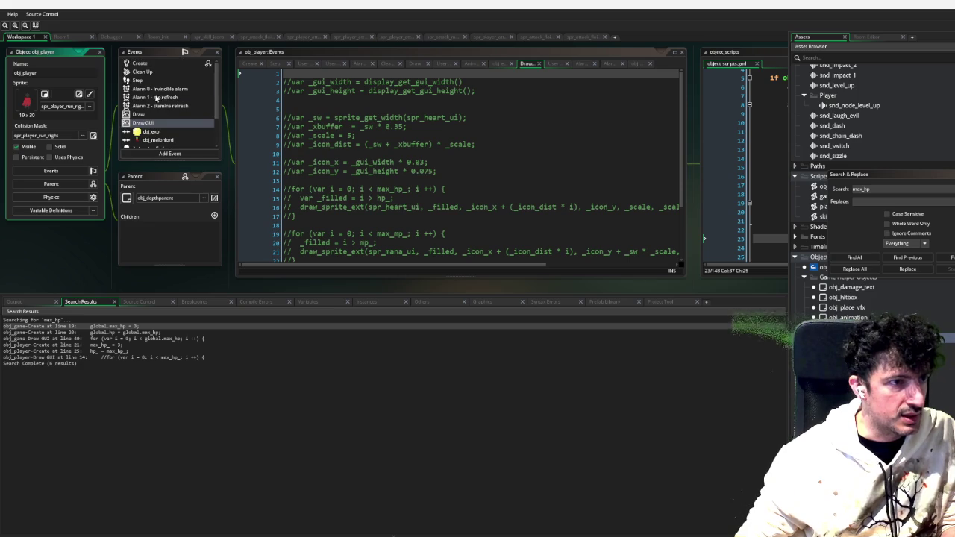
In the player's Hit state, change the hp_ check on line 3 to global.hp_
scroll(161, 100, "down", 2)
left_click(170, 126)
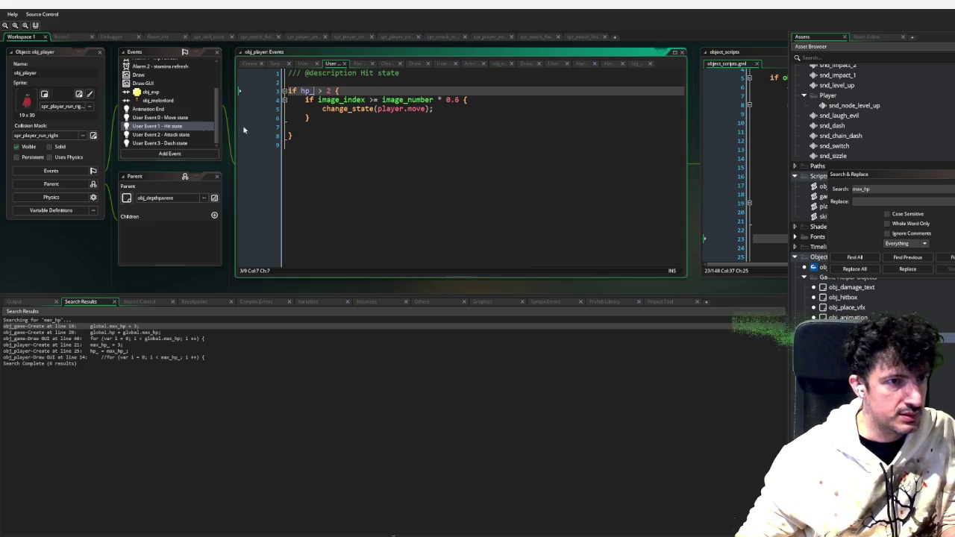
left_click(300, 90)
double_click(307, 90)
type("global.player_health")
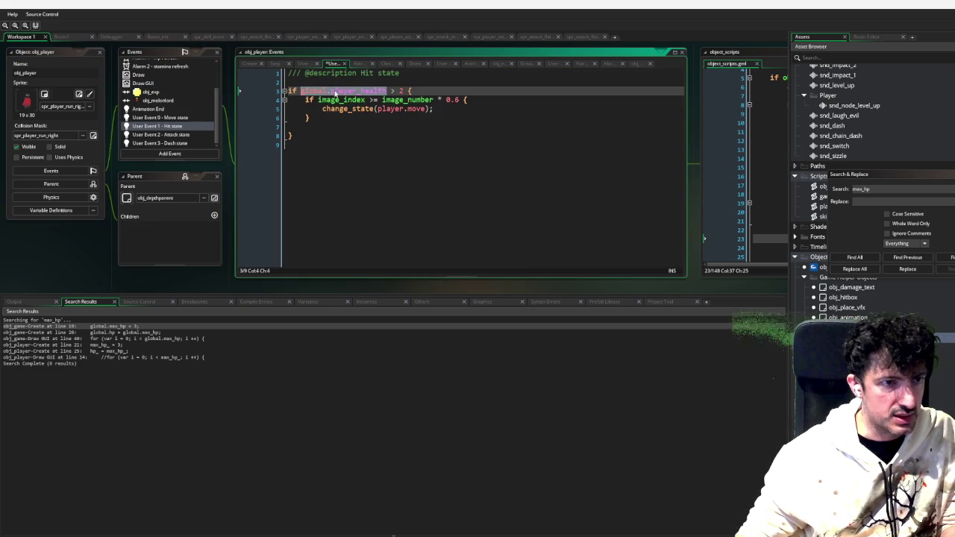
left_click(371, 91)
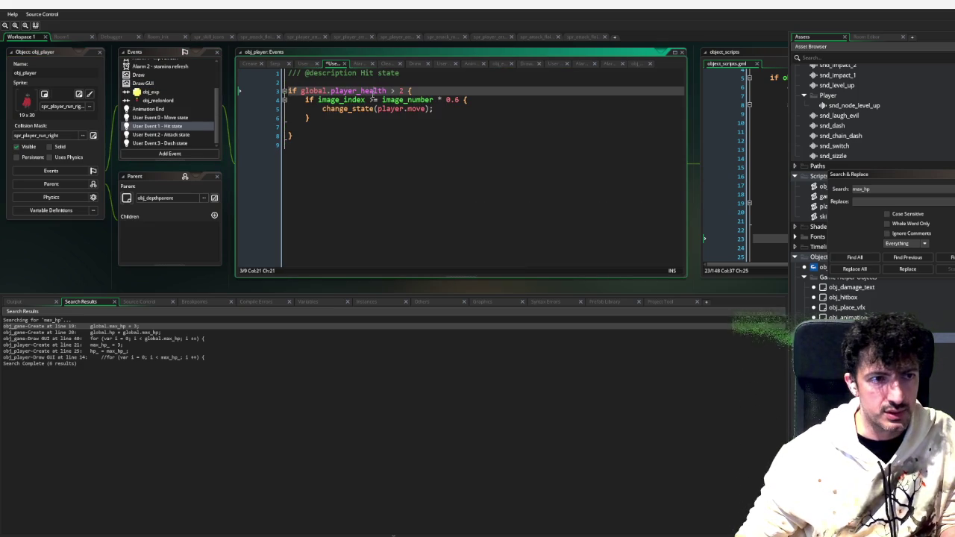
double_click(373, 90)
type("hp_")
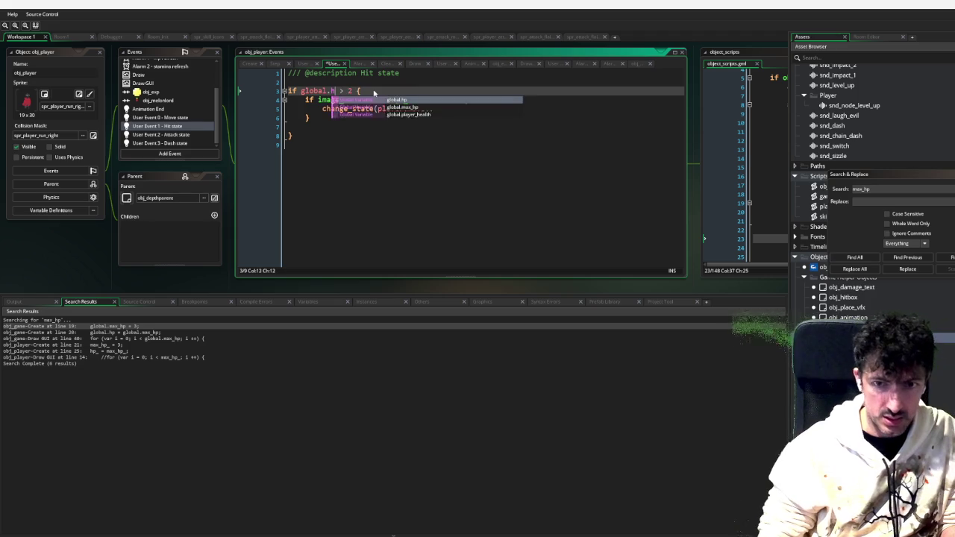
left_click(522, 157)
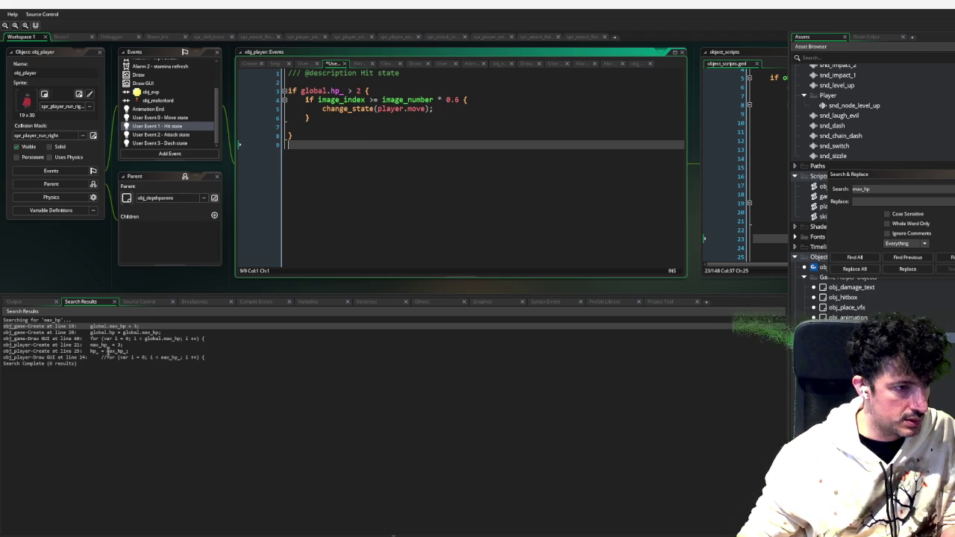
Find 'hp_ -=' and make the projectile parent subtract damage from global.hp_, removing its line 6 breakpoint
key("ctrl+shift+f")
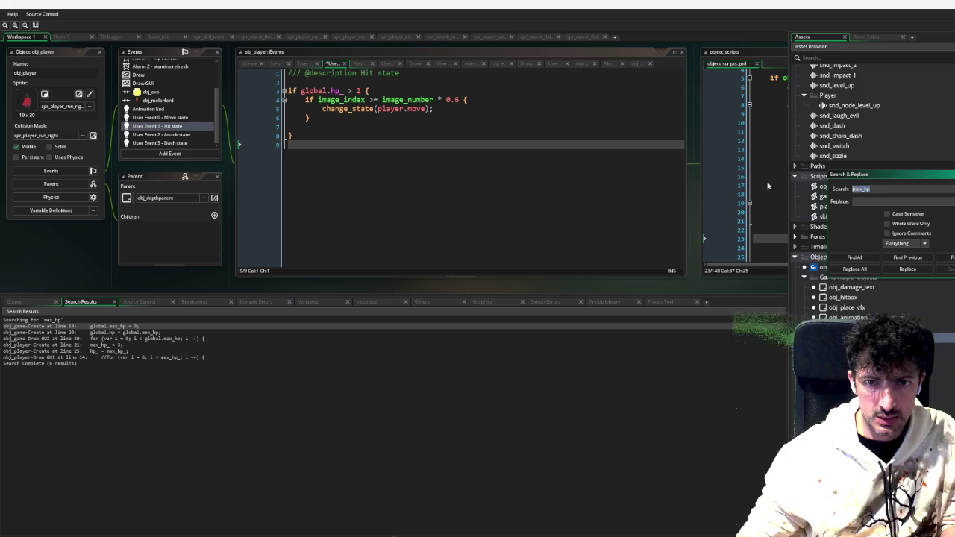
type("hp_ -=")
key("Return")
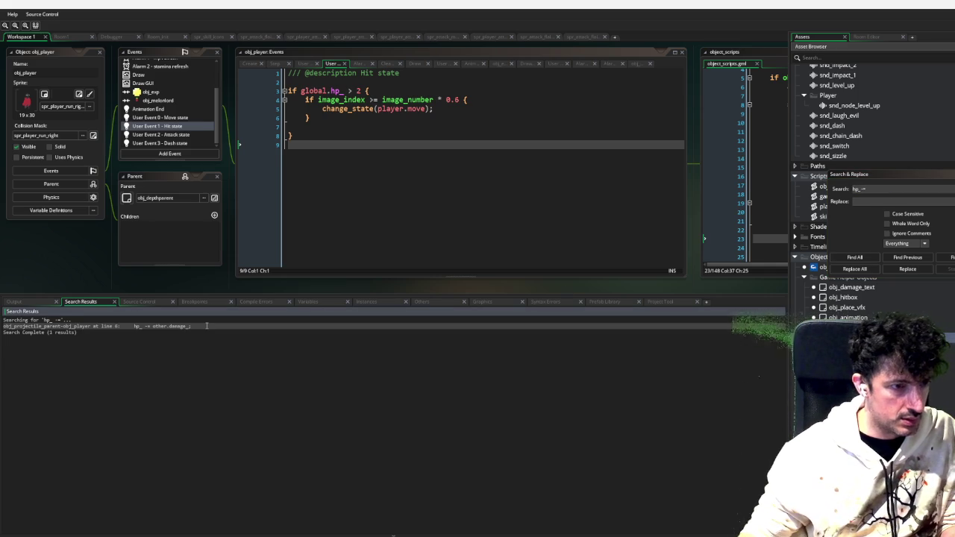
double_click(207, 326)
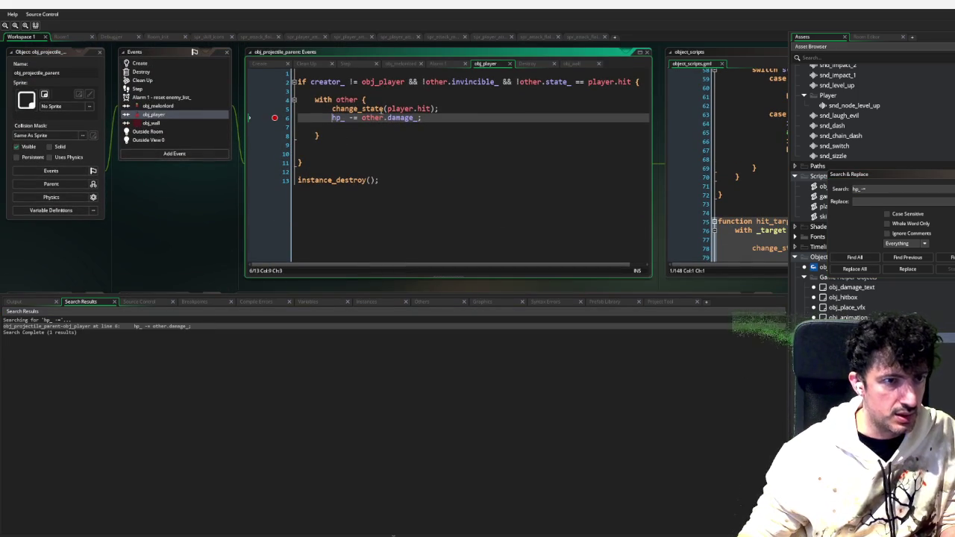
type("global.")
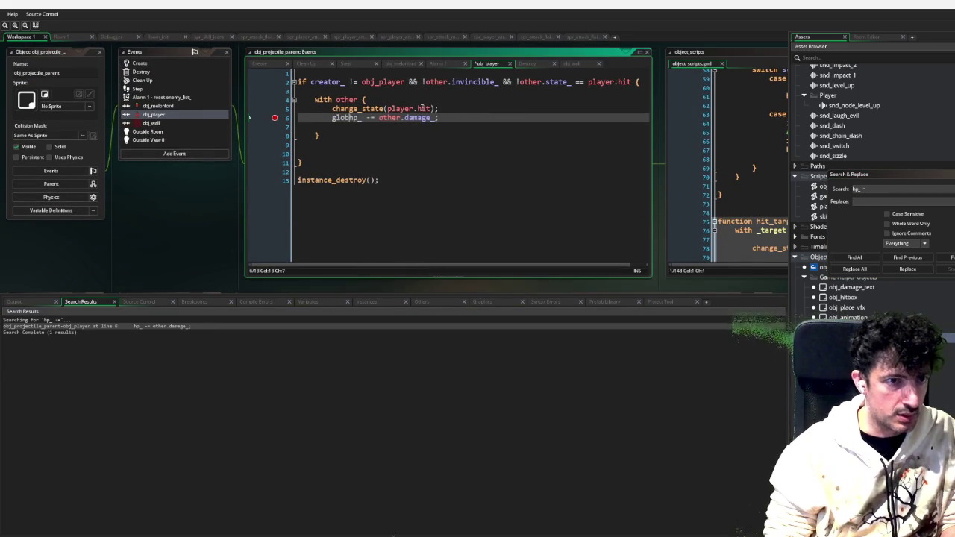
left_click(275, 118)
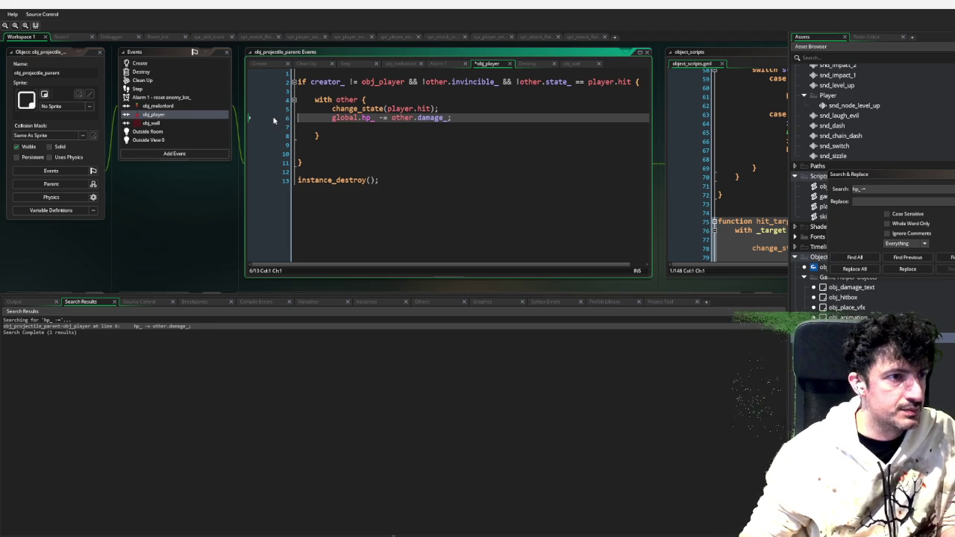
Look over the projectile parent's event list and its Step event code
scroll(165, 132, "down", 3)
scroll(165, 132, "up", 3)
left_click(169, 116)
left_click(162, 89)
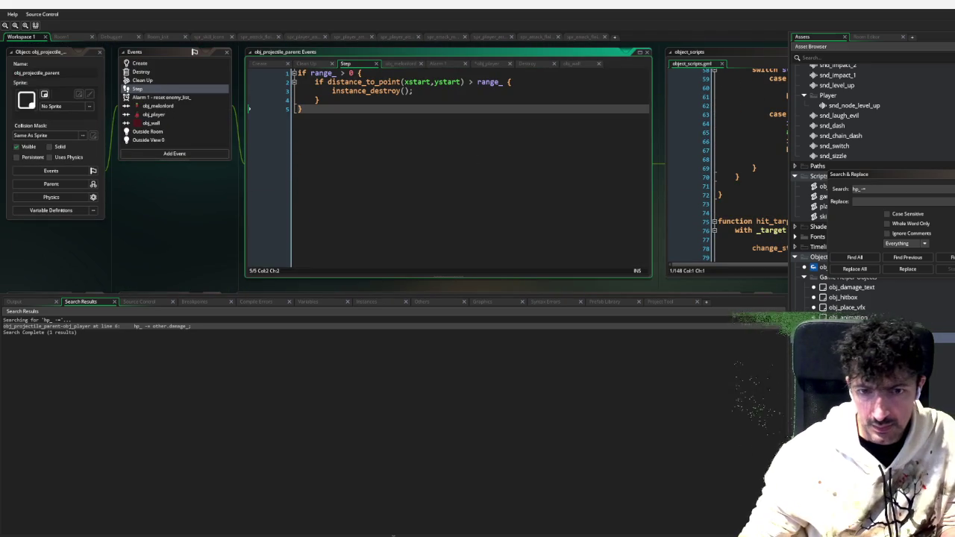
scroll(475, 222, "down", 5)
scroll(476, 222, "down", 2)
scroll(185, 121, "up", 3)
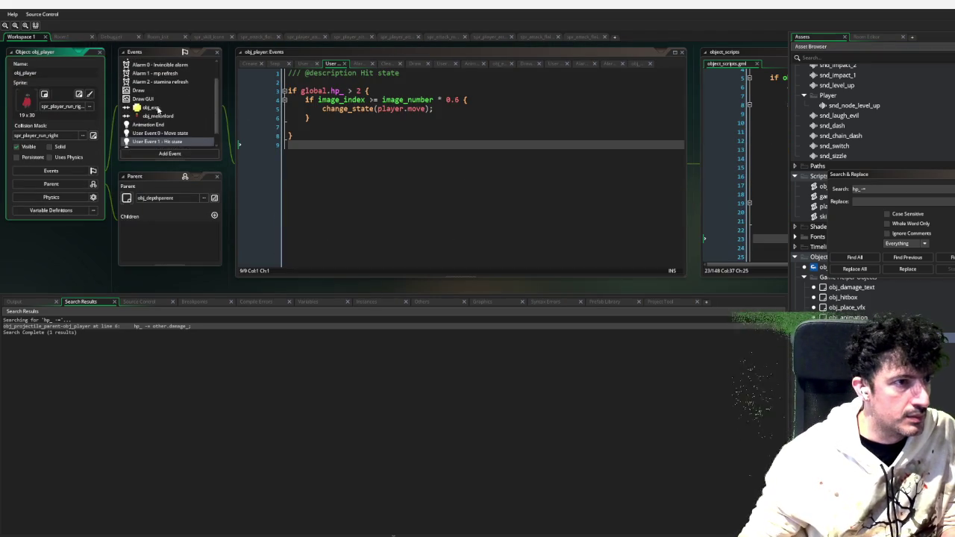
scroll(171, 118, "down", 3)
left_click(168, 120)
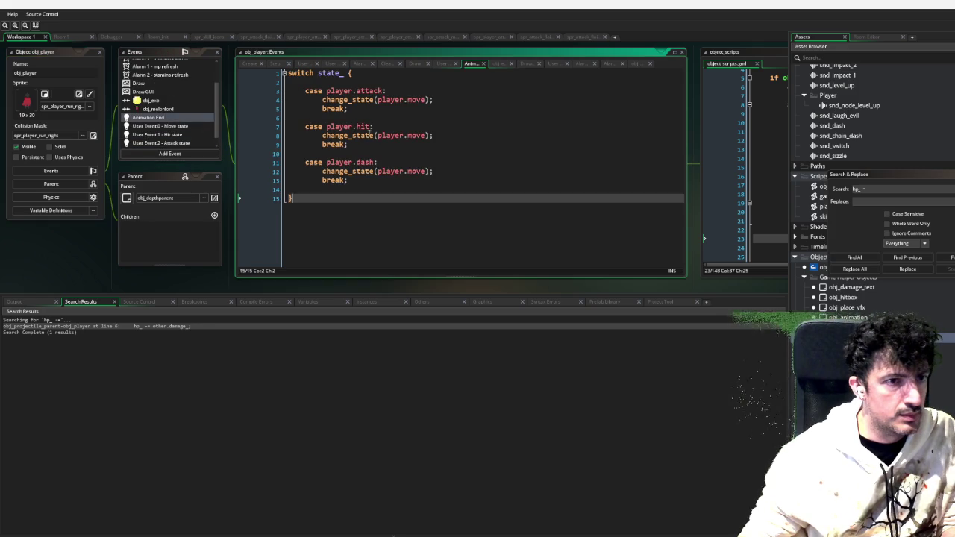
In Animation End's hit case, add 'if global.hp_ <= 0 { global.hp_ = global.max_hp }'
left_click(386, 145)
left_click(468, 136)
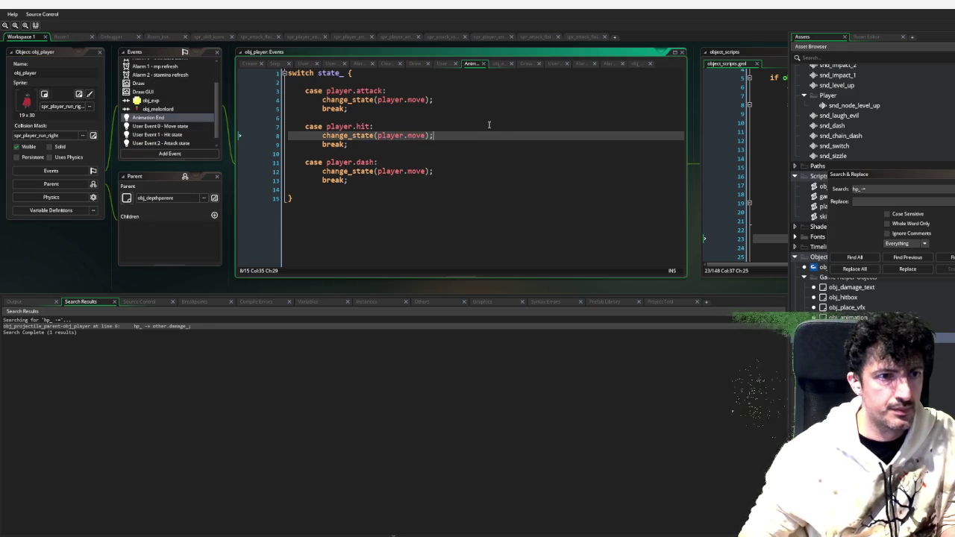
key("Return")
key("Return")
key("Return")
key("Up")
type("if ")
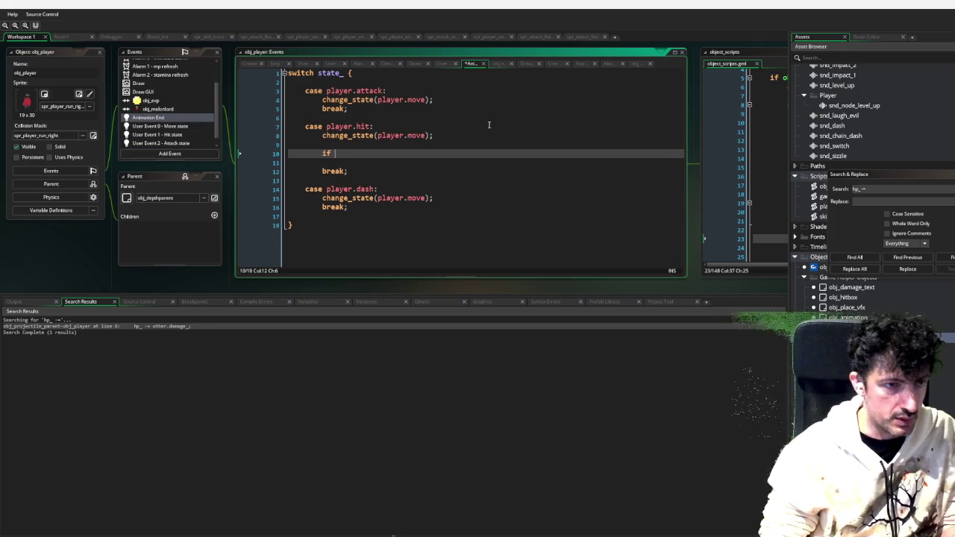
type("global.hp")
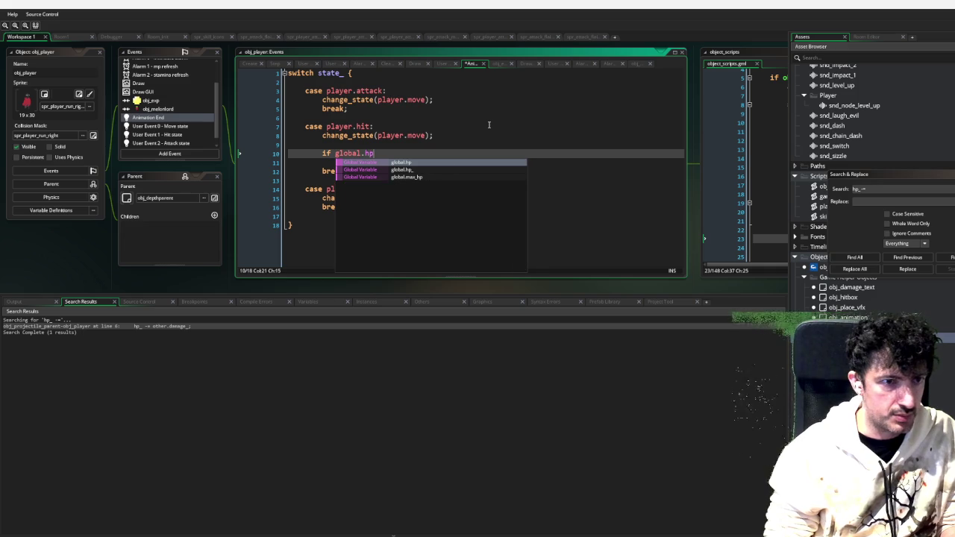
type("_ <=")
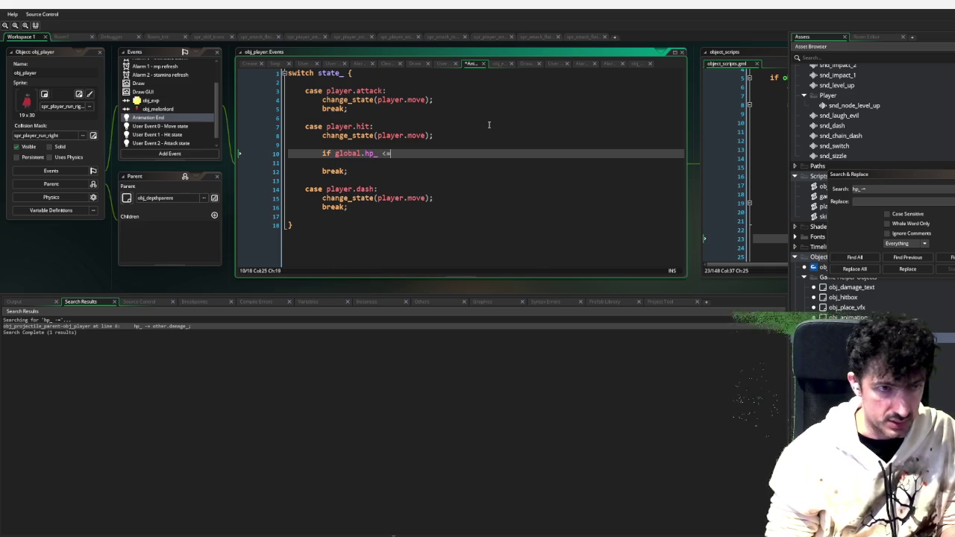
type(" 0 {")
key("Return")
type("global.hp_")
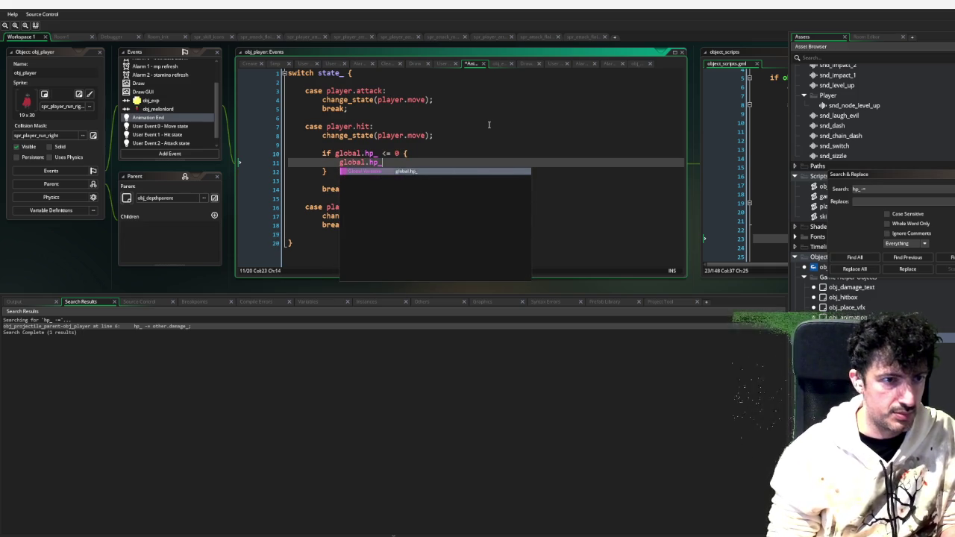
type(" = global.")
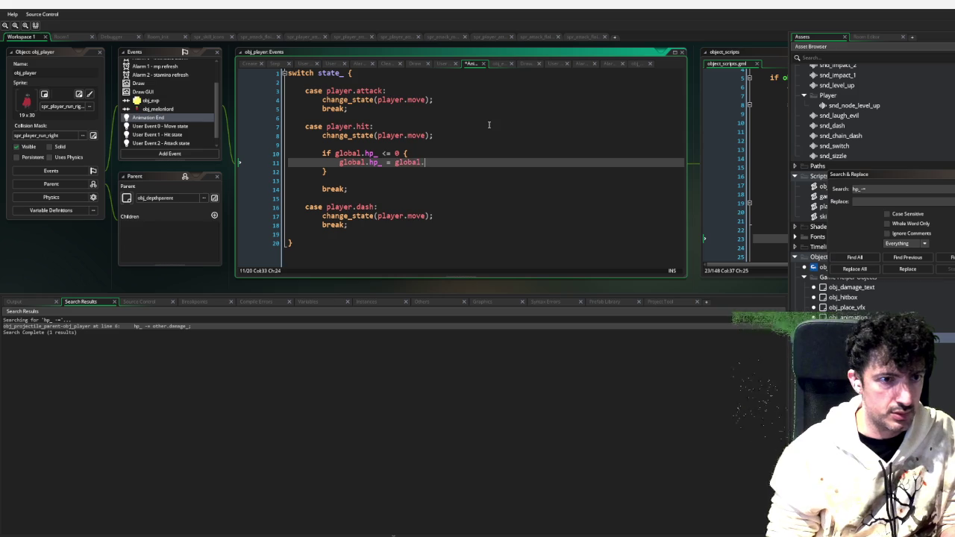
type("max")
key("Return")
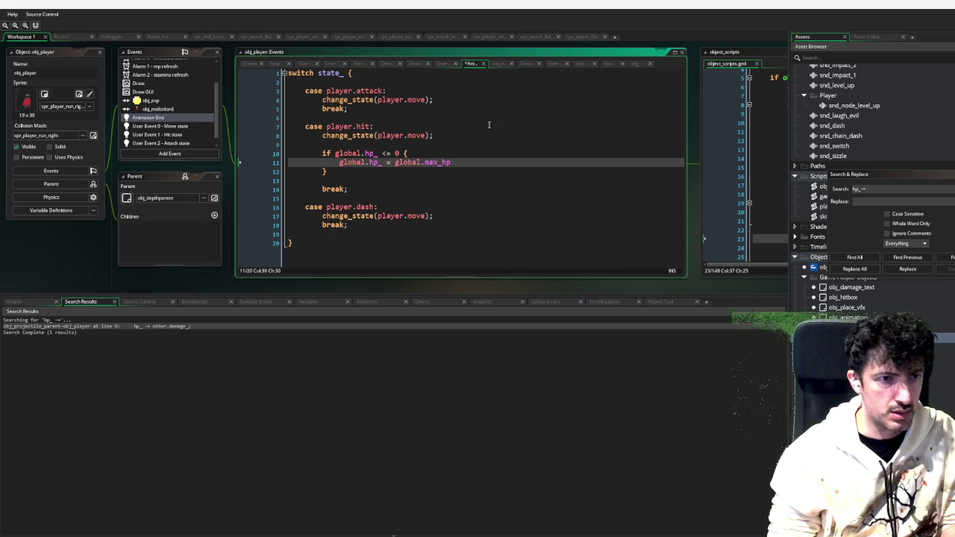
Search the project for hp_, listing nine uses, and open the Draw GUI match
double_click(437, 162)
double_click(376, 162)
key("ctrl+f")
left_click(855, 257)
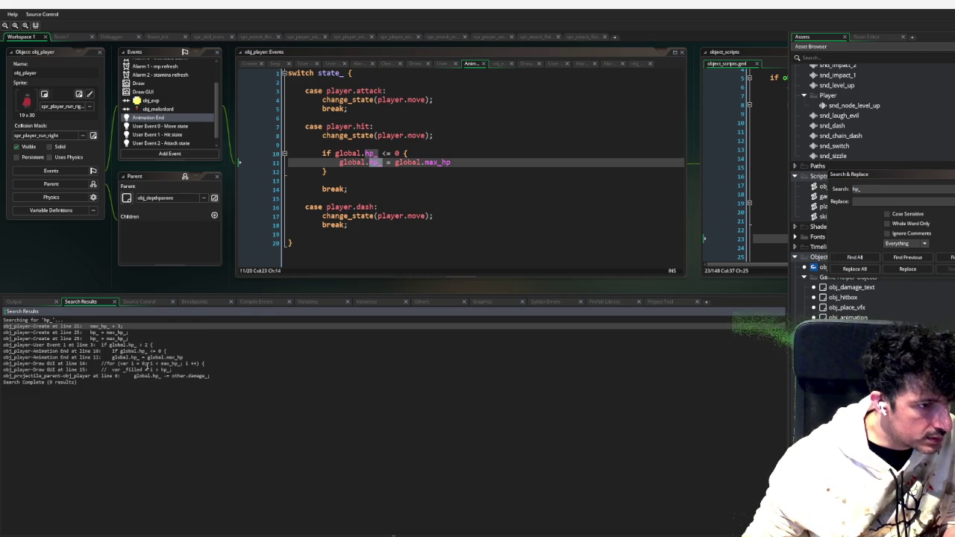
double_click(160, 371)
Rename the projectile parent's damage variable to global.hp and search its uses, opening obj_game's Create match
double_click(161, 375)
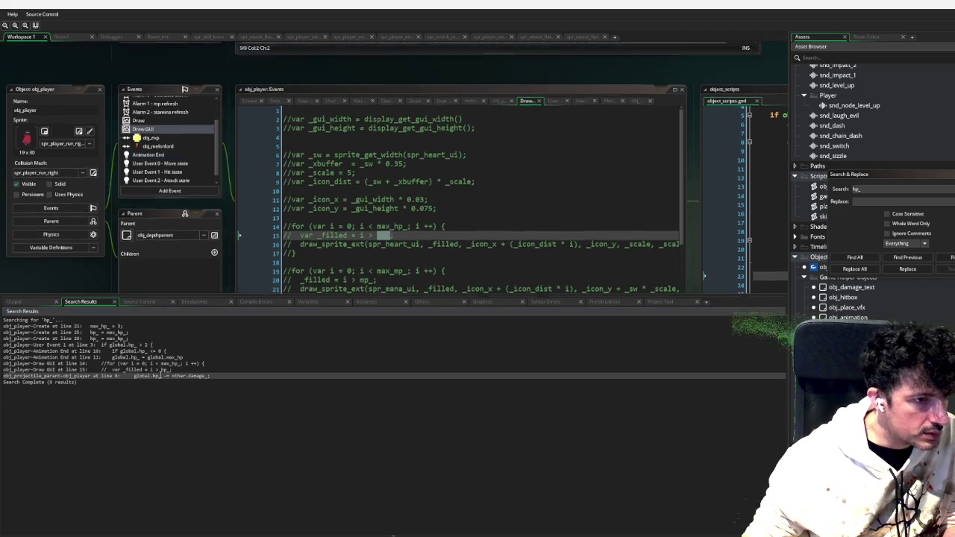
key("BackSpace")
key("Escape")
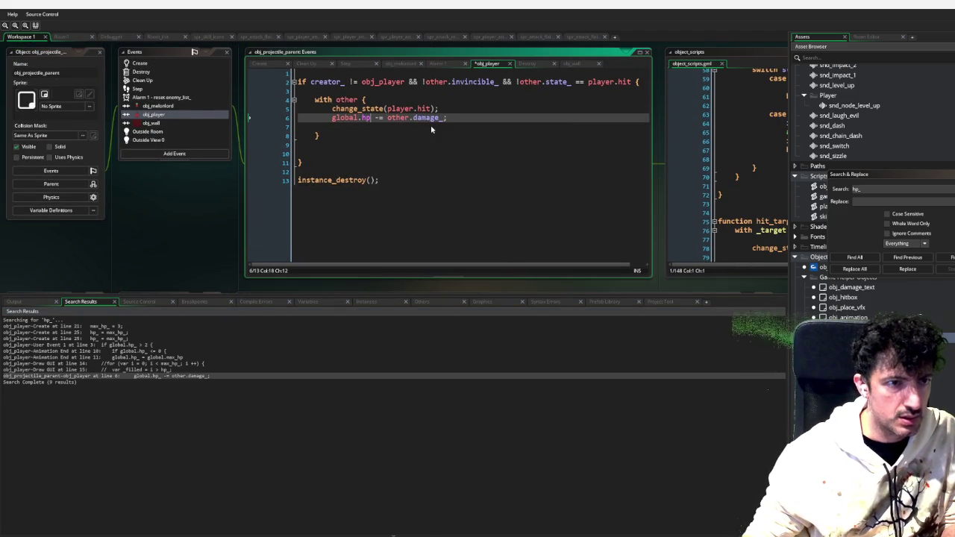
double_click(339, 120)
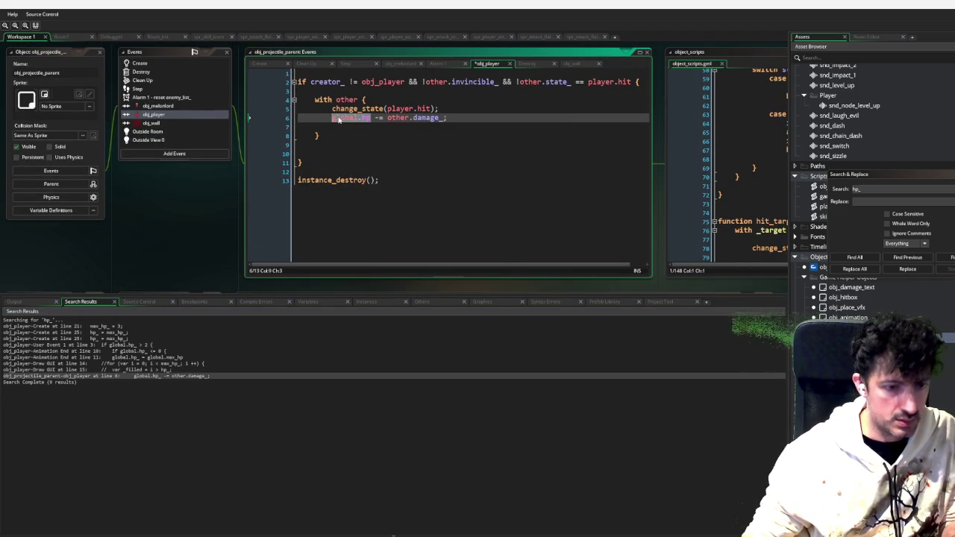
key("ctrl+shift+f")
left_click(854, 257)
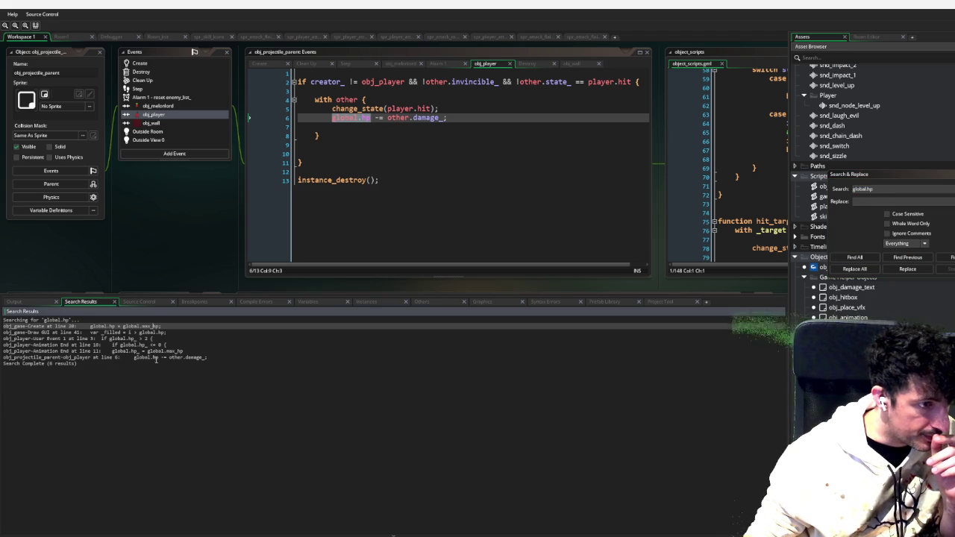
double_click(154, 326)
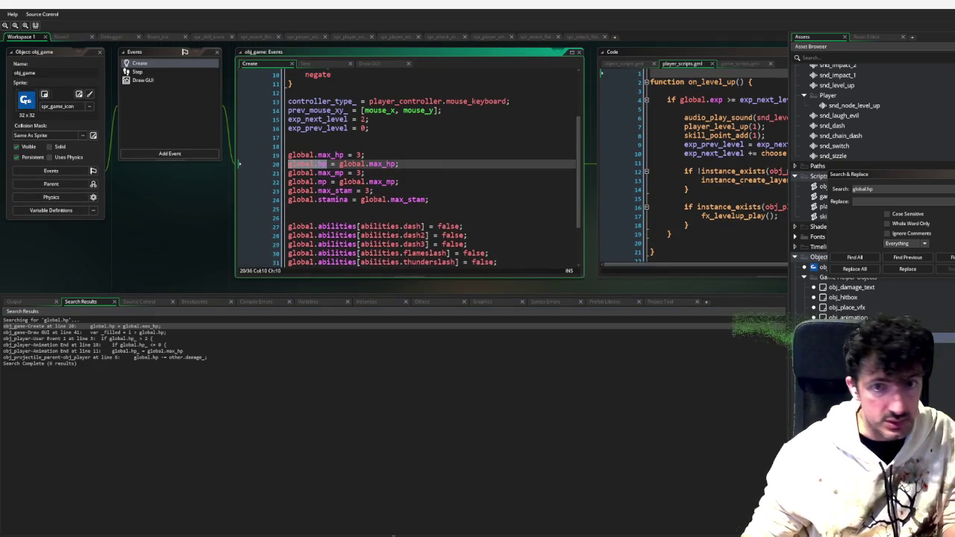
Search hp_ again and change the Hit state check to global.hp
key("ctrl+shift+f")
type("hp_")
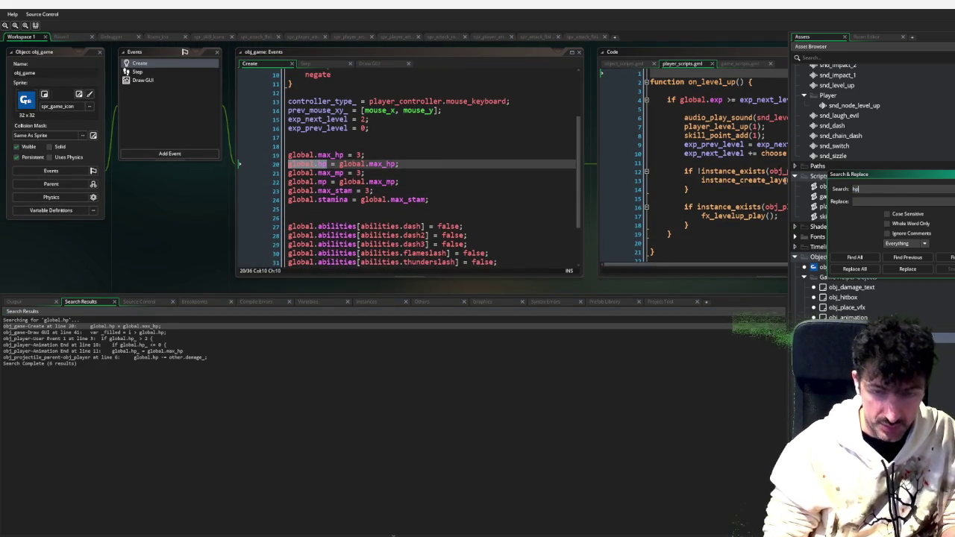
key("Return")
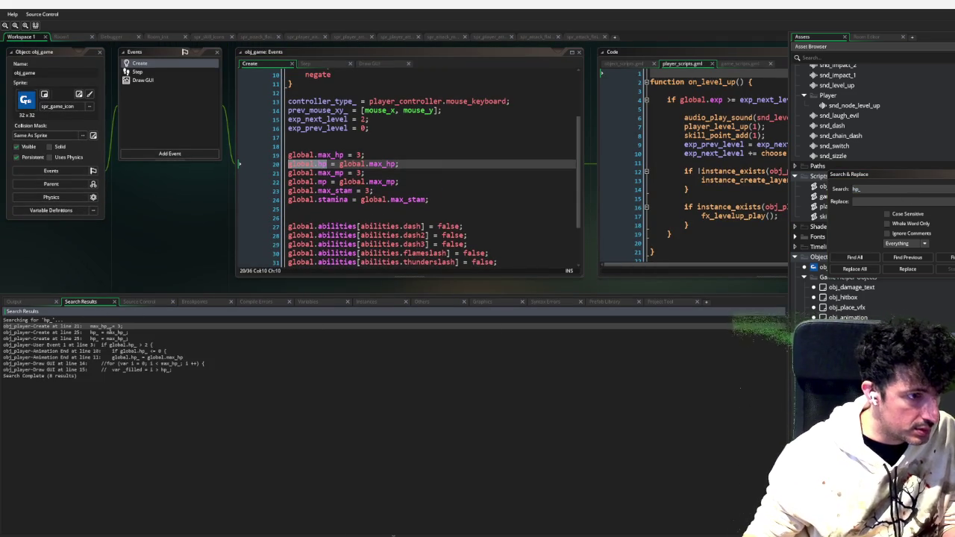
double_click(135, 345)
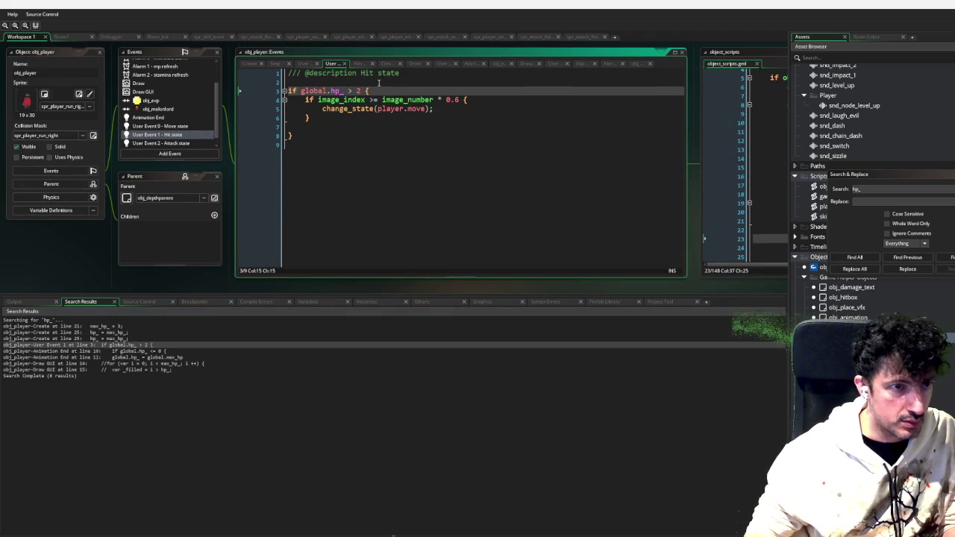
key("BackSpace")
key("Escape")
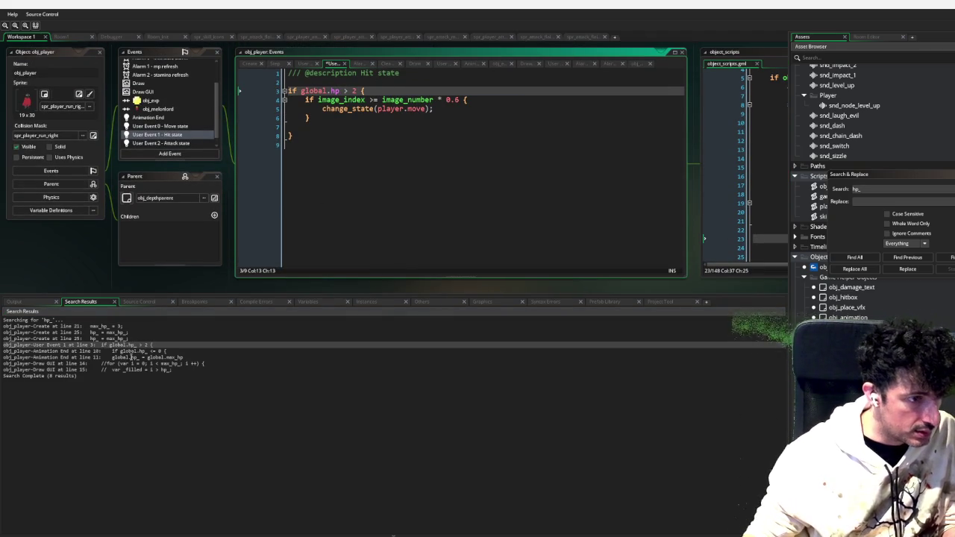
Change the Animation End references on lines 10 and 11 to global.hp
double_click(133, 351)
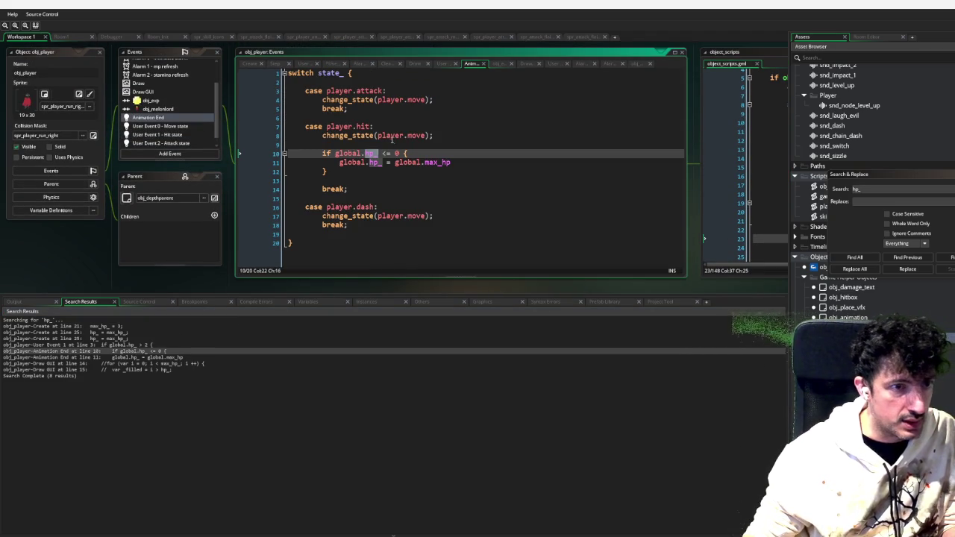
key("BackSpace")
key("Escape")
key("Down")
key("Right")
key("Right")
key("BackSpace")
key("Escape")
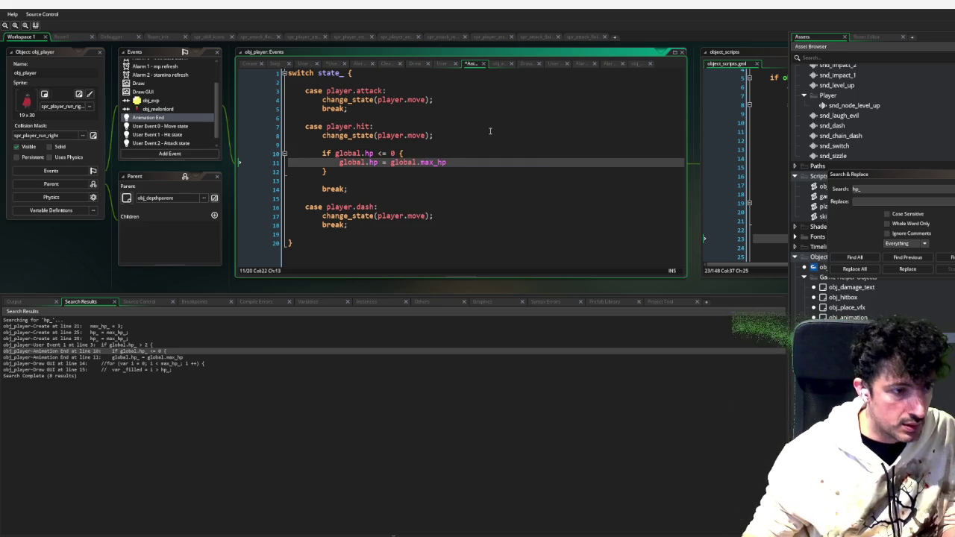
left_click(168, 359)
double_click(169, 358)
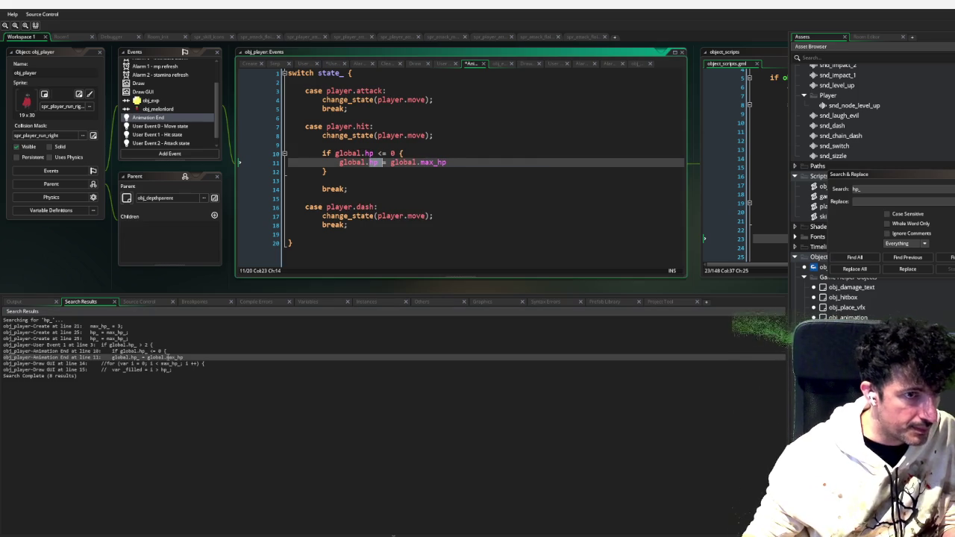
Check max_mp_ uses, then comment out obj_player's Create lines 21–27 for health, mana and stamina
double_click(103, 331)
left_click(359, 145)
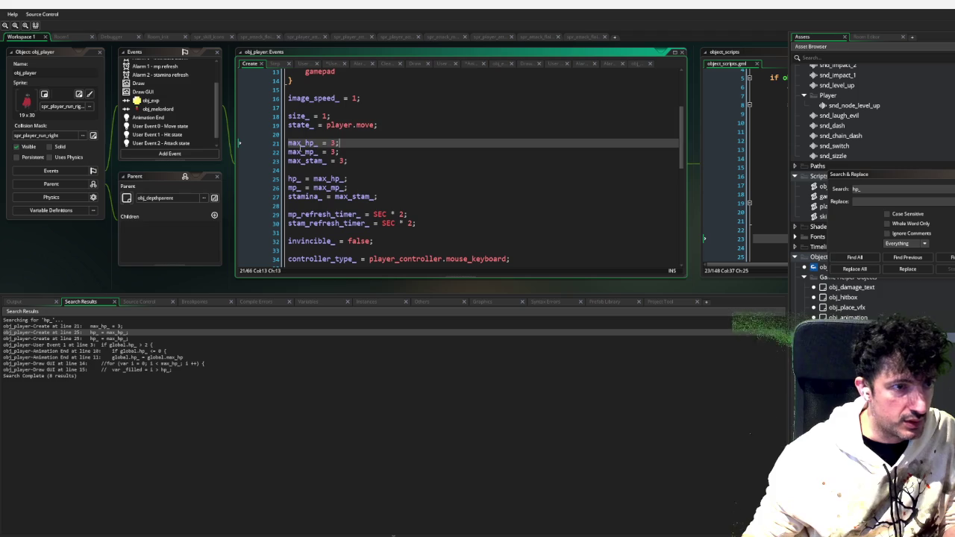
double_click(302, 152)
key("ctrl+f")
left_click(852, 257)
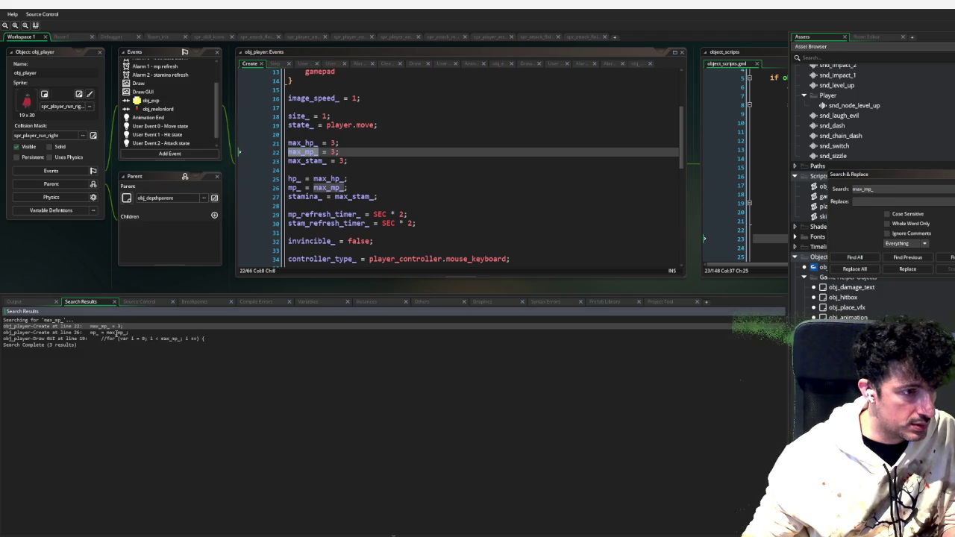
double_click(123, 338)
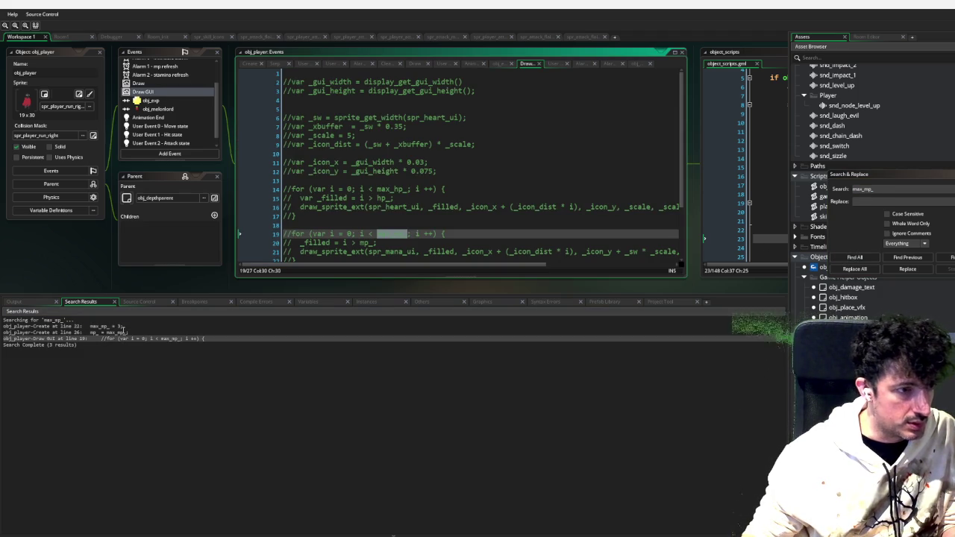
double_click(123, 326)
left_click(379, 167)
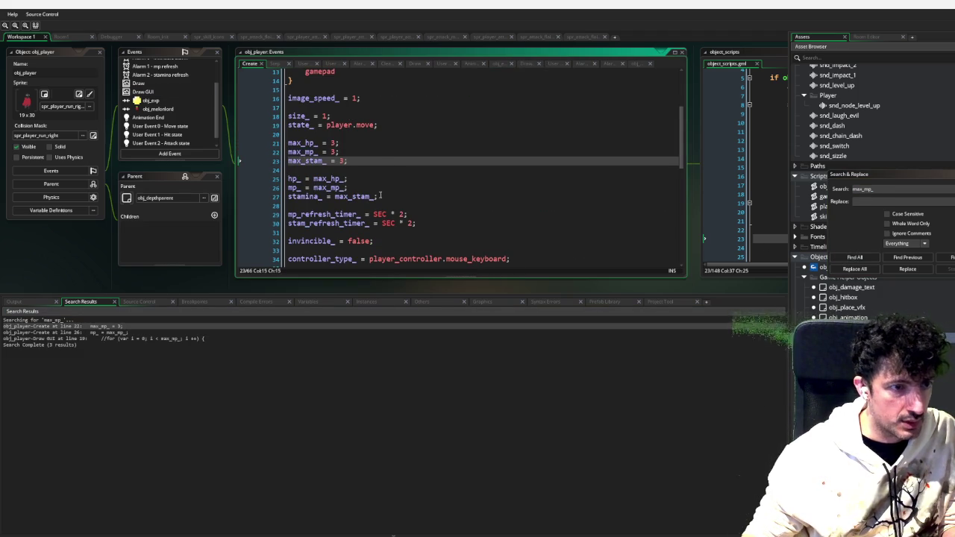
left_click_drag(381, 197, 281, 144)
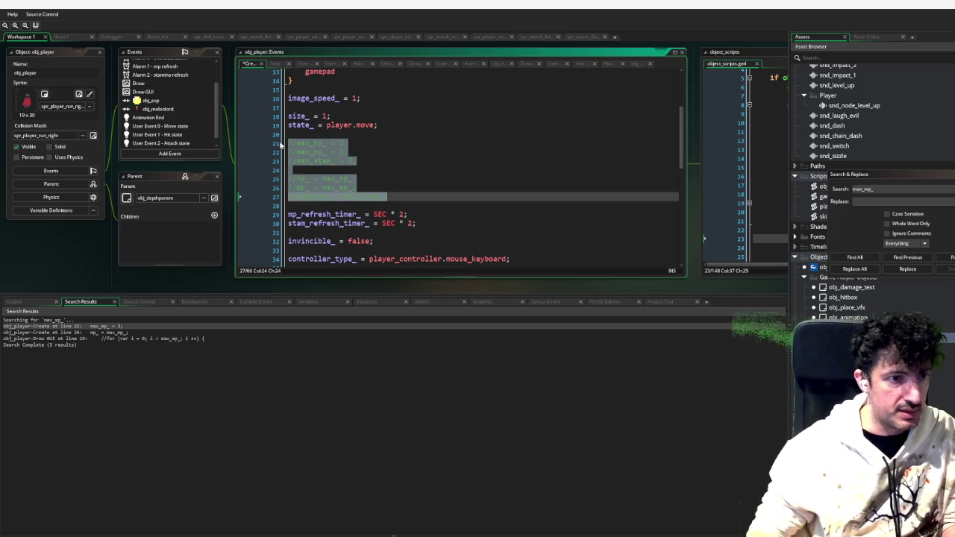
key("ctrl+k")
left_click(451, 181)
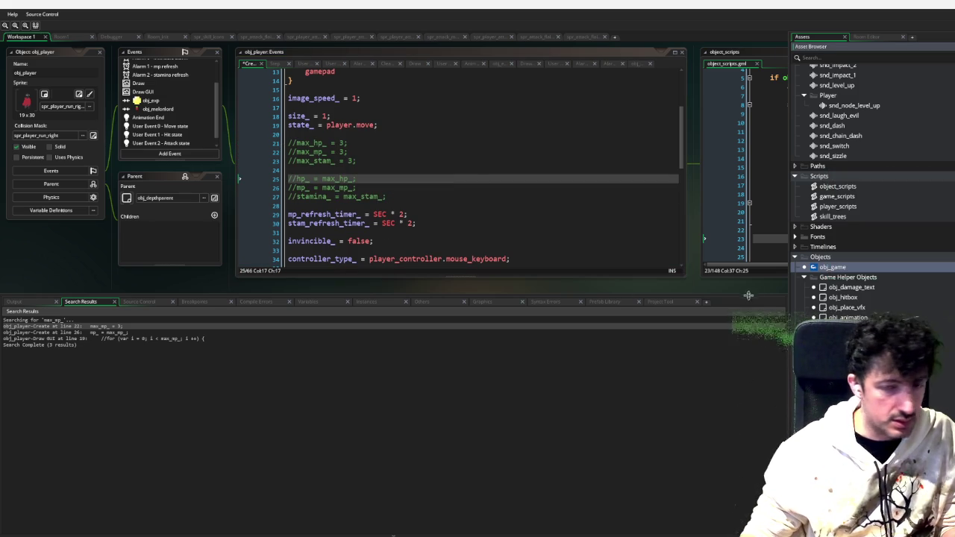
Review obj_game's global.max_mp line and scroll through its Draw GUI code
double_click(833, 267)
triple_click(437, 175)
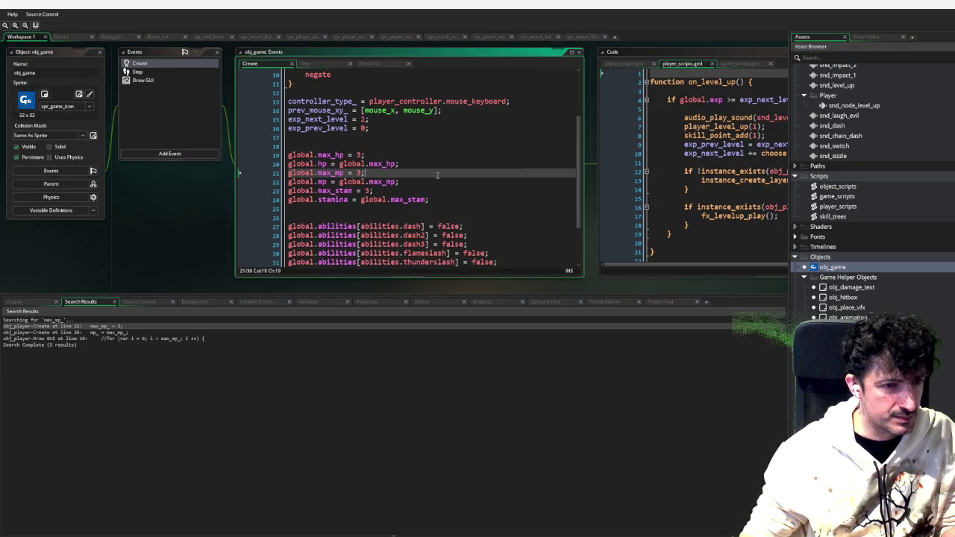
left_click(167, 82)
scroll(417, 164, "down", 1)
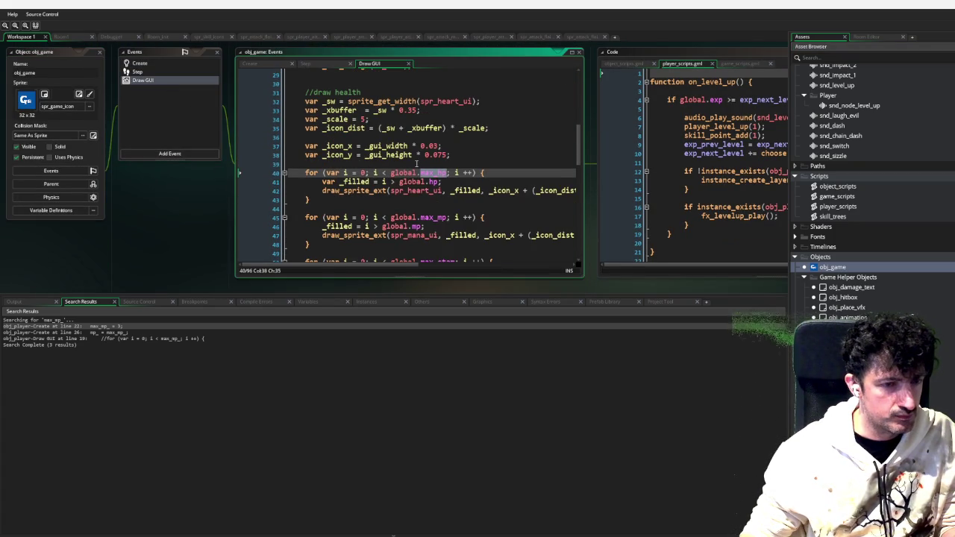
scroll(417, 163, "down", 2)
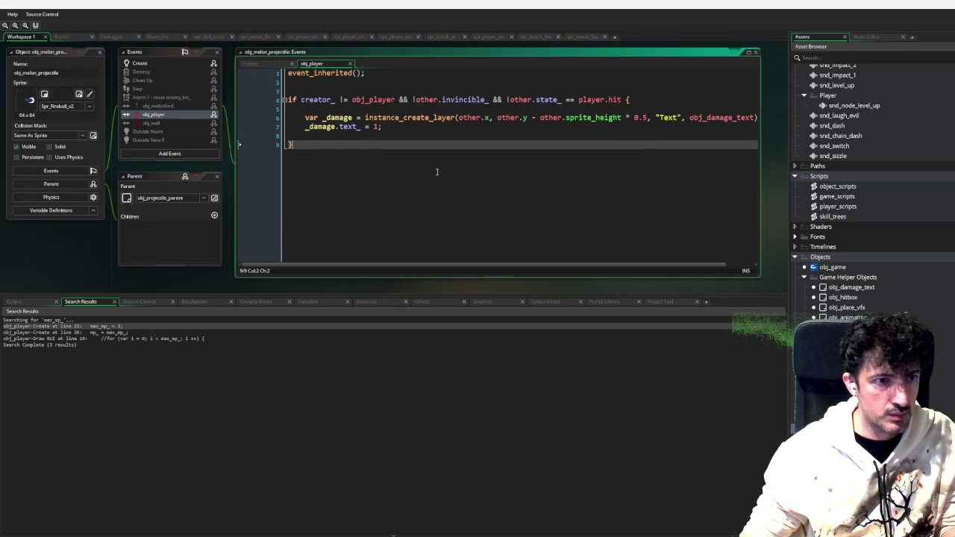
Cut the _damage instance_create_layer lines and paste them below global.hp -= other.damage_ in obj_projectile_parent
left_click_drag(397, 128, 298, 118)
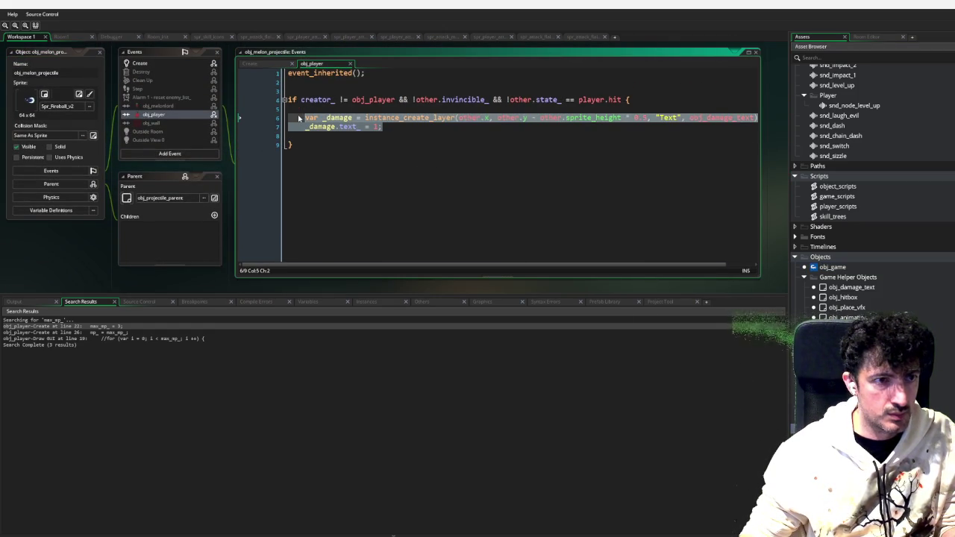
key("ctrl+x")
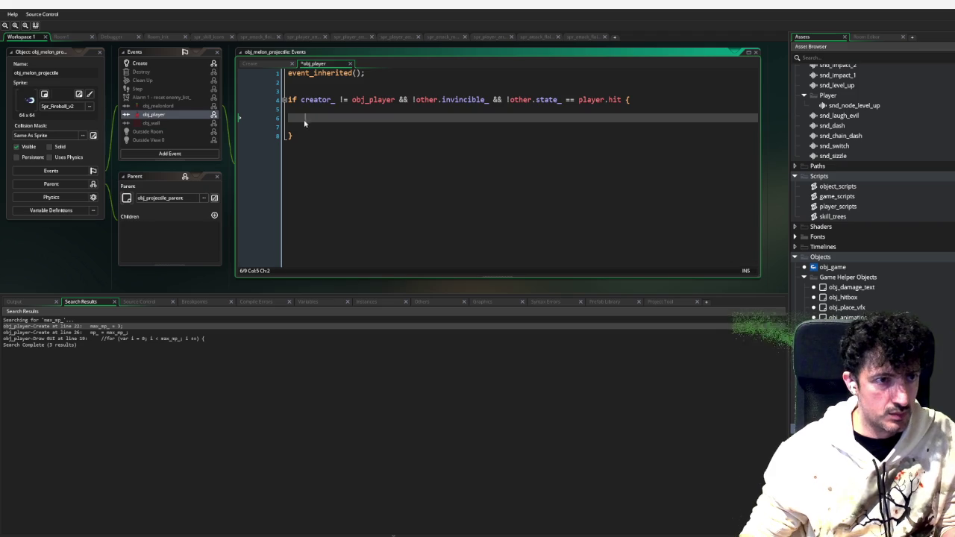
left_click(214, 198)
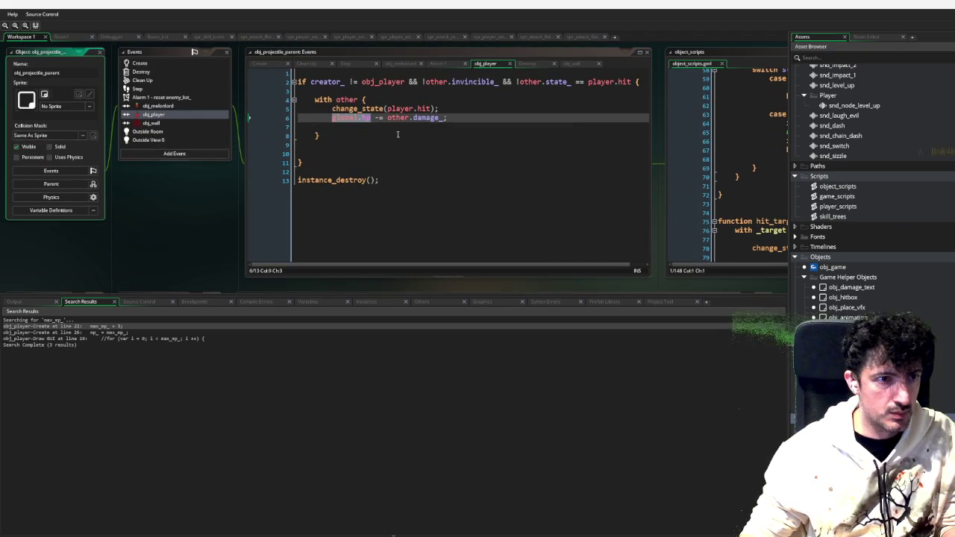
left_click(398, 134)
key("Return")
key("Return")
key("Return")
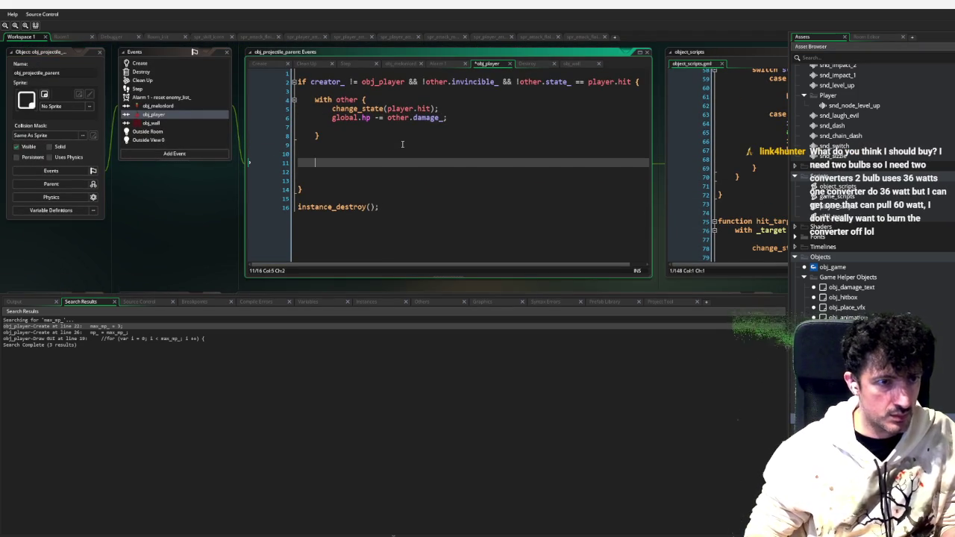
key("ctrl+v")
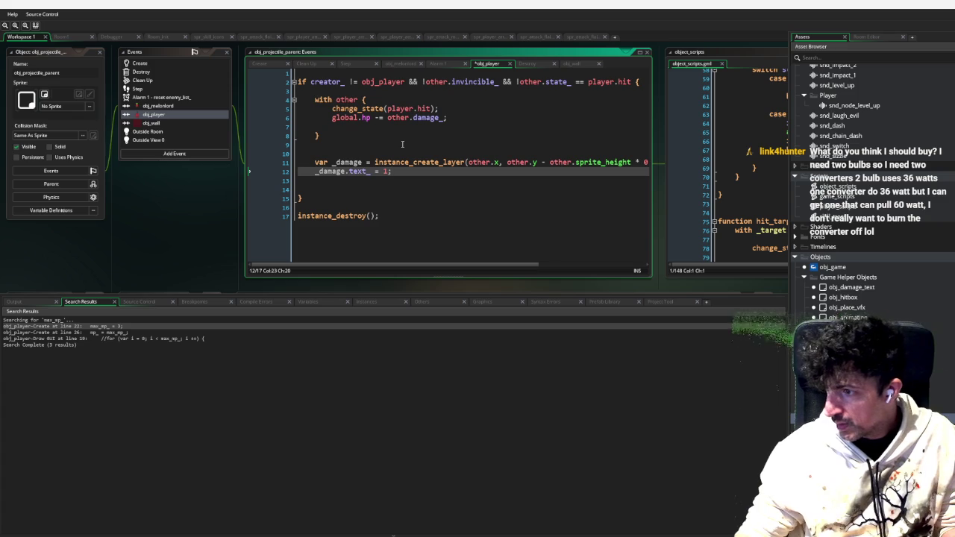
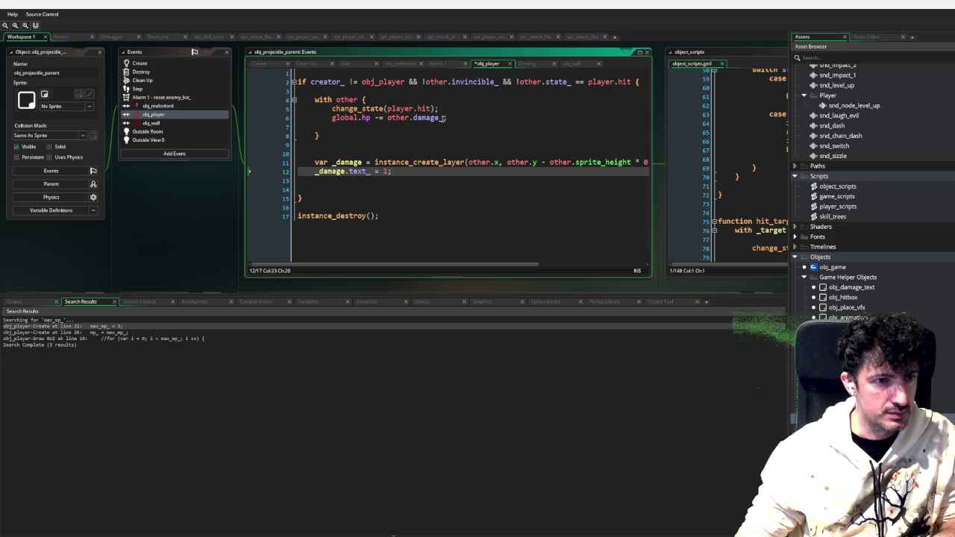
Finish line 12 as string(damage_);, delete obj_melon_projectile's obj_player event, and start a debug run
type("tring(damage_);")
left_click(407, 198)
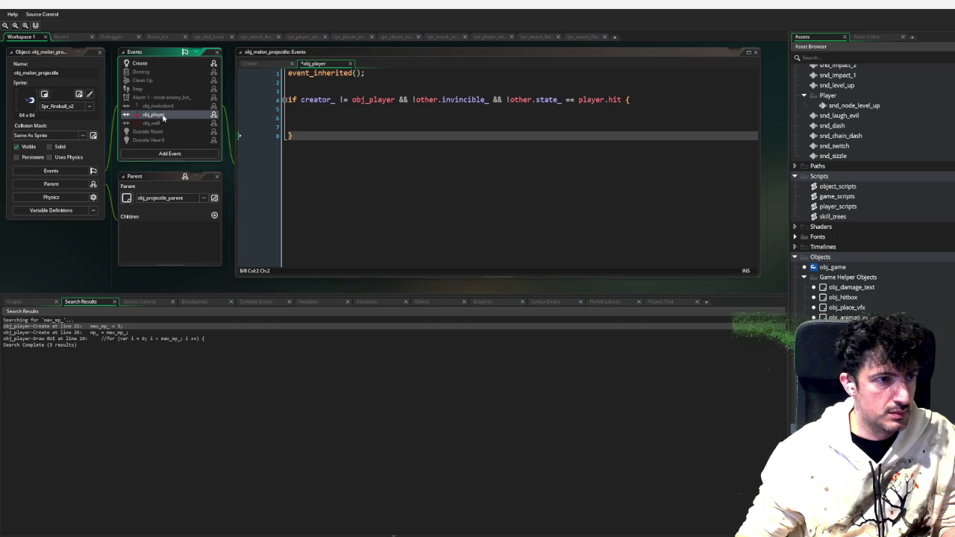
right_click(164, 114)
left_click(187, 196)
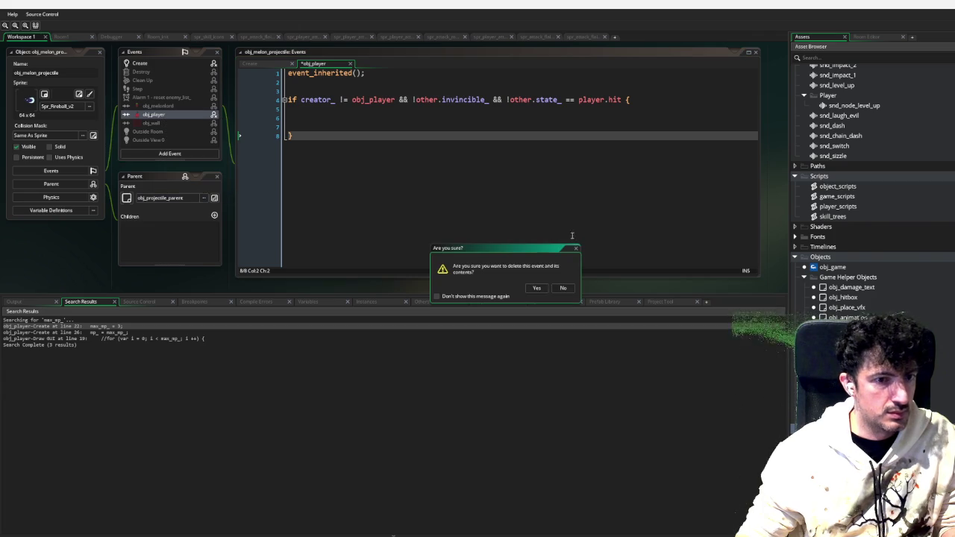
left_click(546, 288)
key("F6")
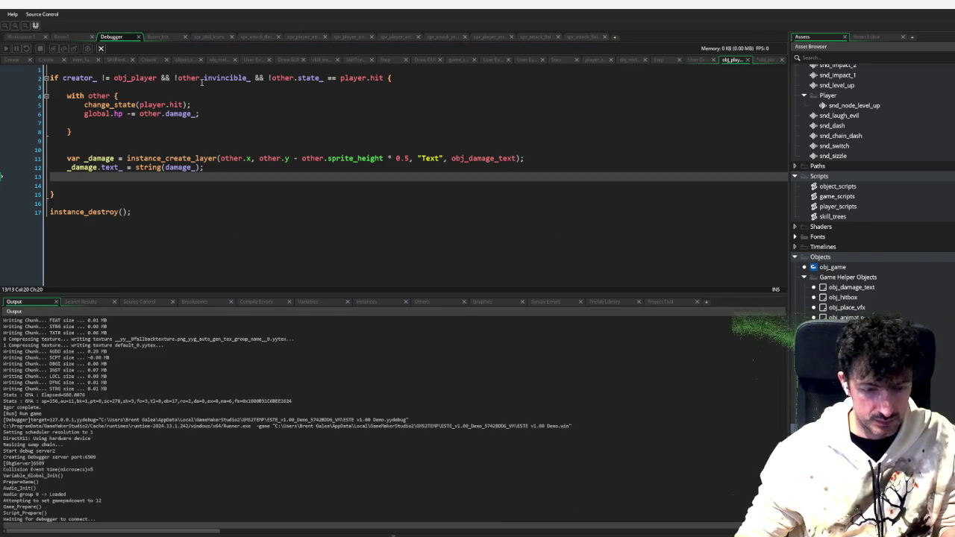
Resume play and move the player around the boss arena with WASD, taking a hit
key("Escape")
key("d")
key("s")
key("w")
key("a")
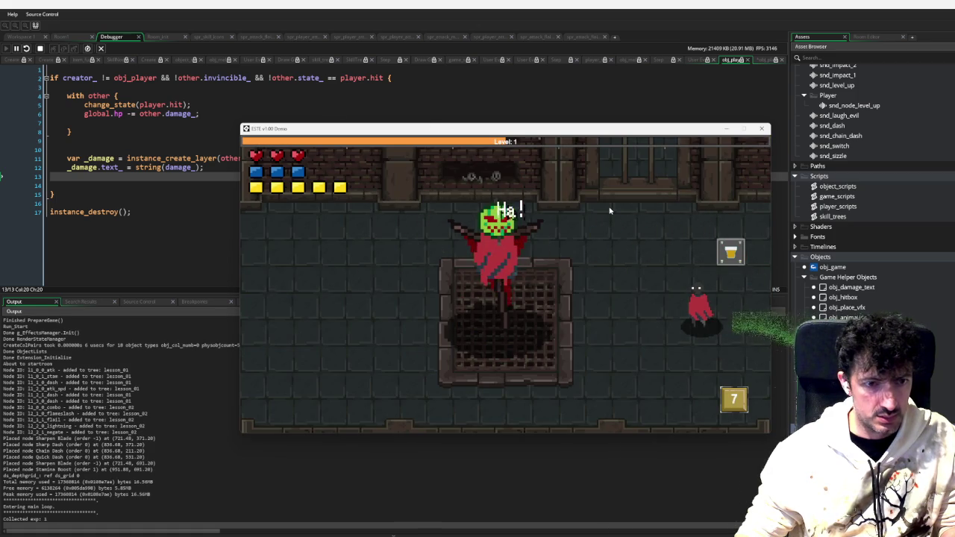
key("a")
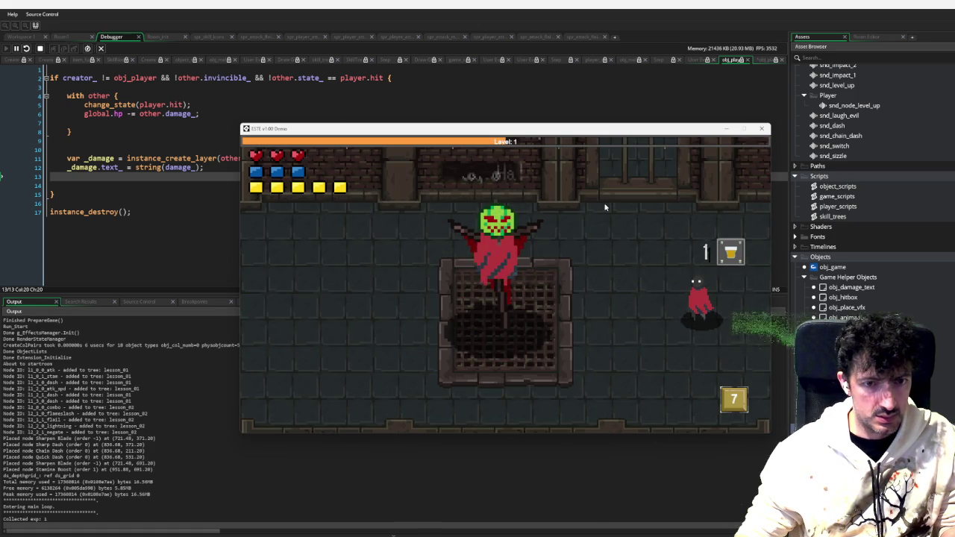
key("a")
key("d")
Slash the boss three times, reposition left and right, then stop the game
left_click(559, 223)
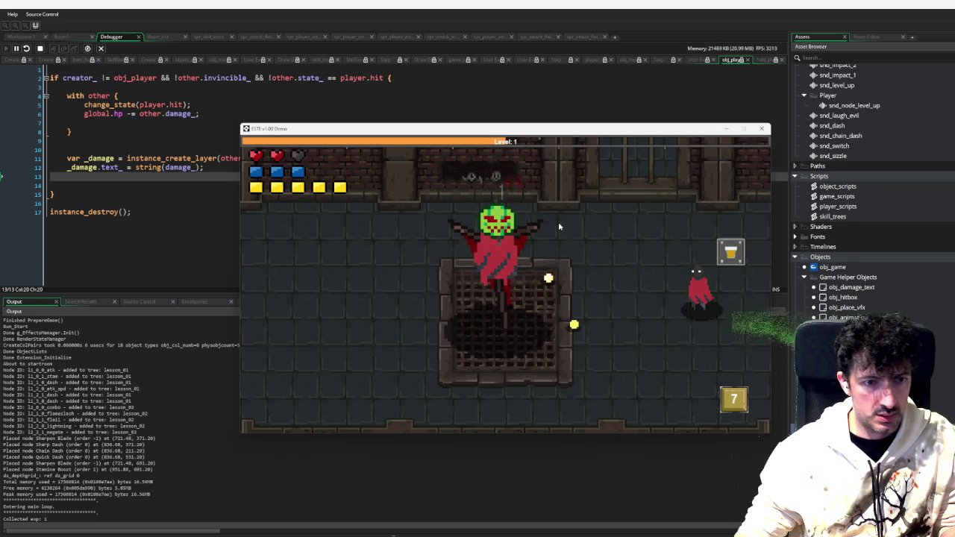
left_click(558, 221)
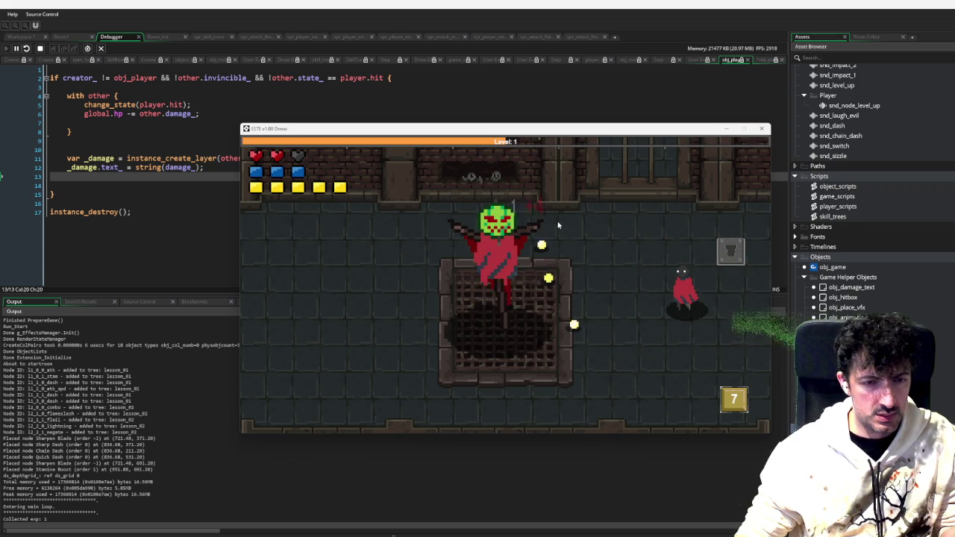
left_click(594, 223)
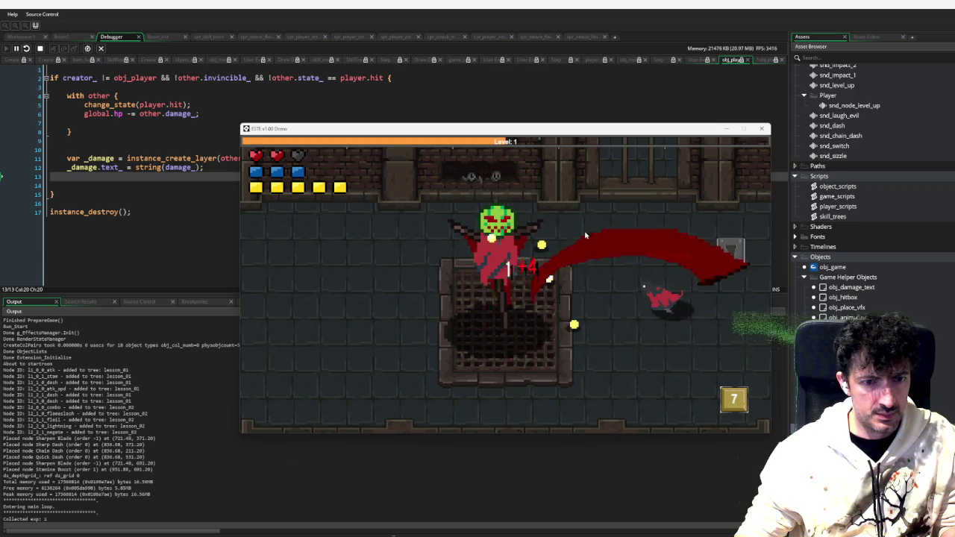
key("d")
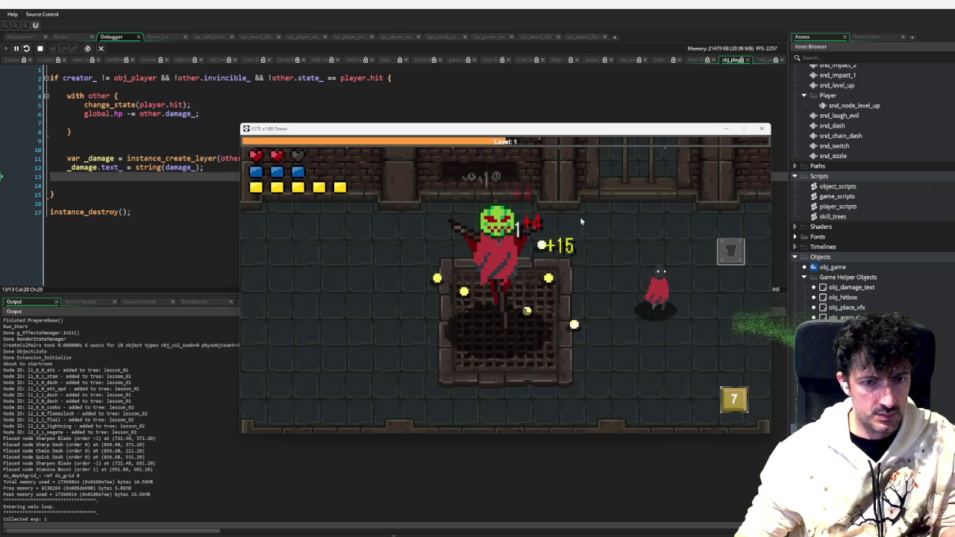
key("a")
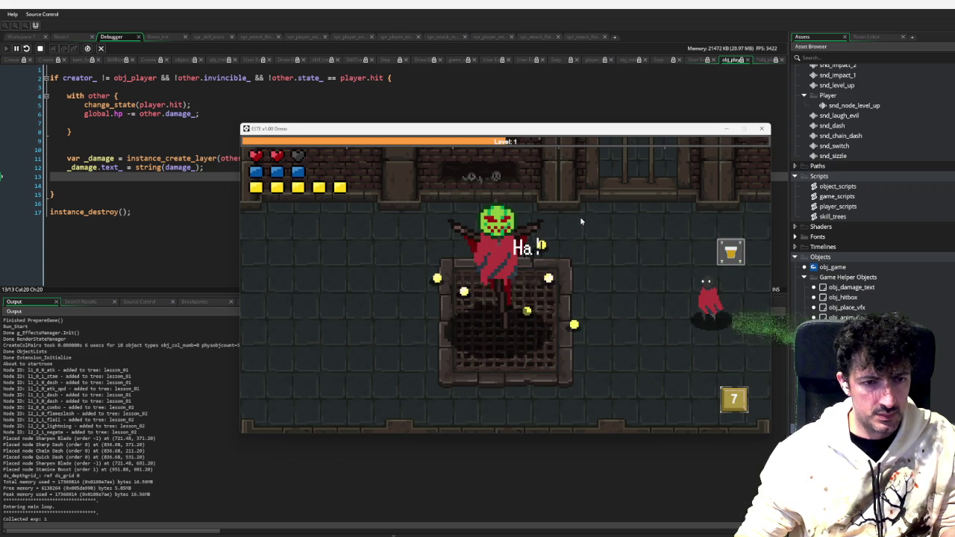
key("a")
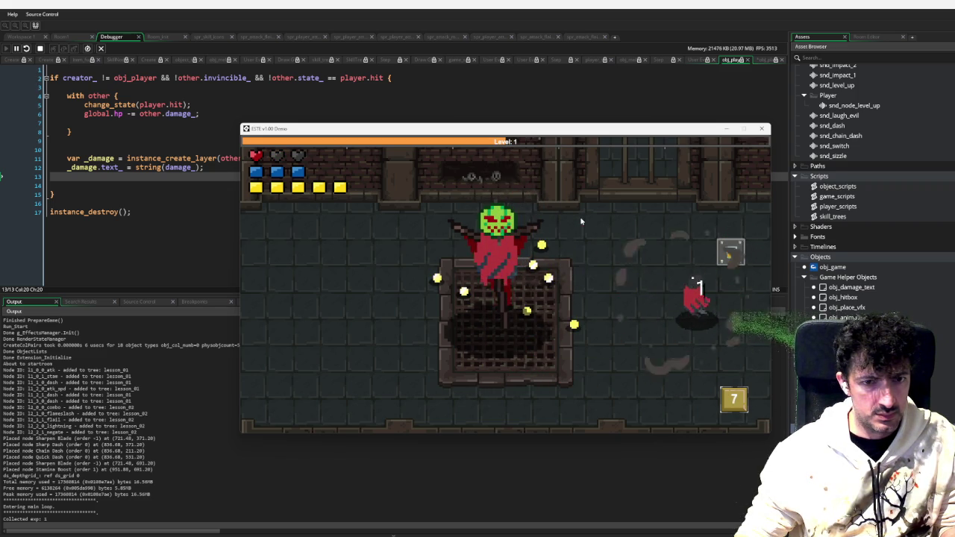
left_click(761, 128)
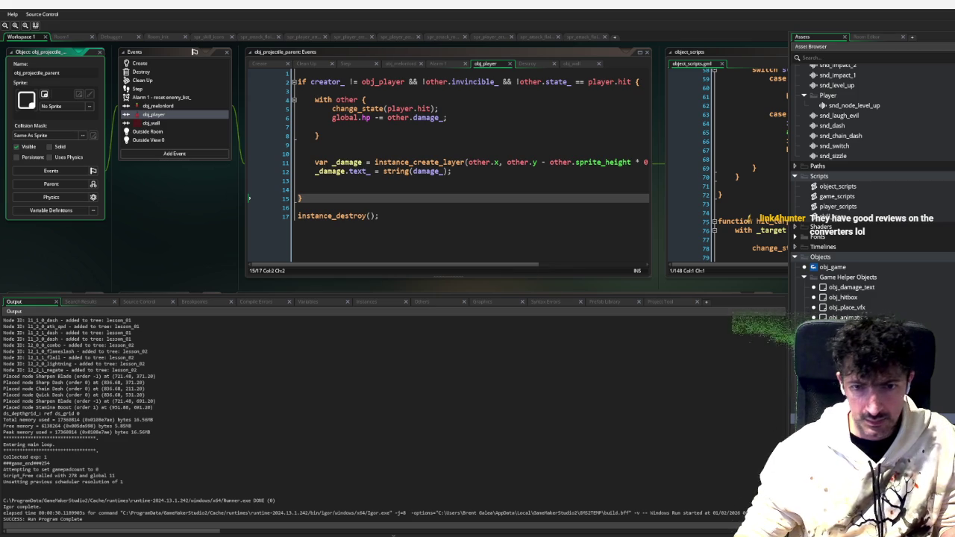
Put a breakpoint on instance_destroy(other) in obj_player_attack's projectile collision event, then debug-run
key("ctrl+Tab")
key("ctrl+Tab")
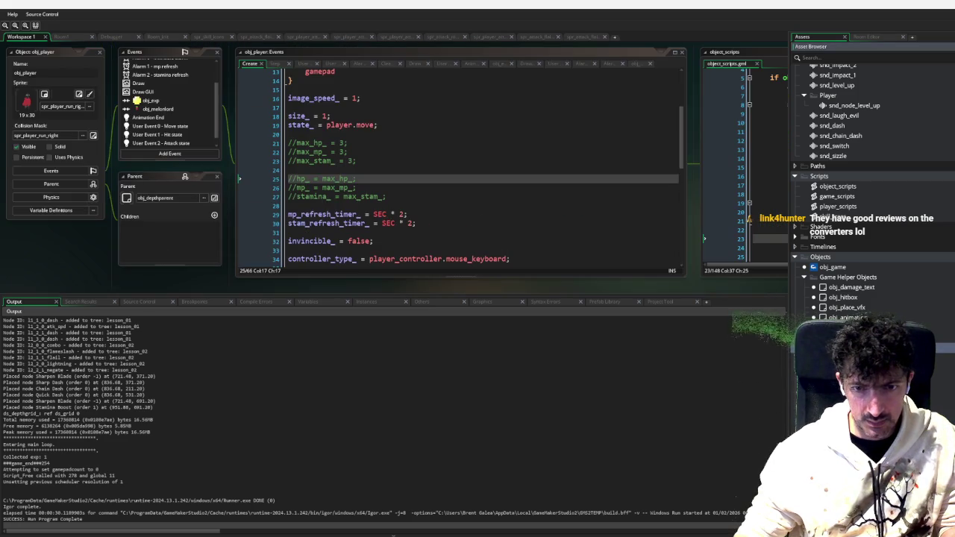
key("ctrl+Tab")
key("ctrl+Tab")
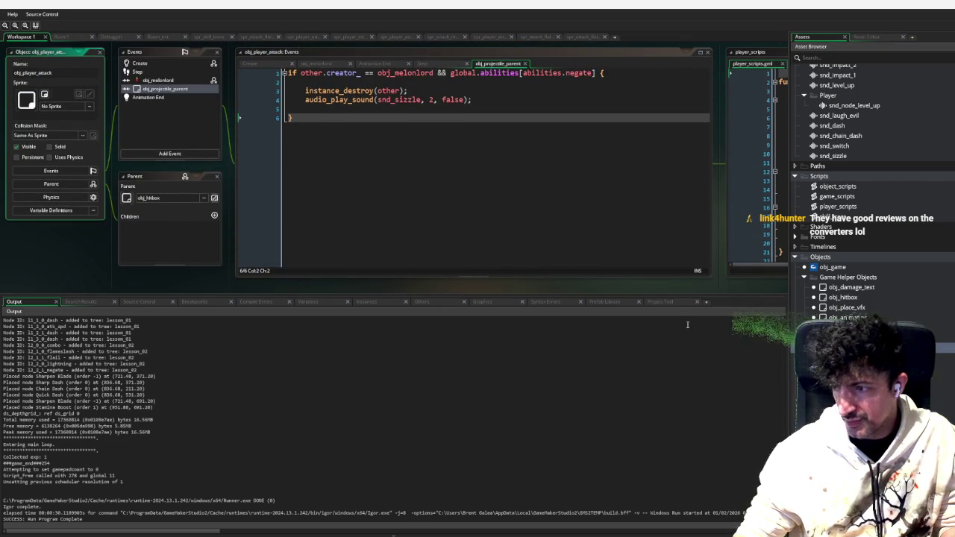
scroll(351, 192, "up", 3)
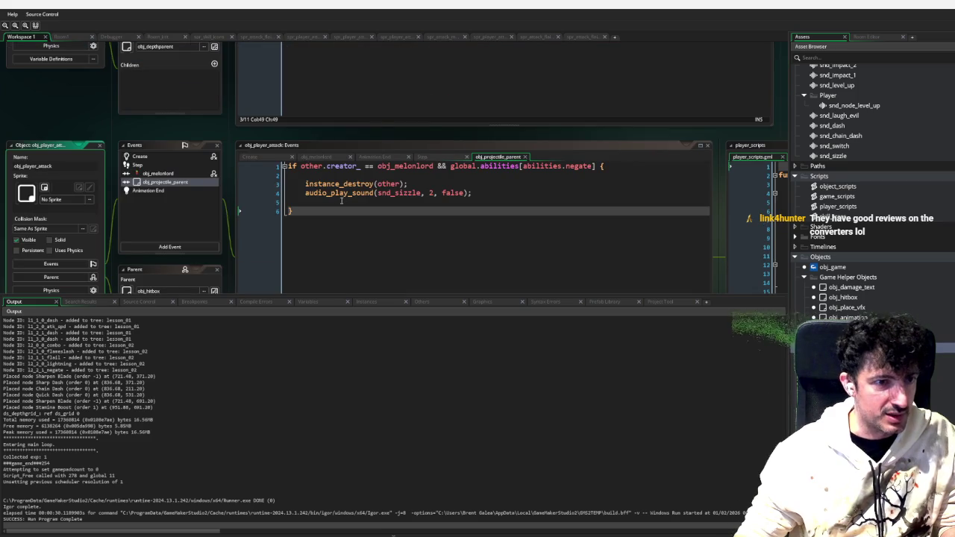
left_click(427, 185)
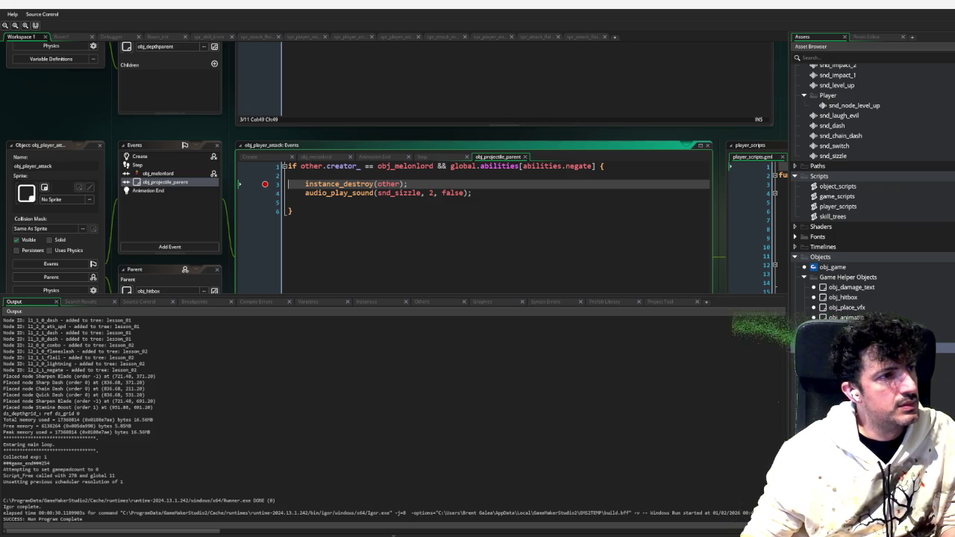
key("F6")
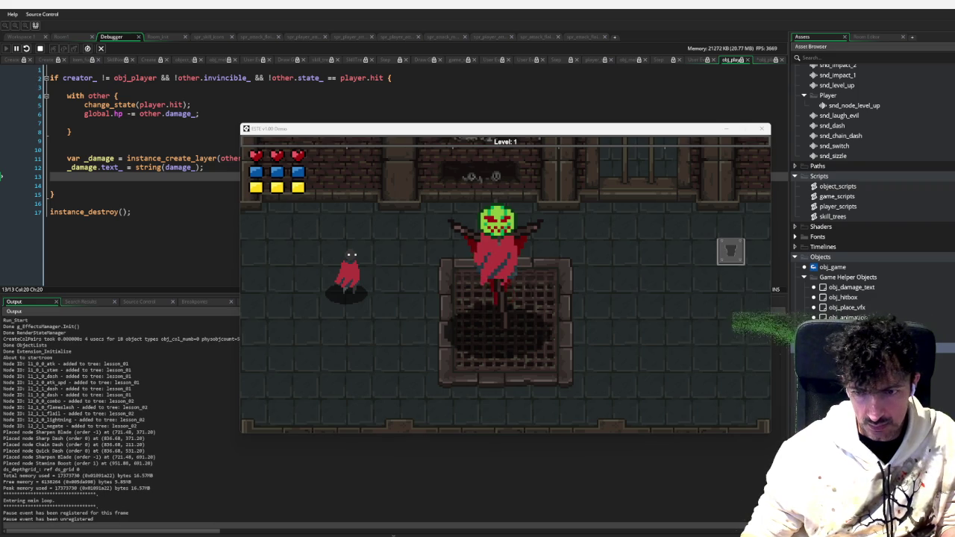
Toggle the skill tree, then slash, dash and move around the boss until reaching Level 2
key("Tab")
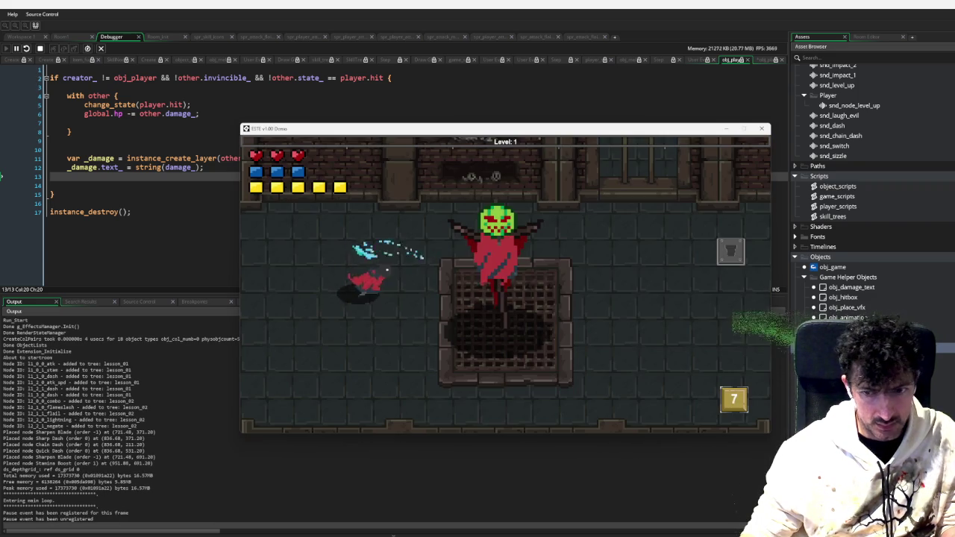
key("Tab")
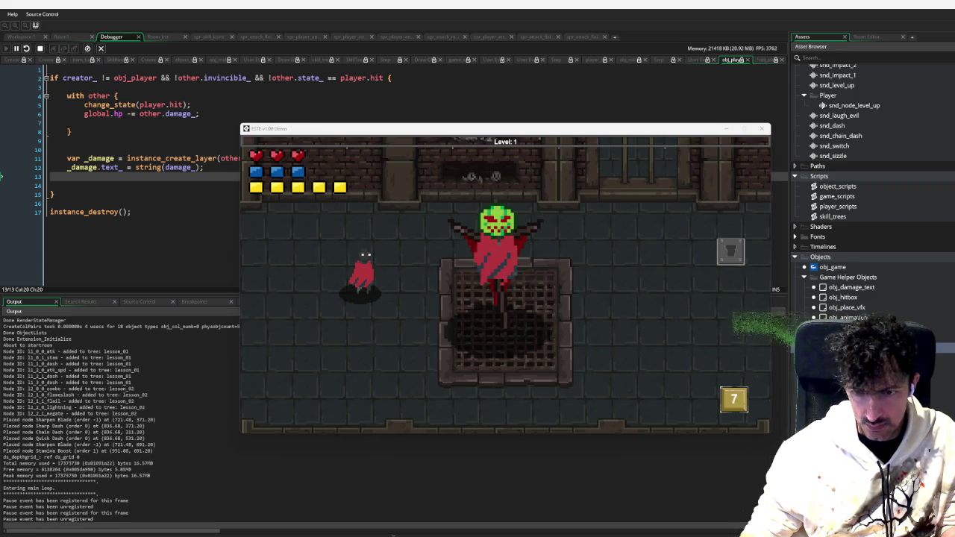
left_click(585, 347)
right_click(559, 320)
key("d")
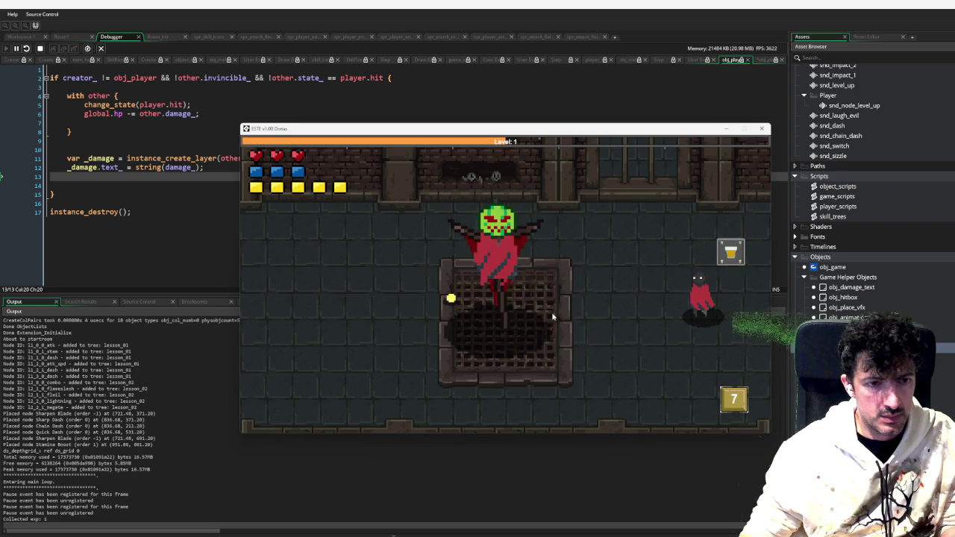
key("d")
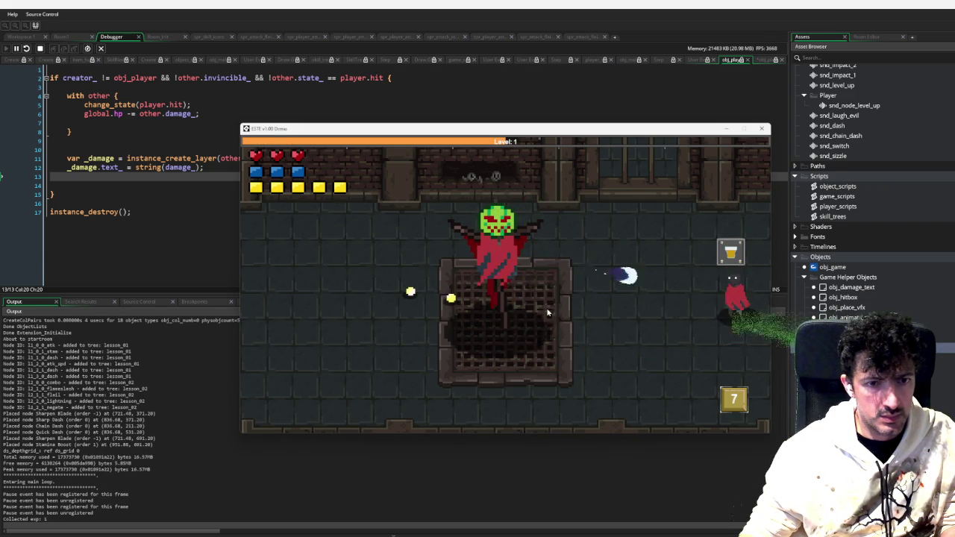
key("a")
key("space")
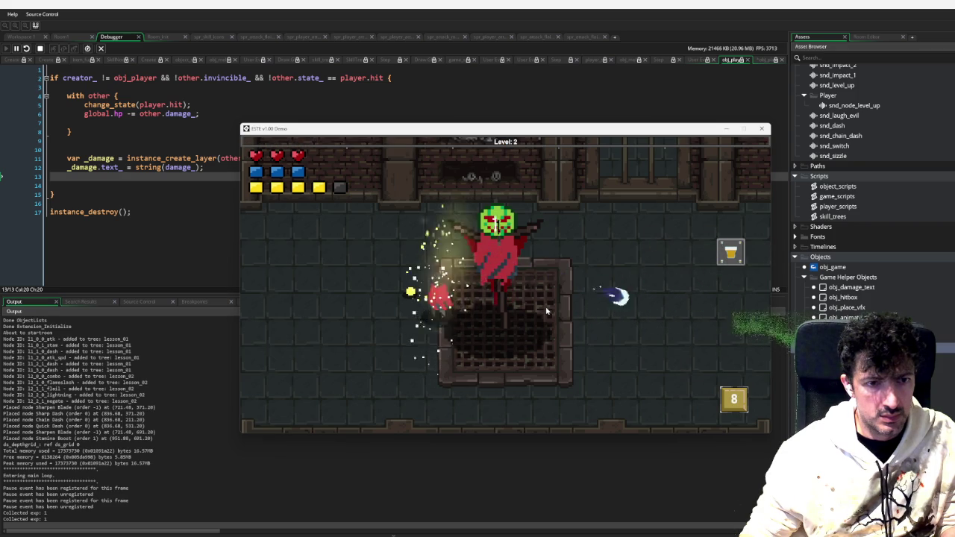
key("d")
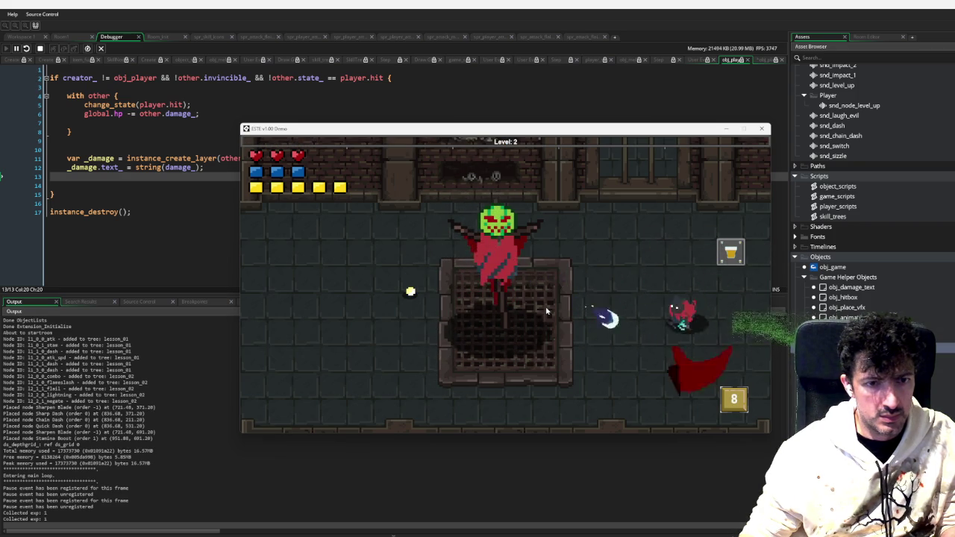
key("d")
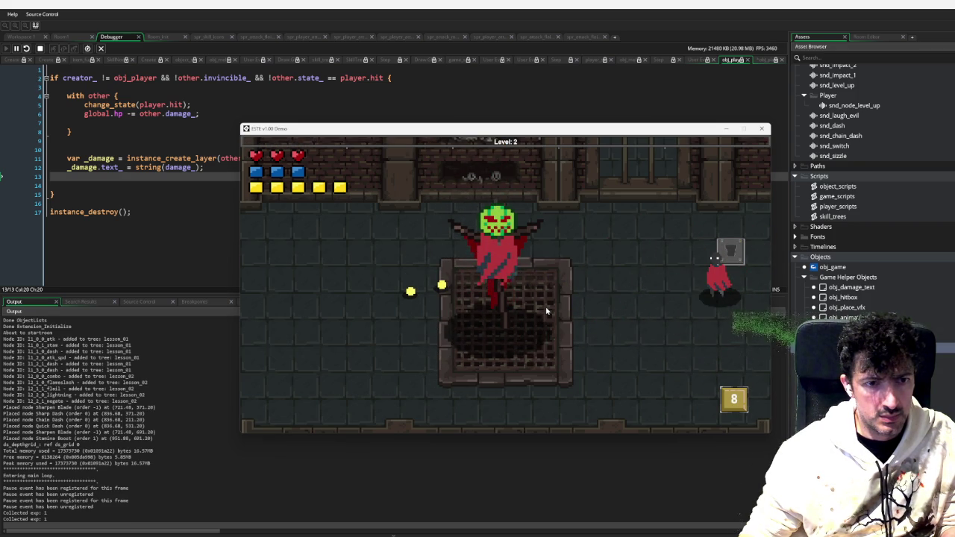
left_click(546, 306)
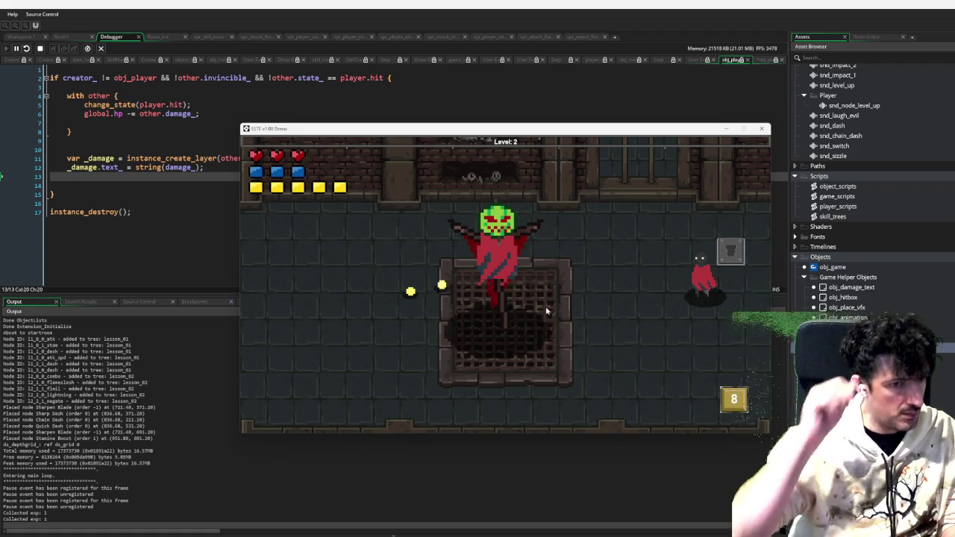
Return to Workspace 1, switch between the code and game window, and show the skill tree
key("s")
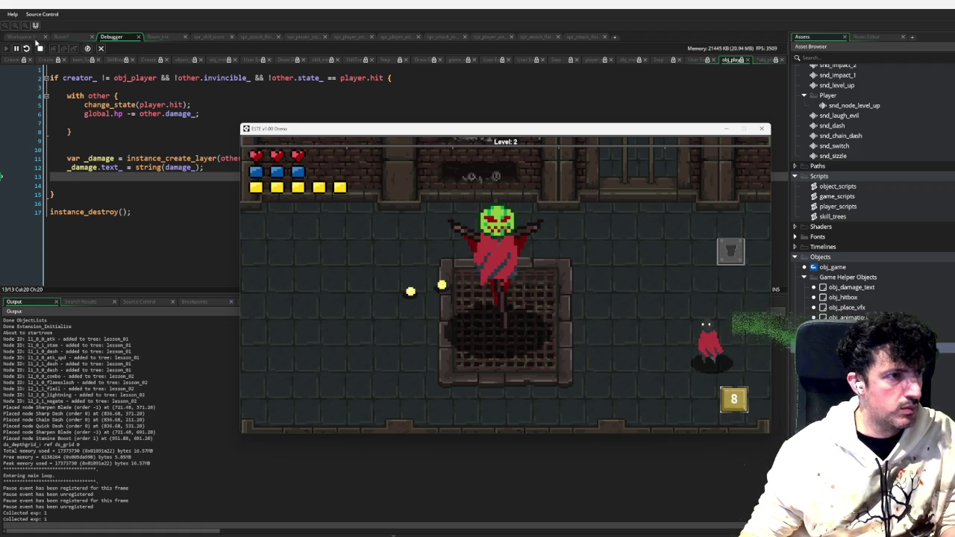
left_click(40, 48)
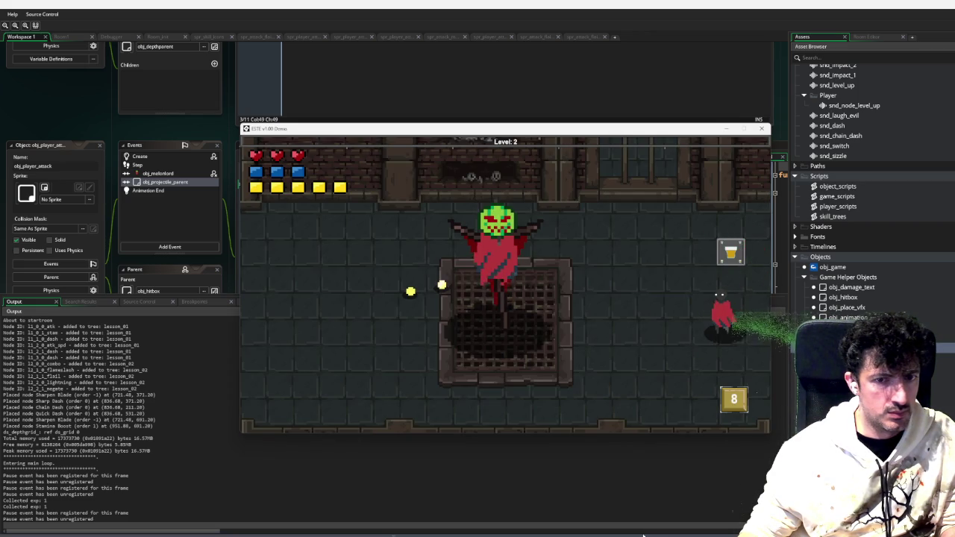
key("Escape")
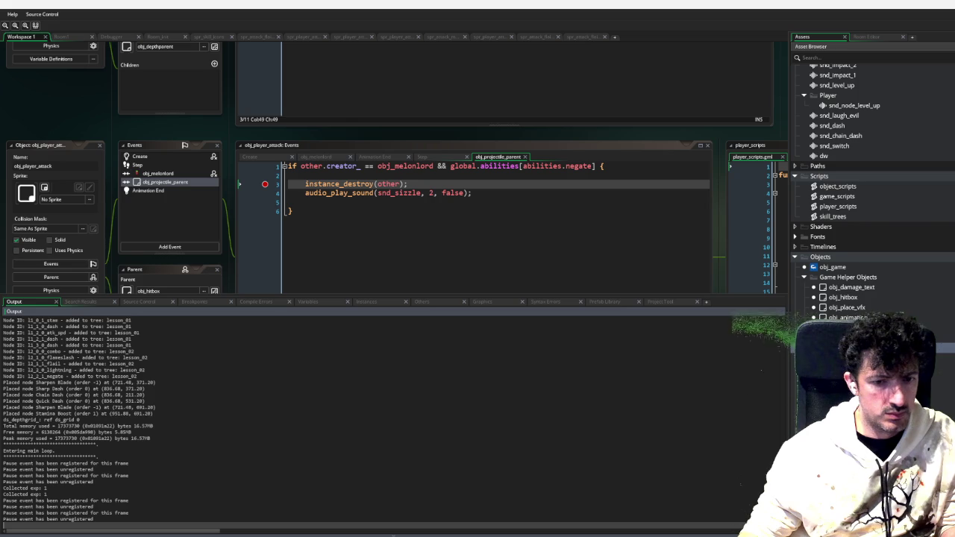
key("alt+Tab")
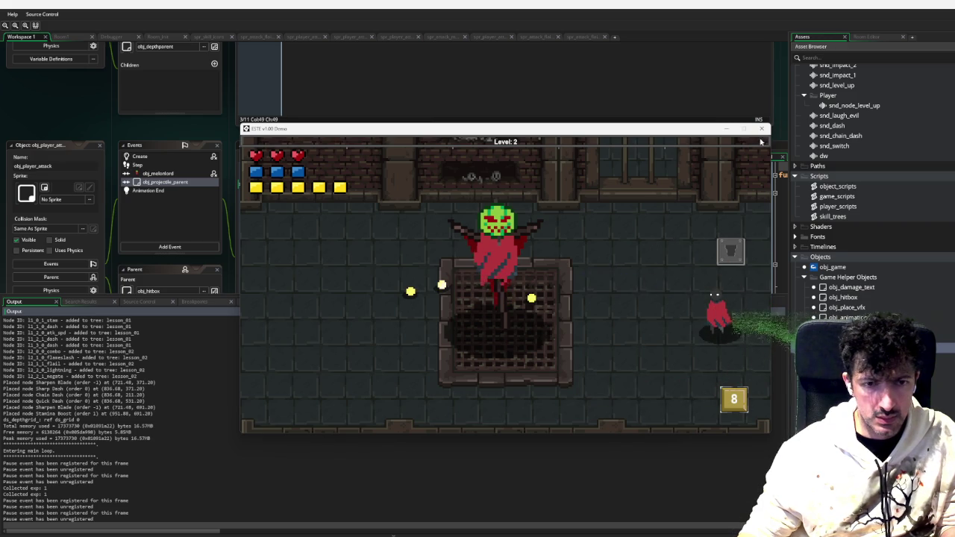
key("Escape")
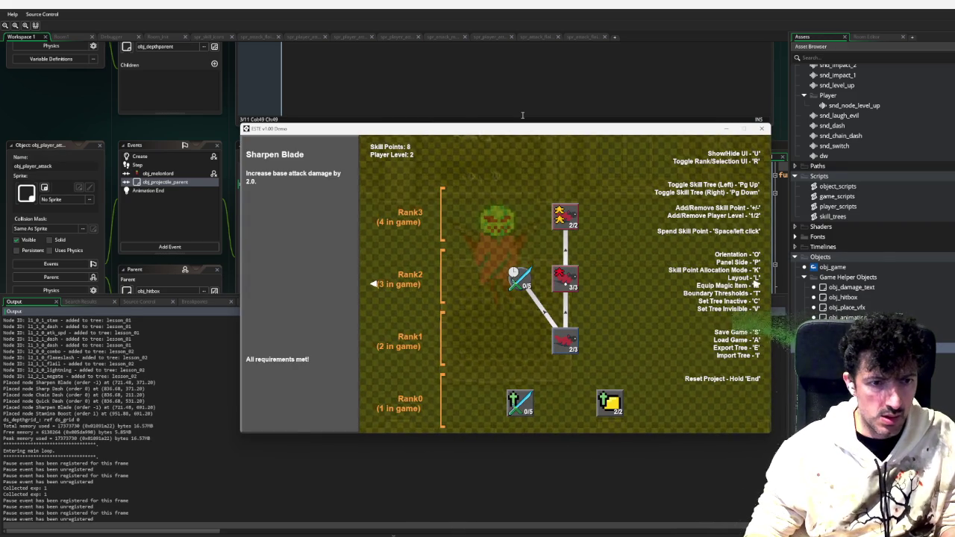
Restart the game and try spending red-tree points on Combo Attack and Blade Whip
key("End")
key("Escape")
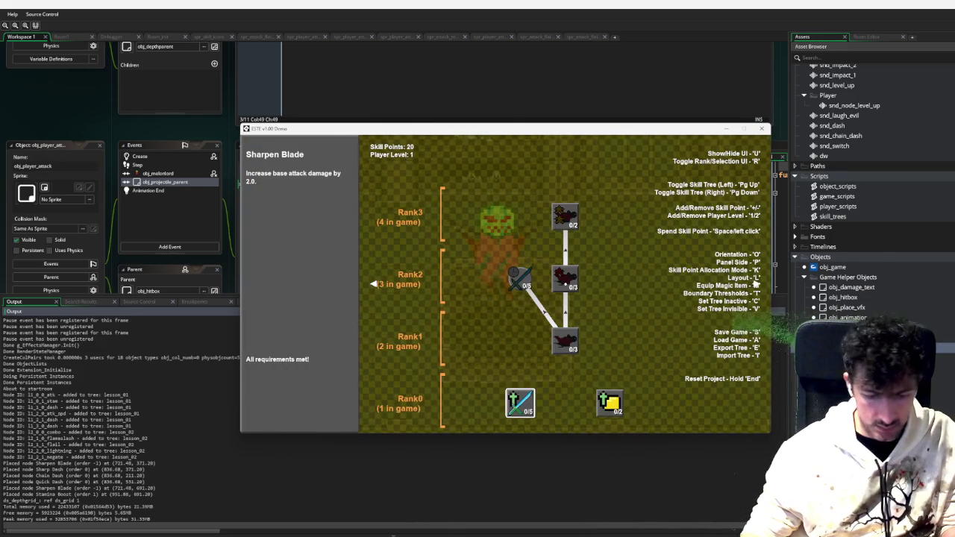
key("Escape")
key("Escape")
key("e")
key("Escape")
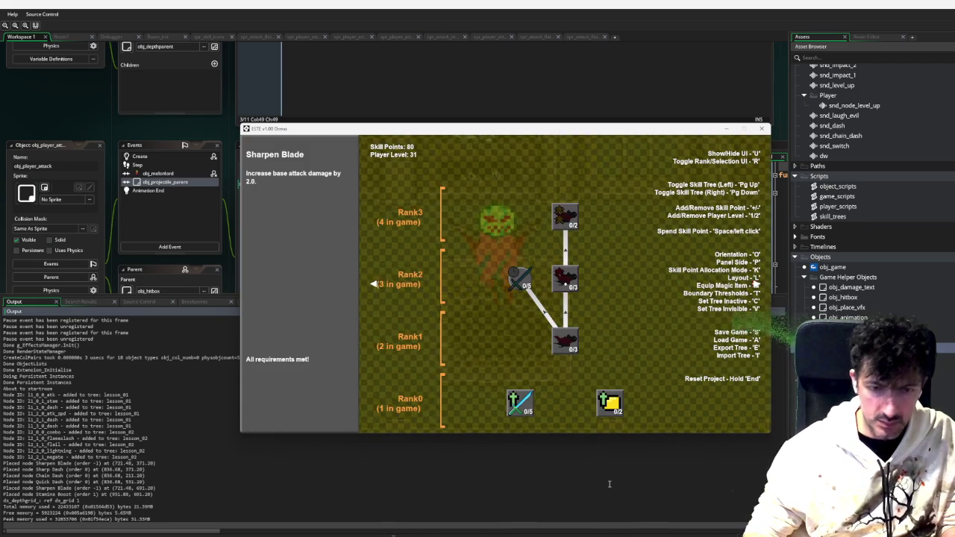
key("Page_Down")
left_click(569, 402)
left_click(569, 401)
left_click(637, 339)
left_click(637, 339)
key("Escape")
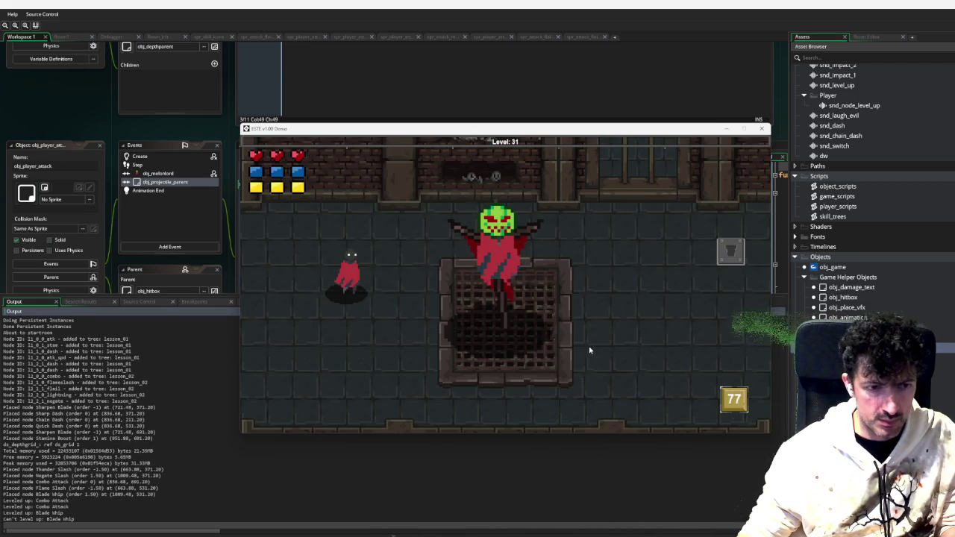
Restart at level 1, raise to Level 21, buy Combo Attack and Blade Whip, resume fighting
key("r")
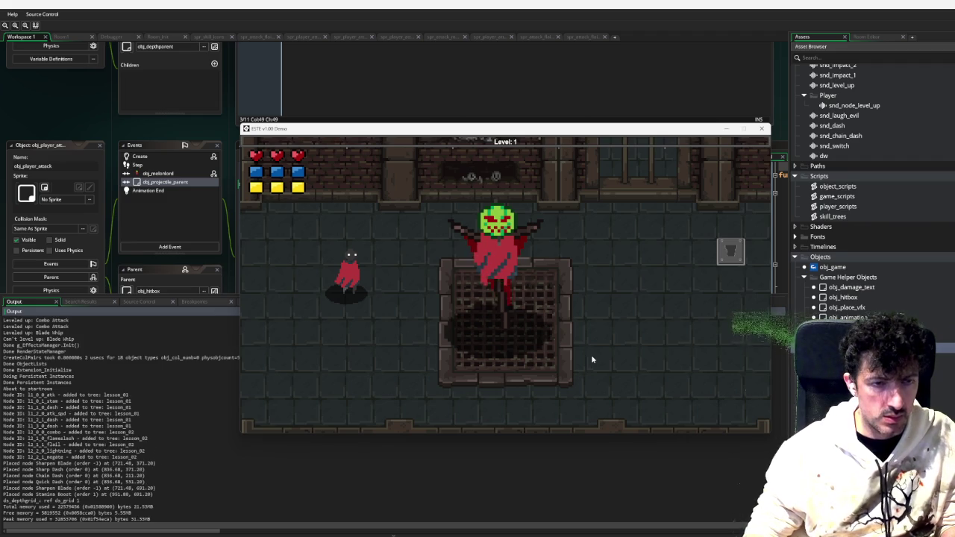
key("Escape")
key("Page_Down")
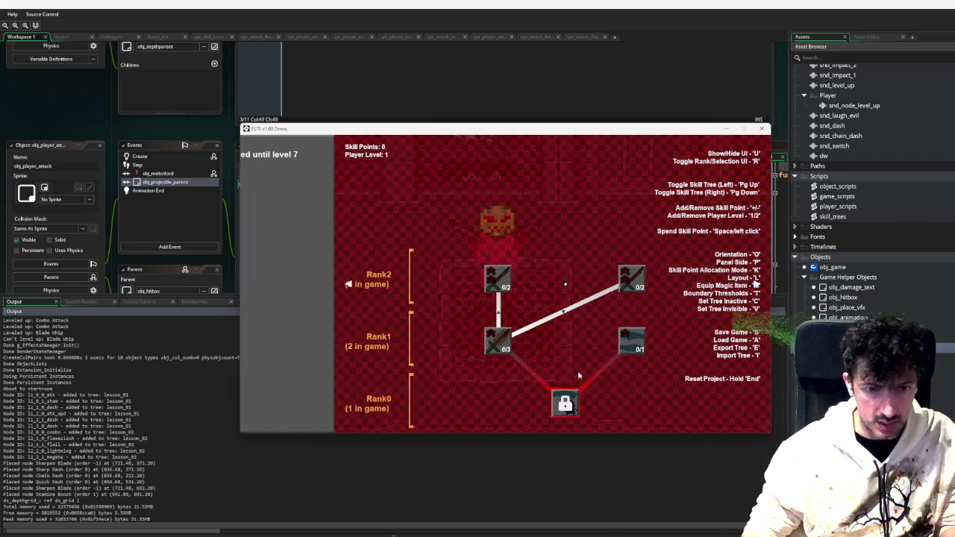
key("2")
key("2")
key("2")
key("space")
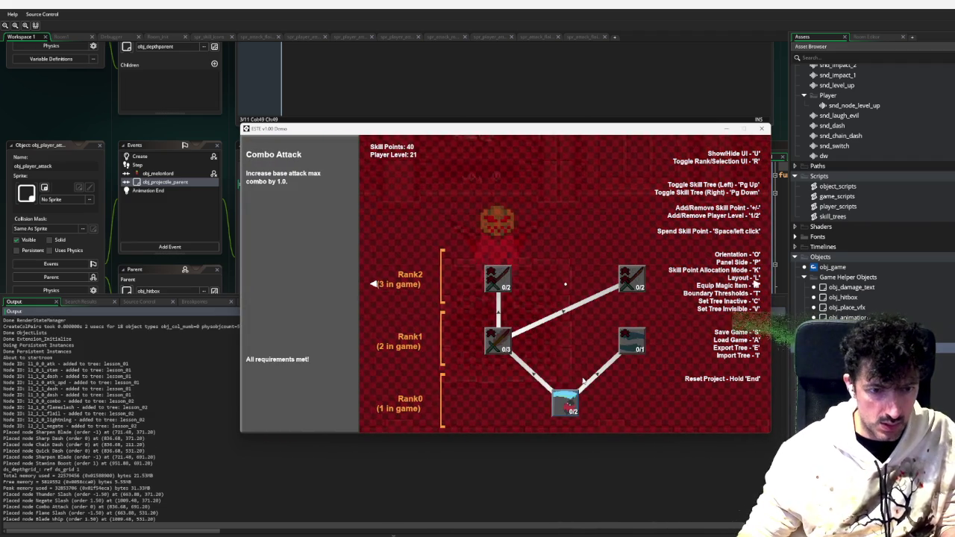
key("space")
key("Escape")
left_click(657, 316)
key("d")
key("d")
key("s")
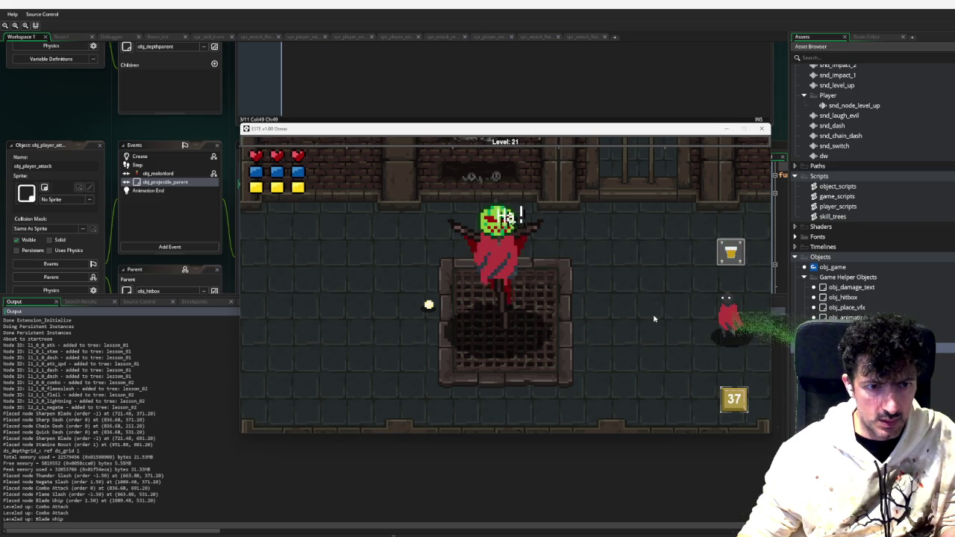
Swing four cyan blade-whip slashes at the boss while moving up and right
left_click(654, 319)
key("w")
left_click(654, 319)
key("d")
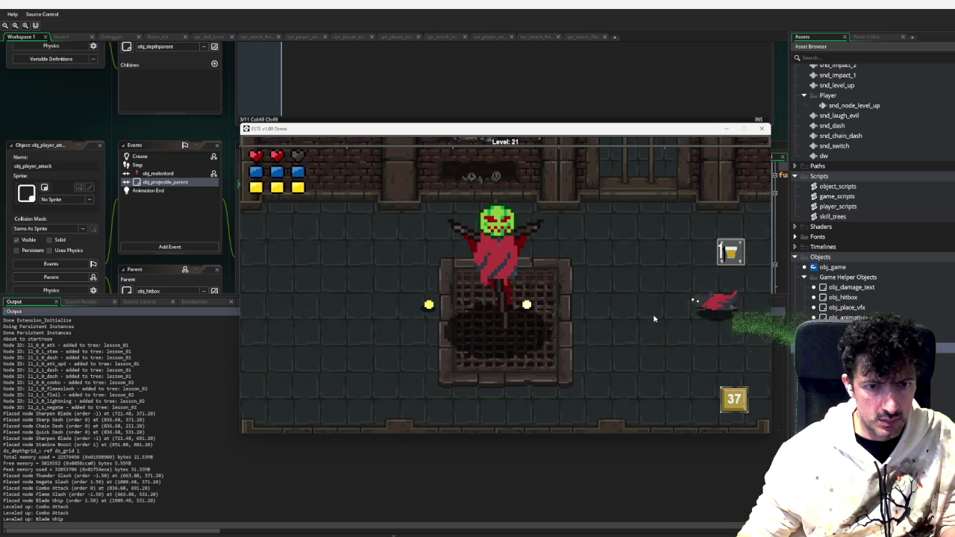
left_click(654, 318)
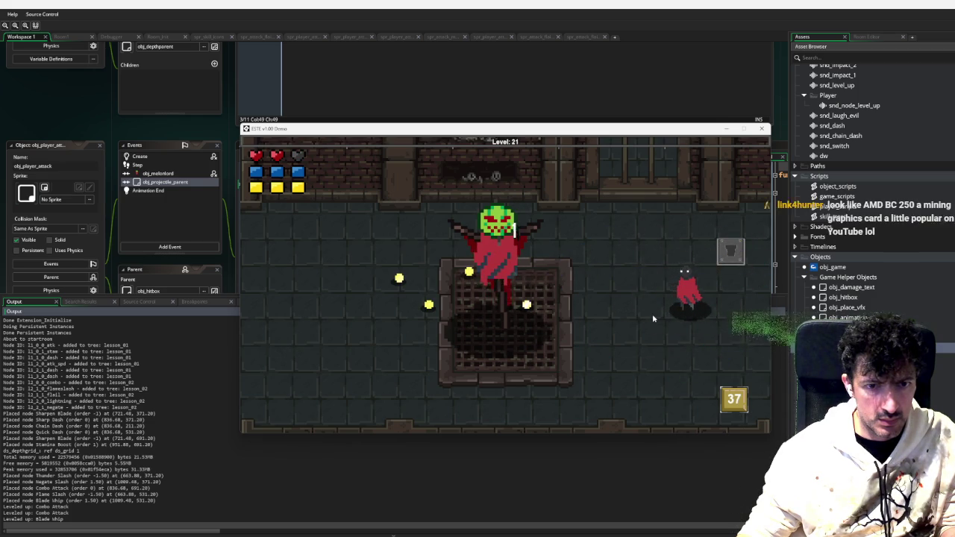
key("d")
left_click(652, 319)
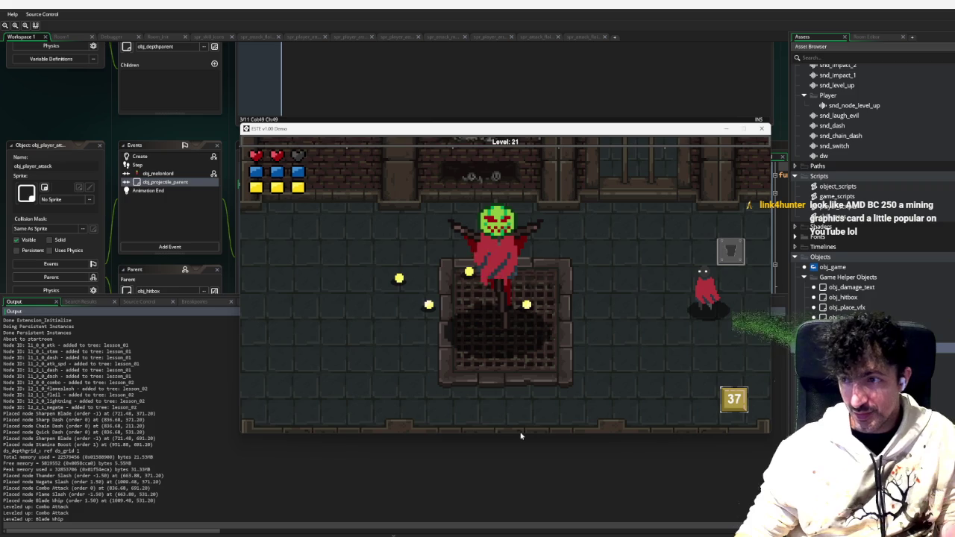
Collect exp orbs to the left and come back to slash the boss three more times
key("a")
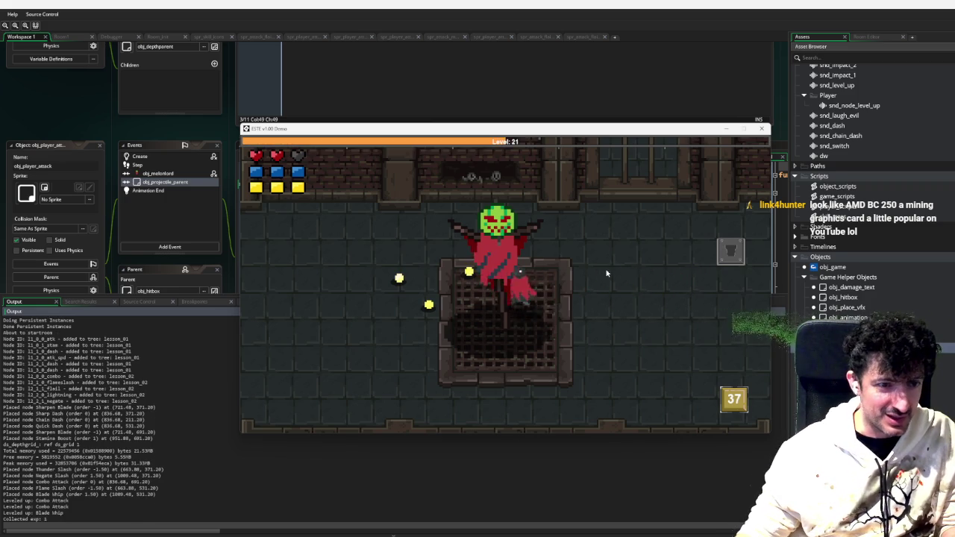
key("d")
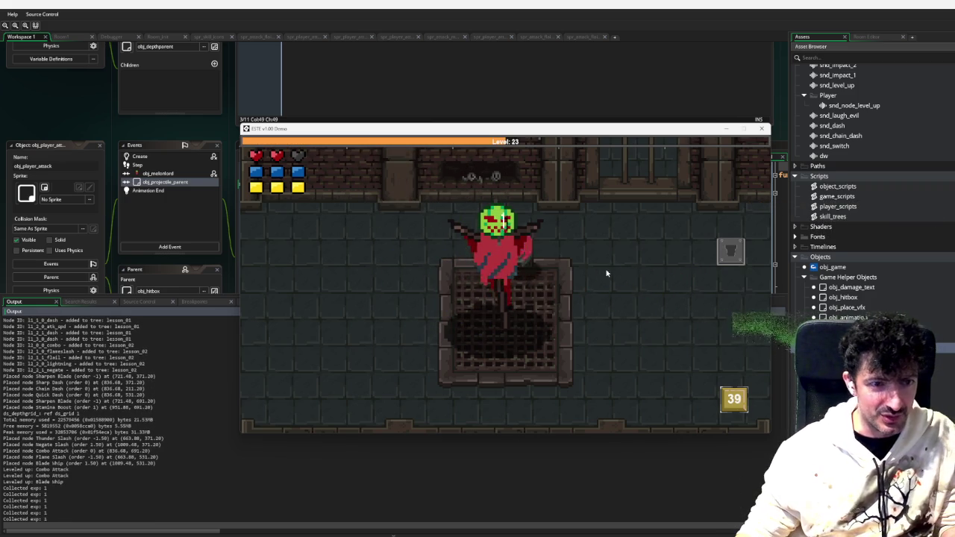
left_click(607, 273)
key("a")
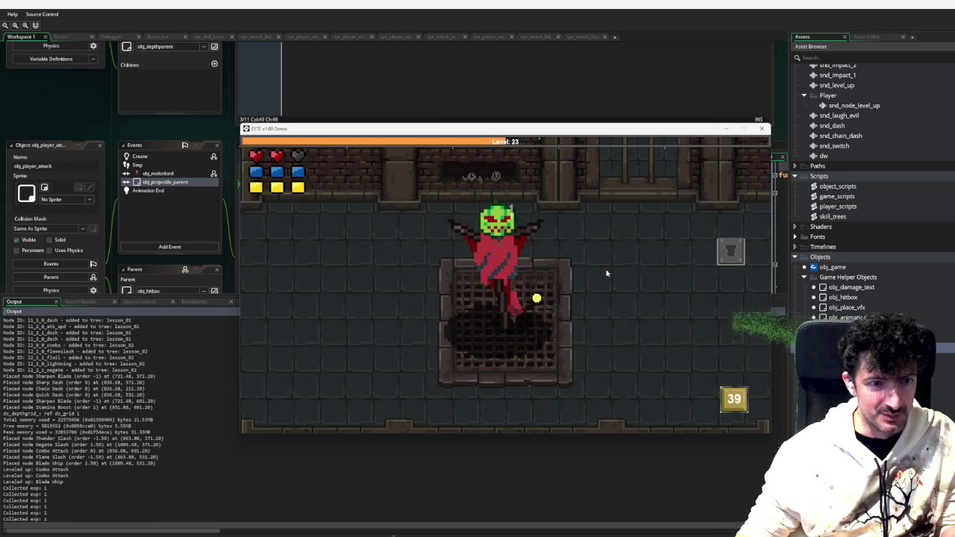
key("a")
left_click(607, 273)
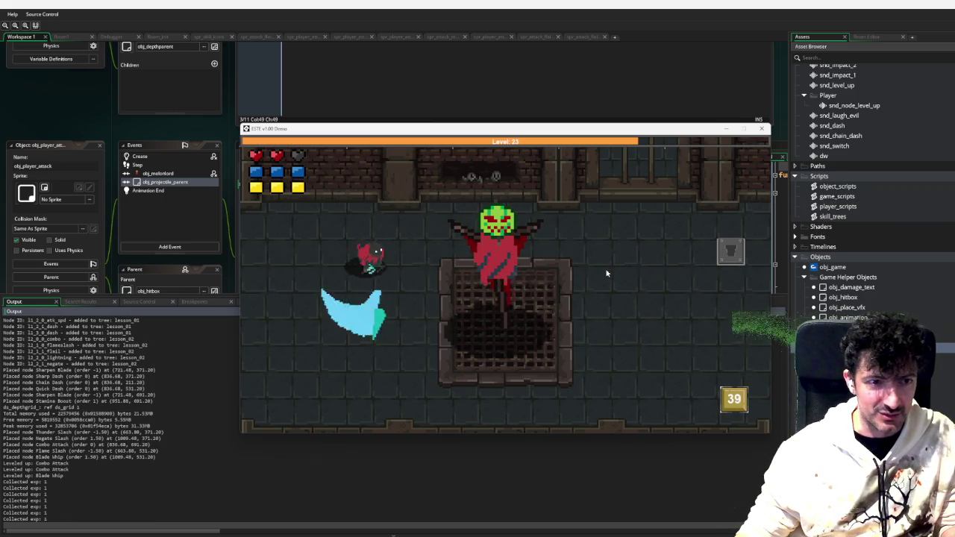
left_click(607, 273)
key("a")
key("s")
key("d")
key("s")
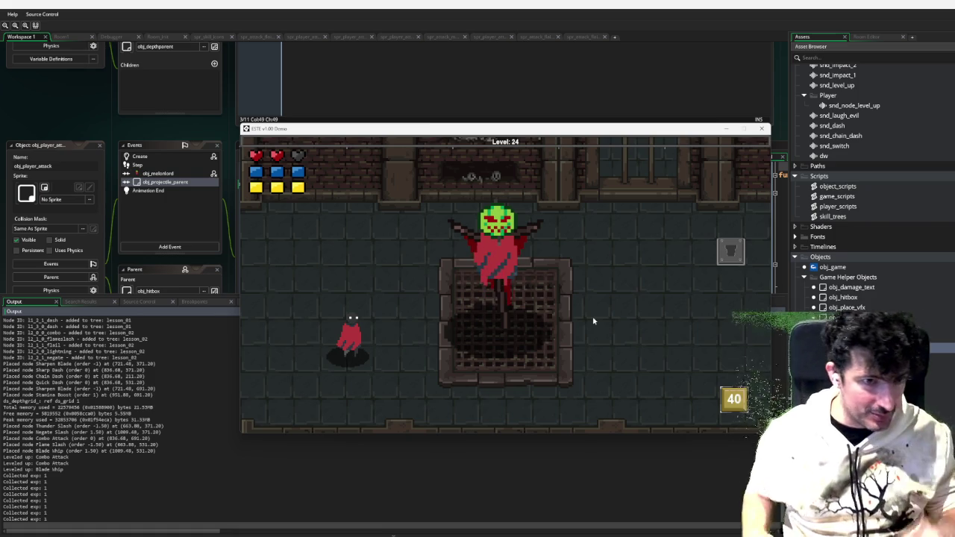
Keep circling the boss arena collecting exp orbs until reaching Level 24
key("d")
key("d")
key("w")
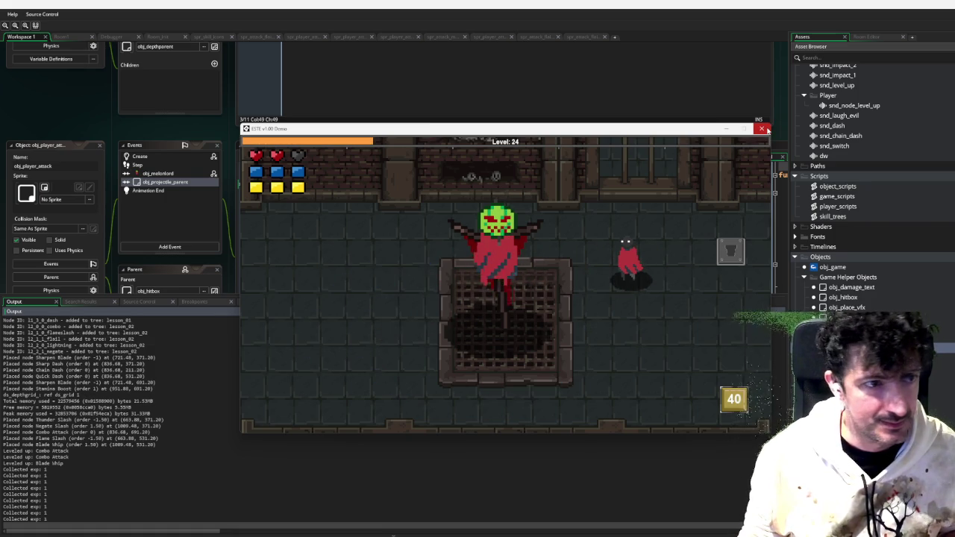
key("d")
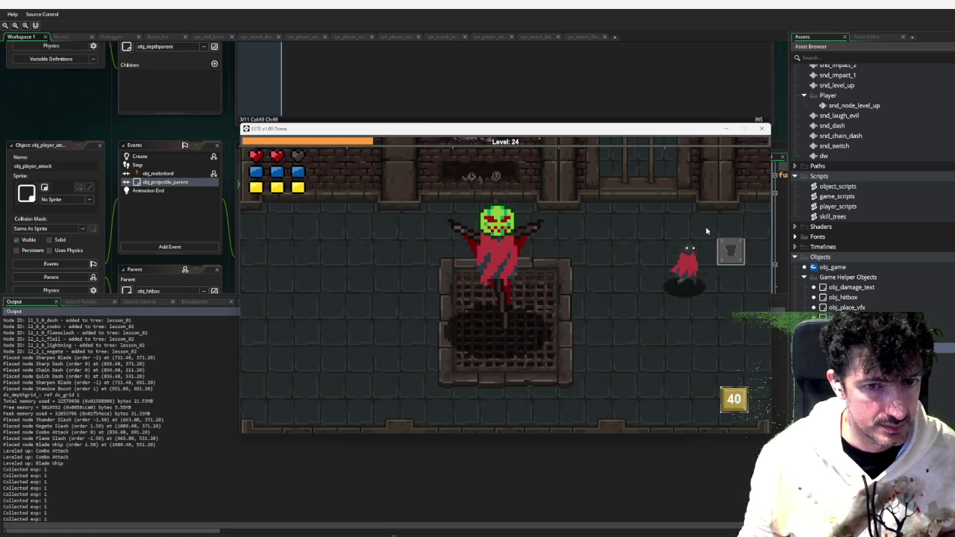
key("a")
key("s")
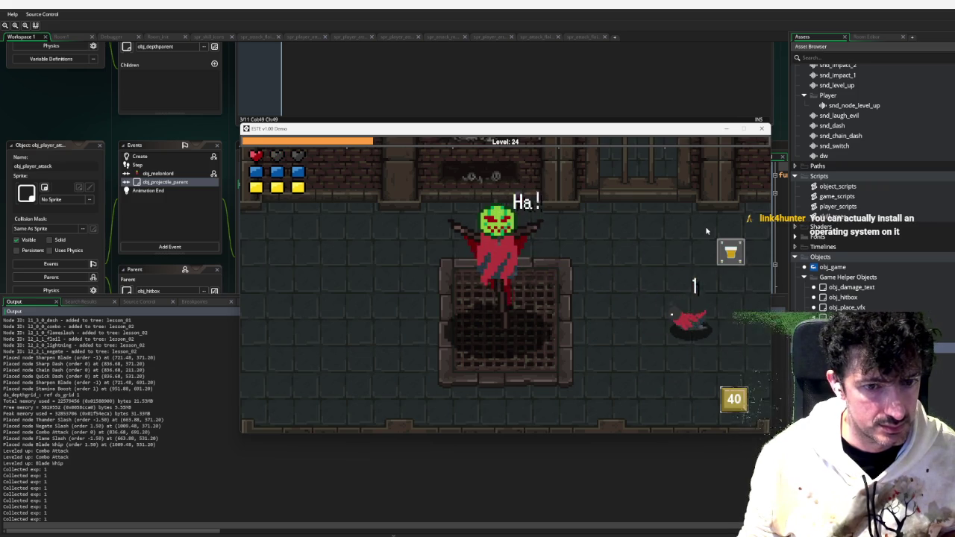
key("w")
key("w")
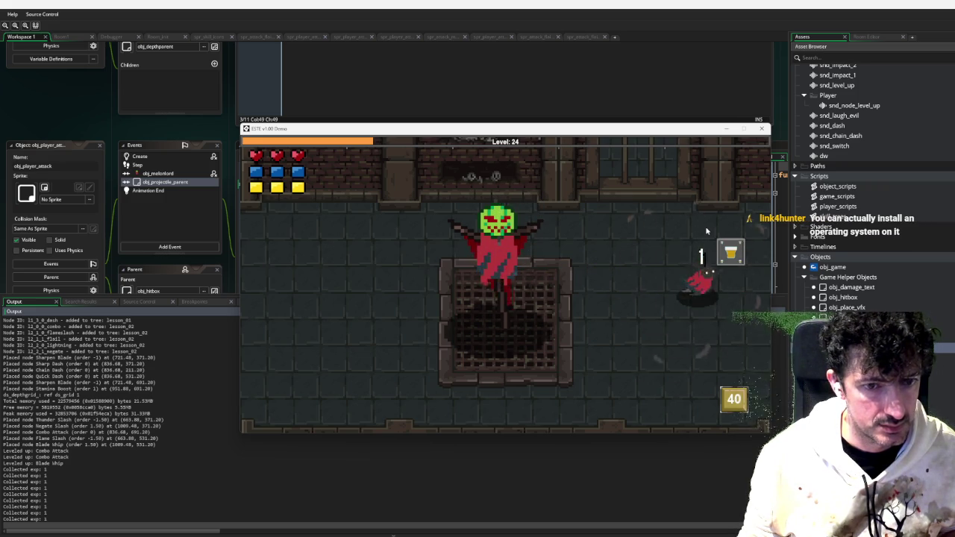
key("a")
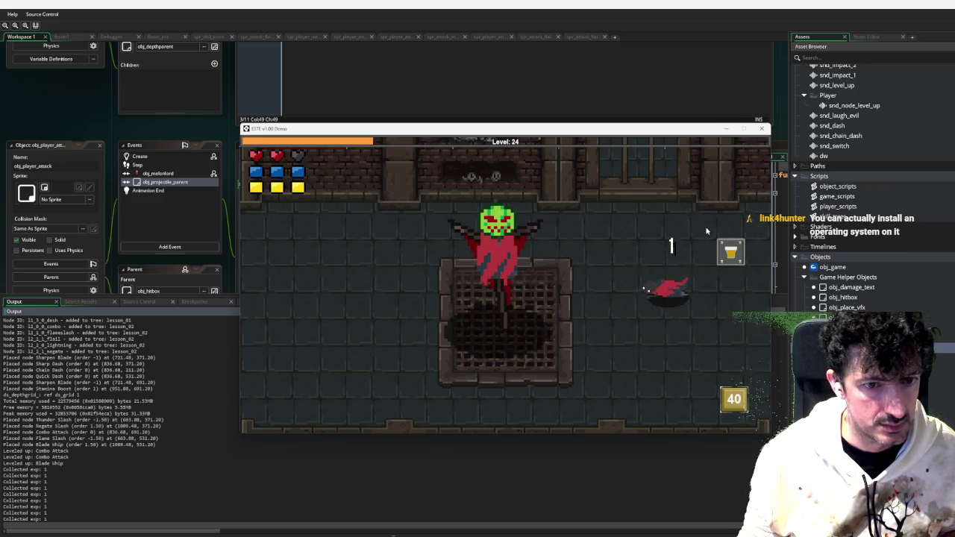
key("a")
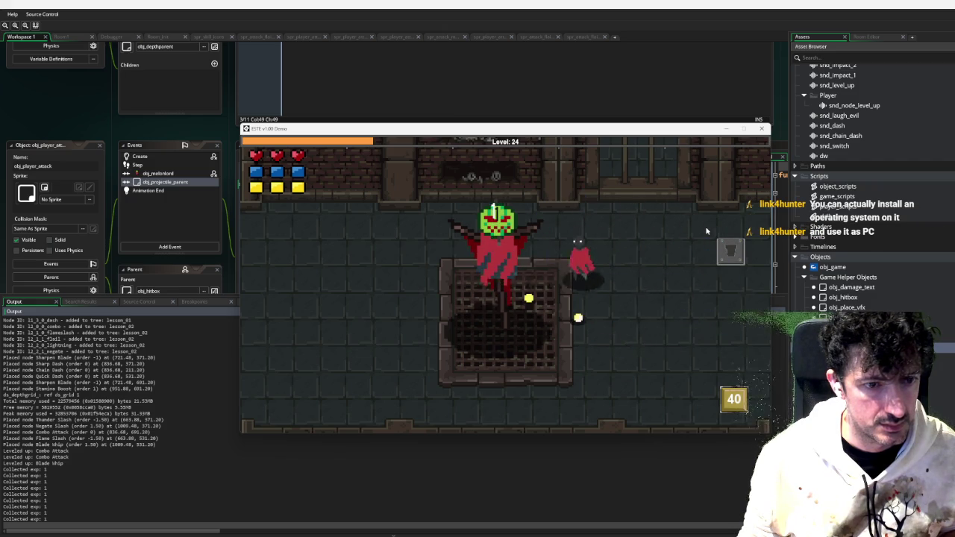
key("d")
key("a")
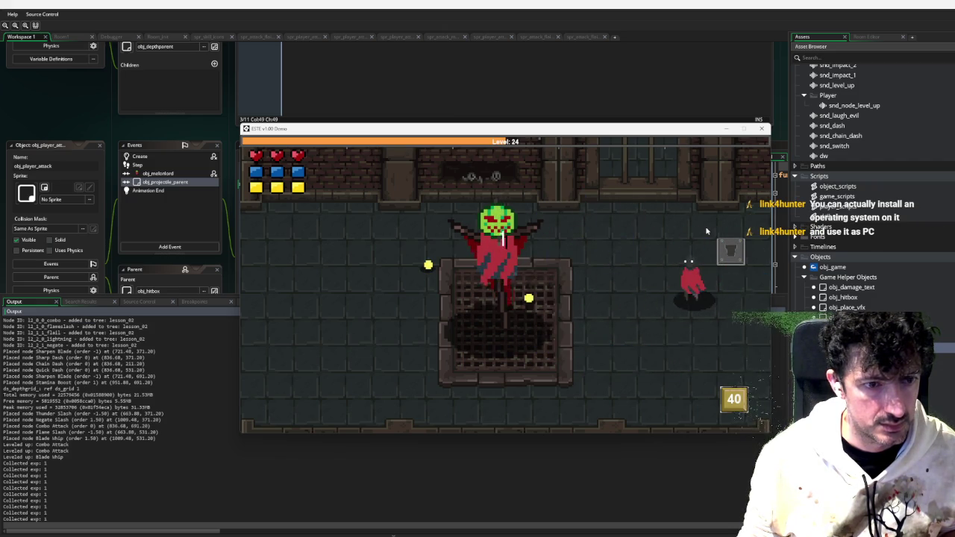
key("a")
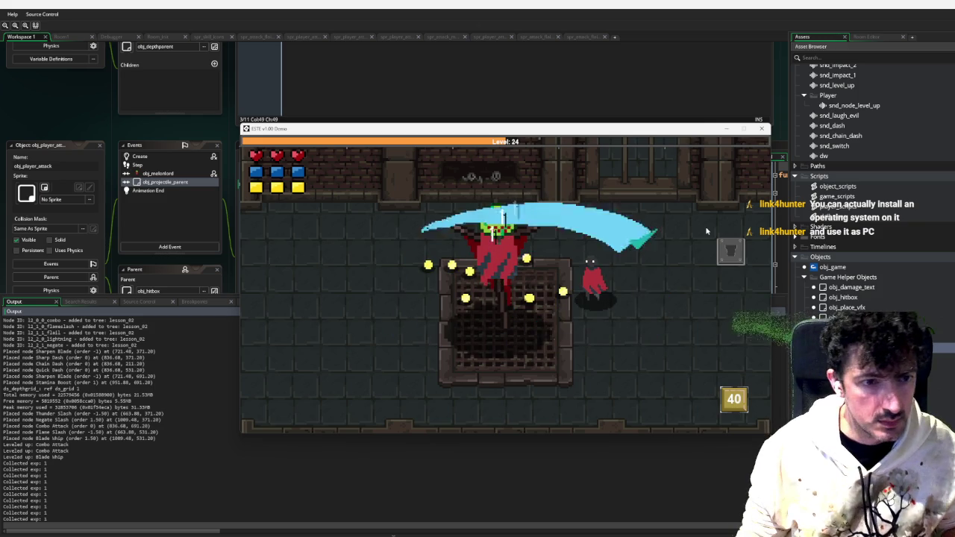
key("d")
key("d")
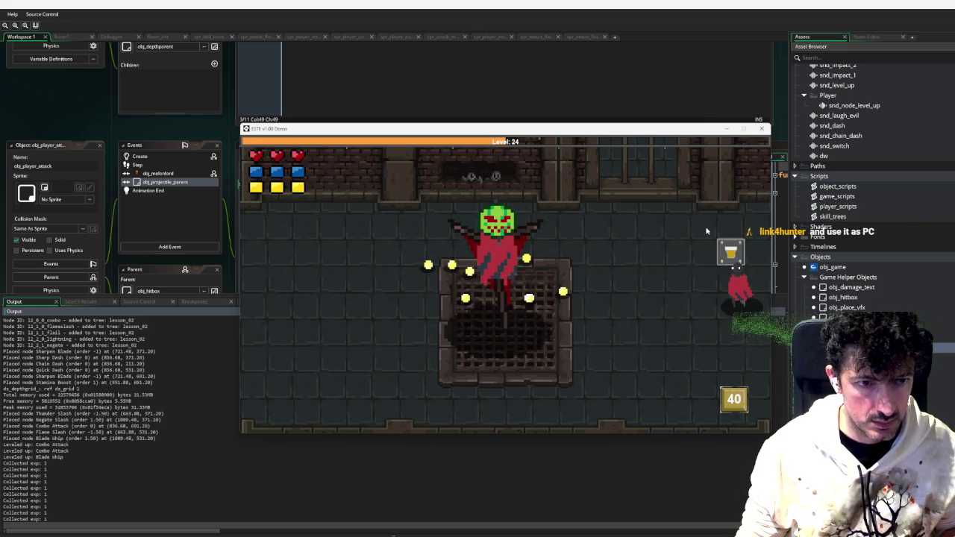
key("a")
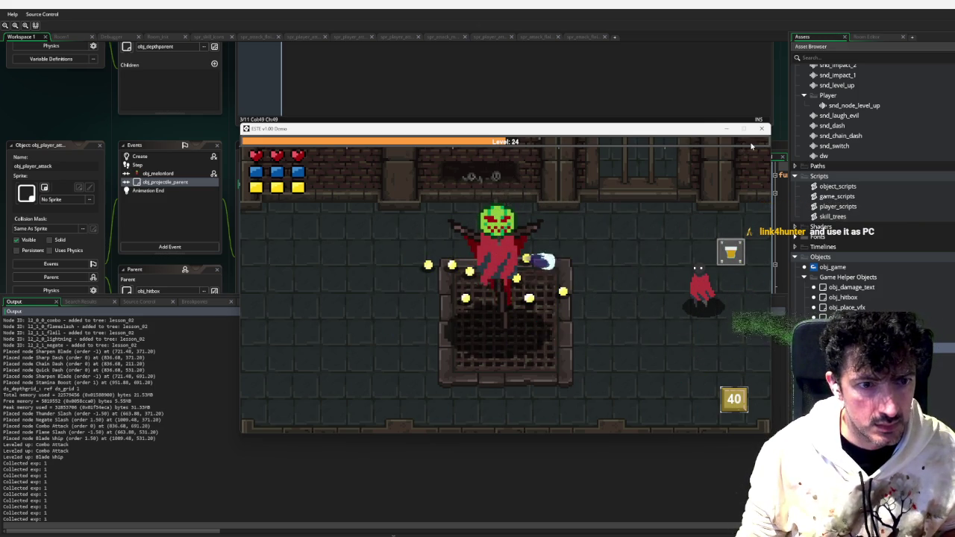
Close the game, expand Sprites > Attack Sprites, and open spr_attack_flail_1_swing
key("a")
left_click(762, 130)
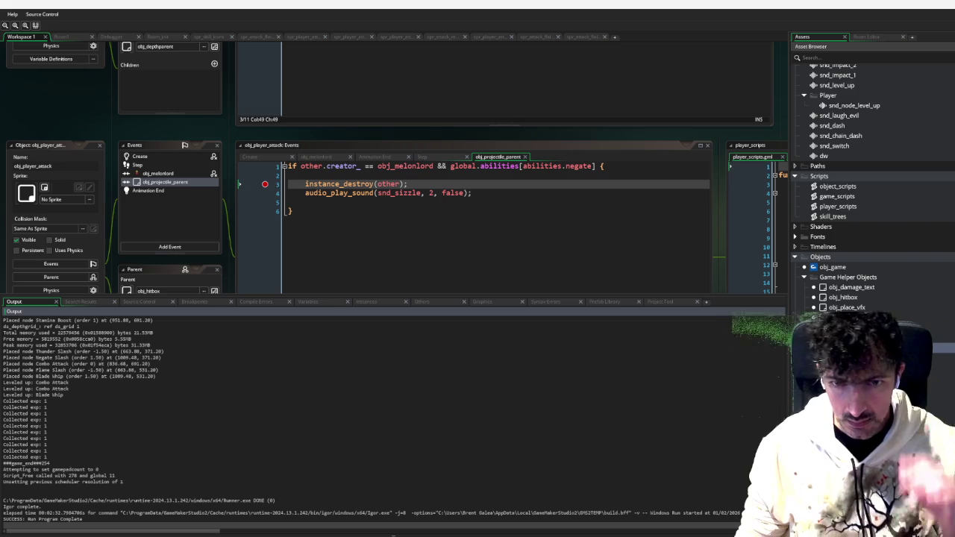
scroll(882, 241, "down", 15)
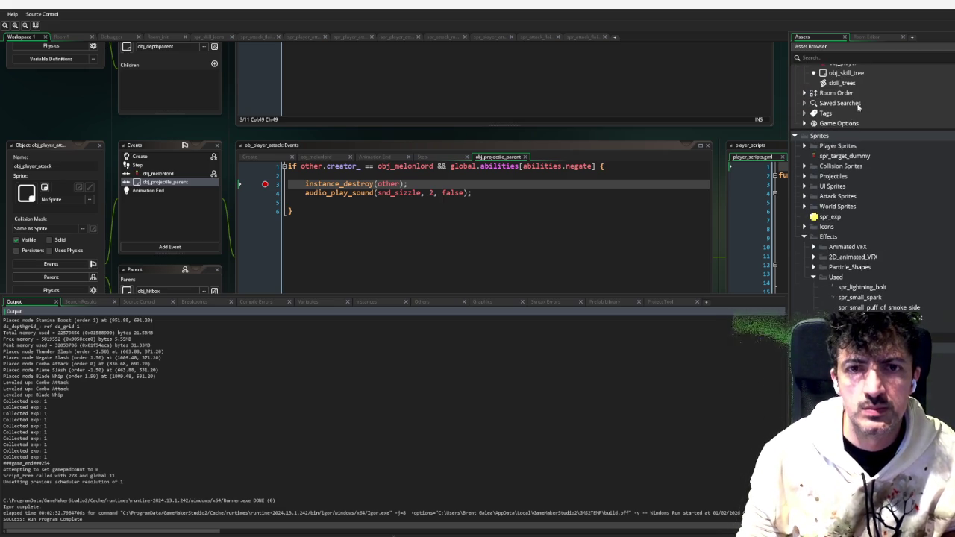
scroll(858, 107, "up", 3)
left_click(804, 244)
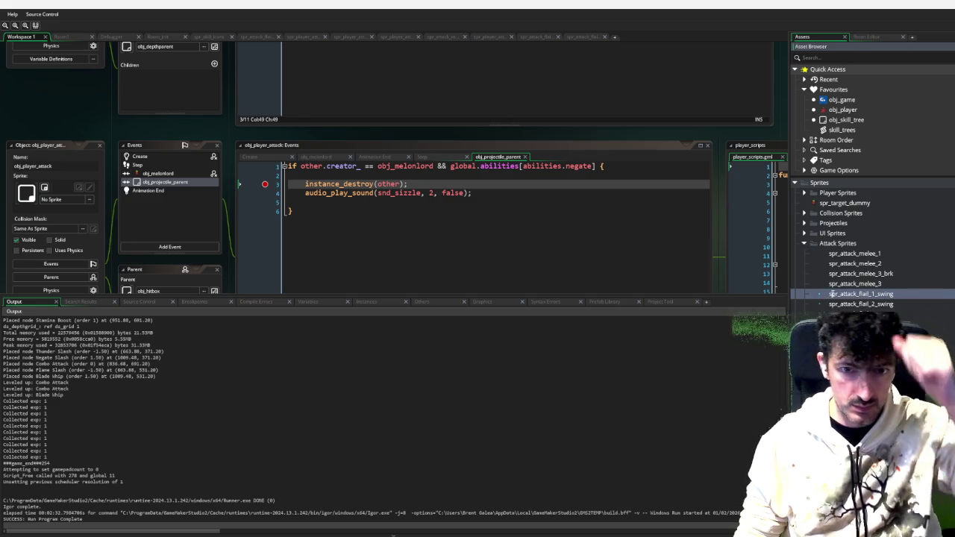
double_click(827, 294)
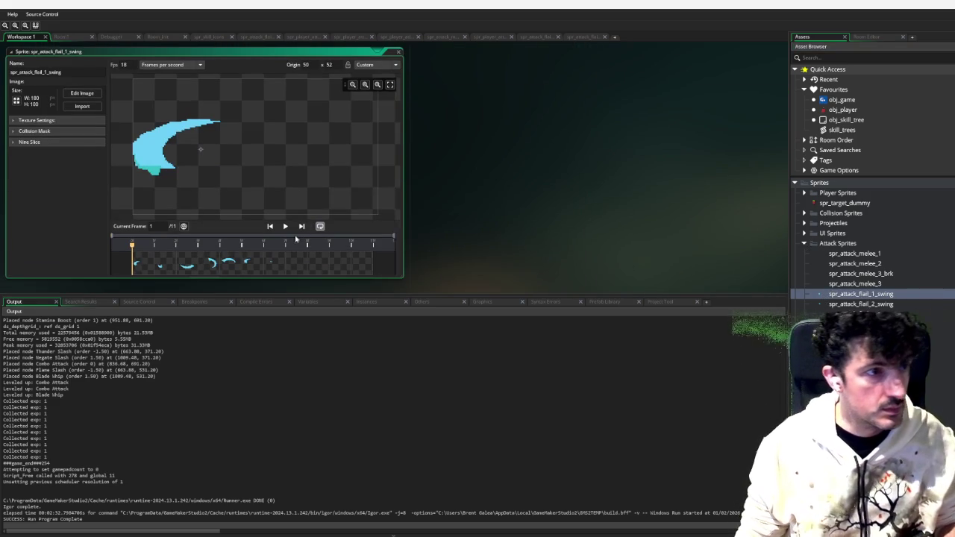
Give spr_attack_flail_1_swing an Ellipse (Slow) collision mask and preview its animation
left_click(52, 131)
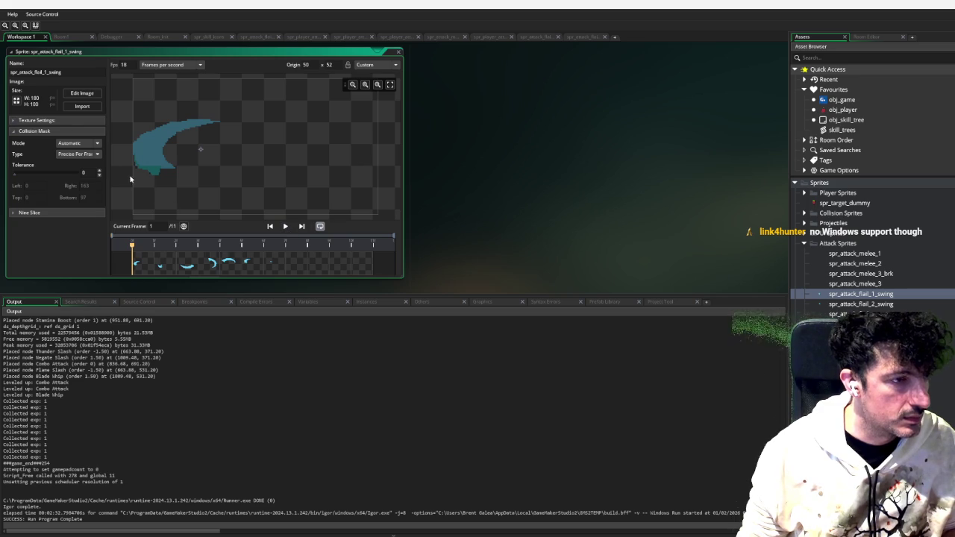
left_click(85, 154)
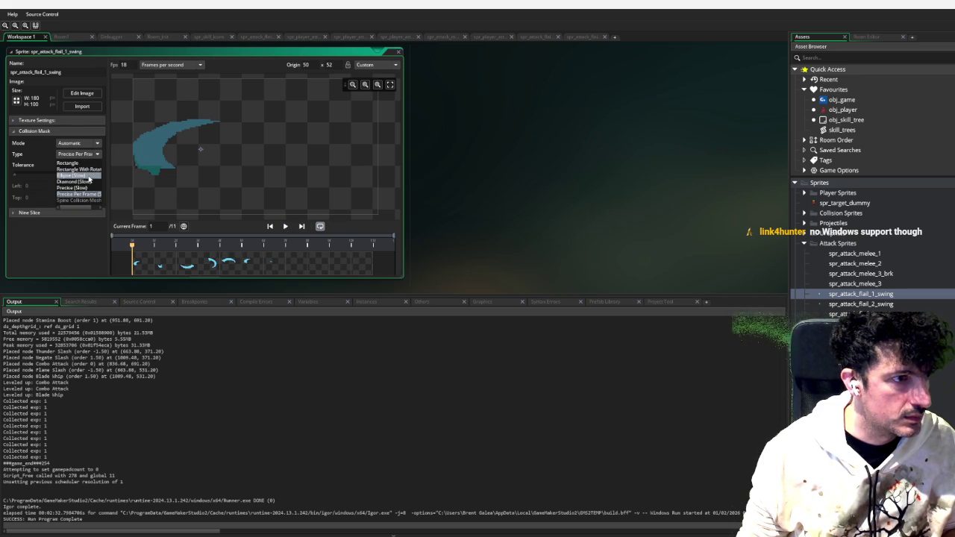
left_click(90, 176)
left_click(286, 227)
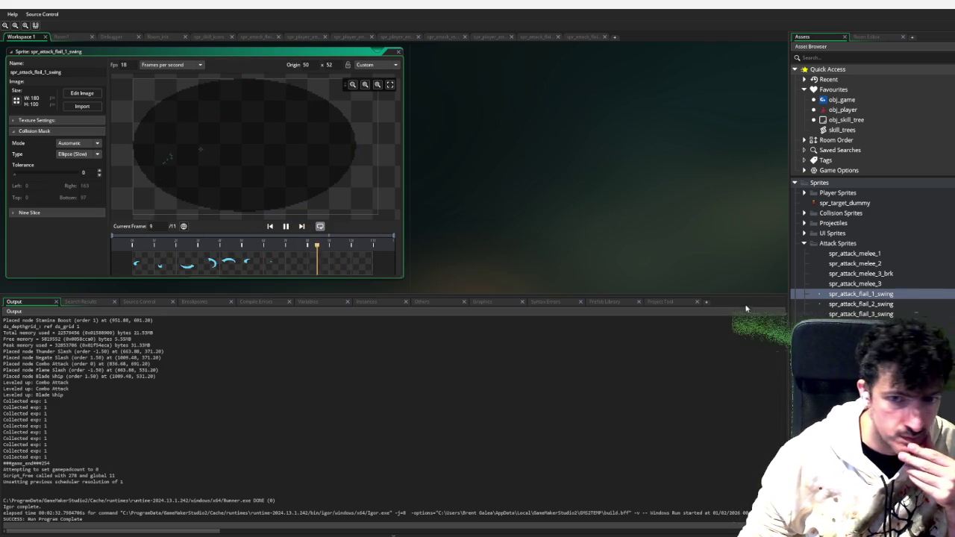
Set spr_attack_flail_2_swing's collision mask to Ellipse (Slow) and preview it
double_click(851, 304)
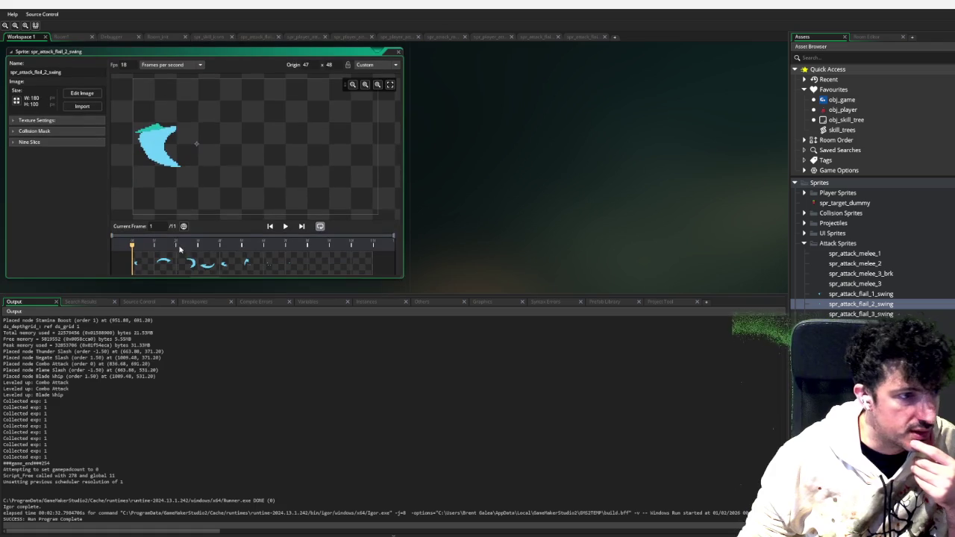
left_click(30, 131)
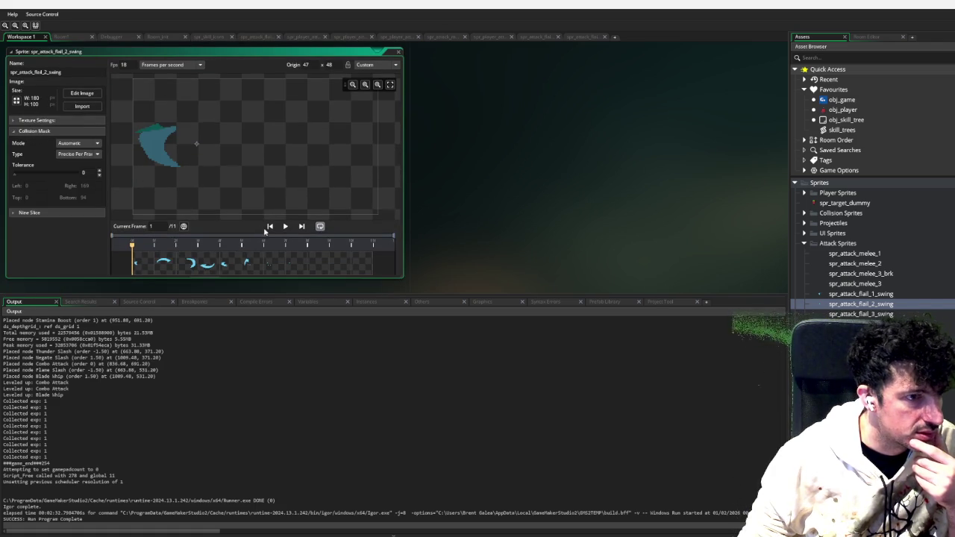
left_click(89, 154)
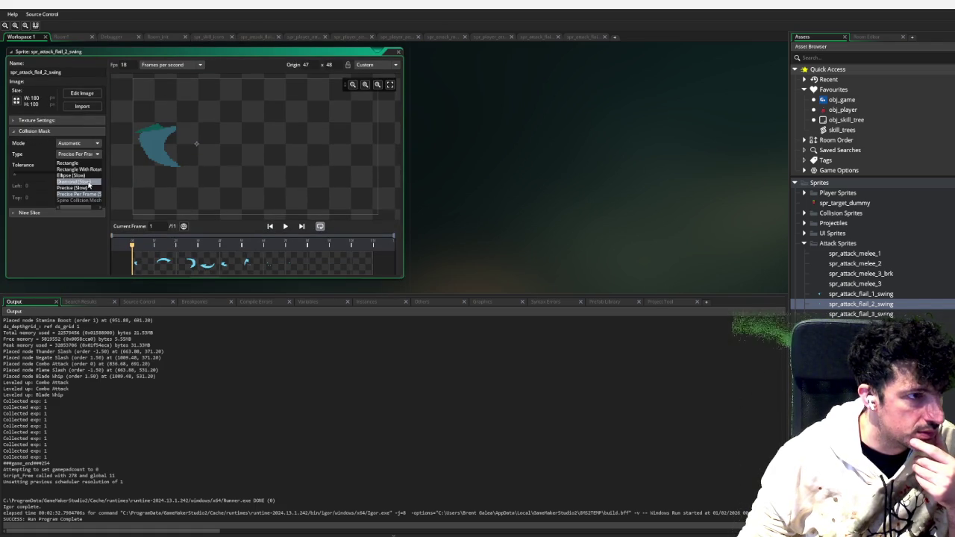
left_click(86, 175)
left_click(286, 226)
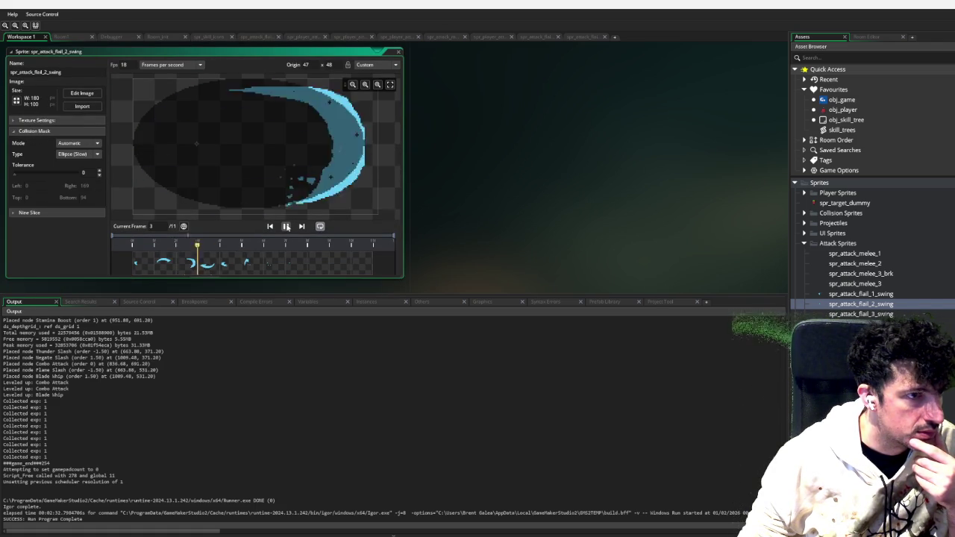
Give spr_attack_flail_3_swing an Ellipse (Slow) mask, preview it, and start a debug run
double_click(866, 295)
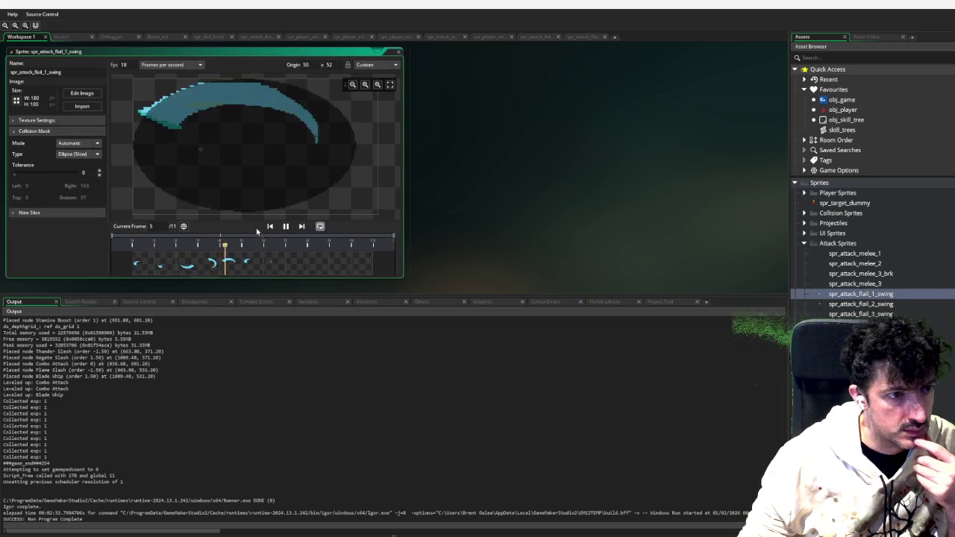
double_click(862, 314)
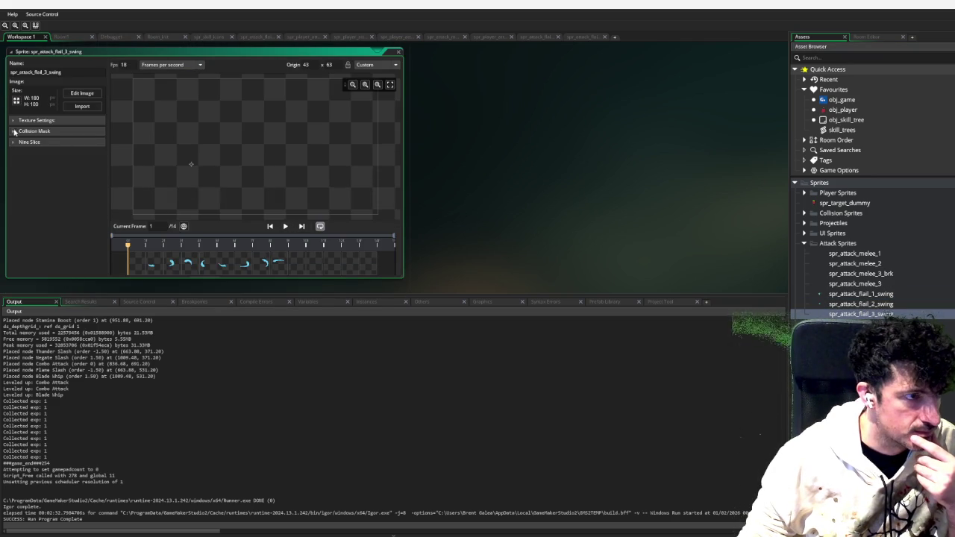
left_click(15, 132)
left_click(92, 155)
left_click(86, 177)
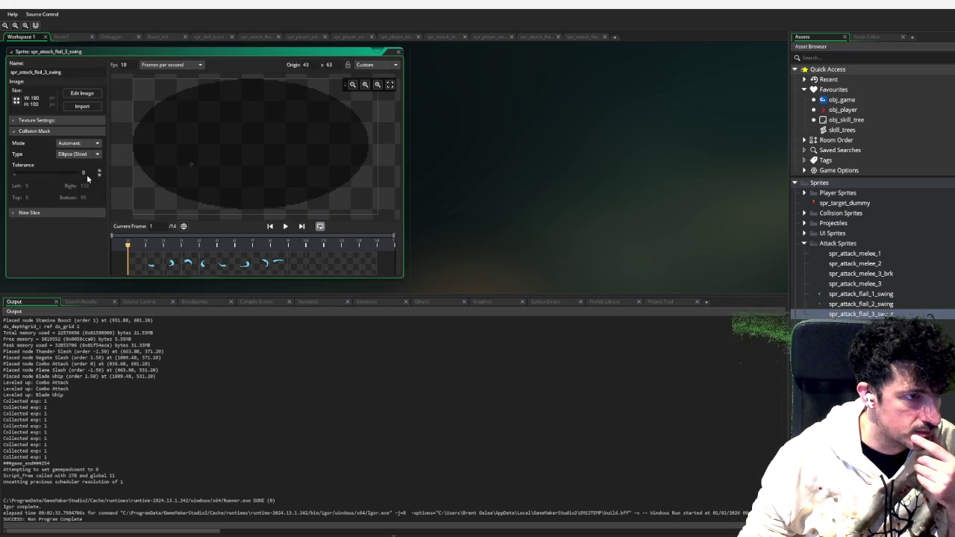
left_click(285, 226)
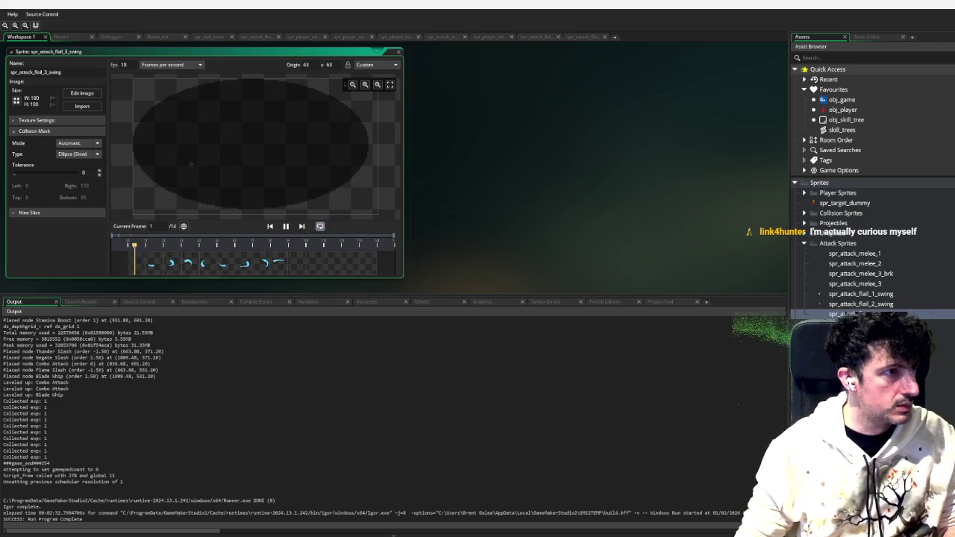
key("F6")
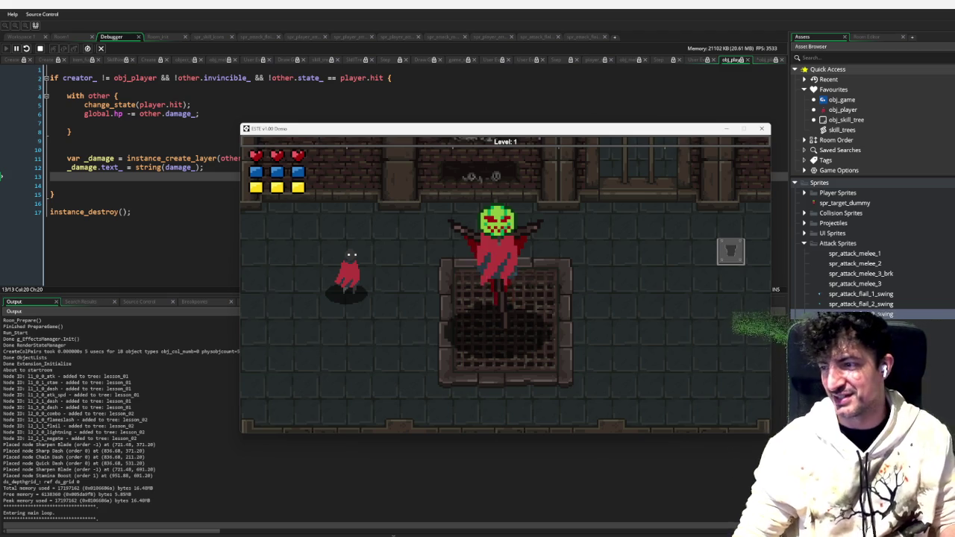
Toggle the skill tree, walk to the dummy and hit it with nine flail swings
key("Tab")
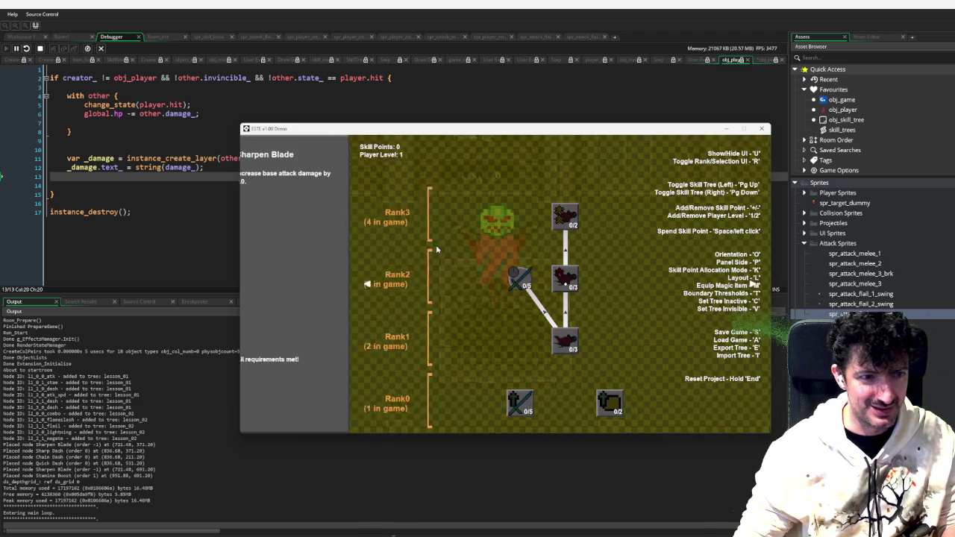
key("Tab")
key("d")
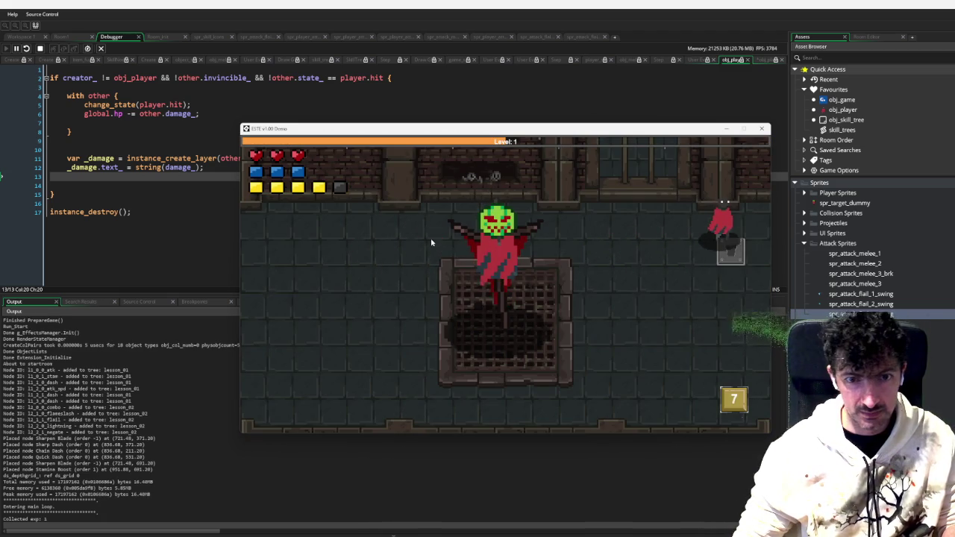
key("s")
left_click(410, 256)
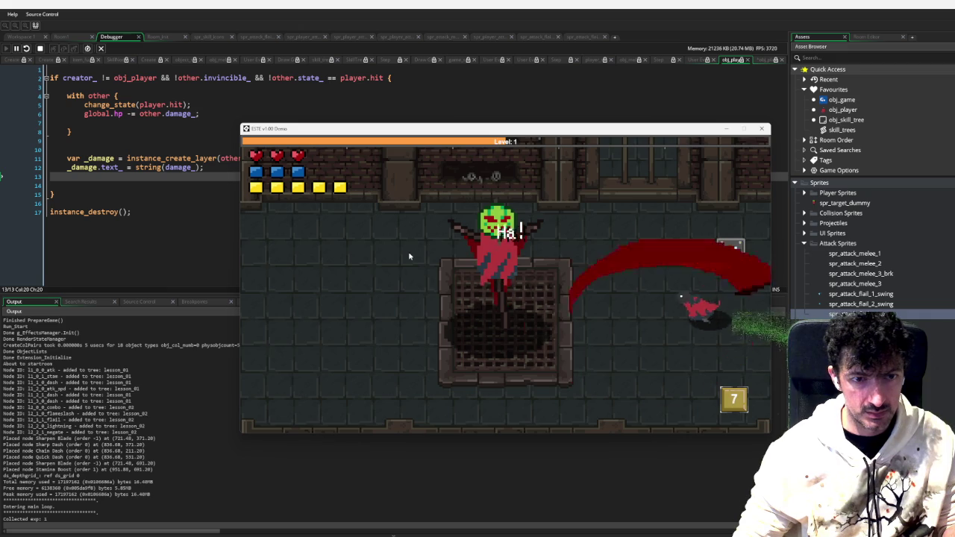
left_click(410, 256)
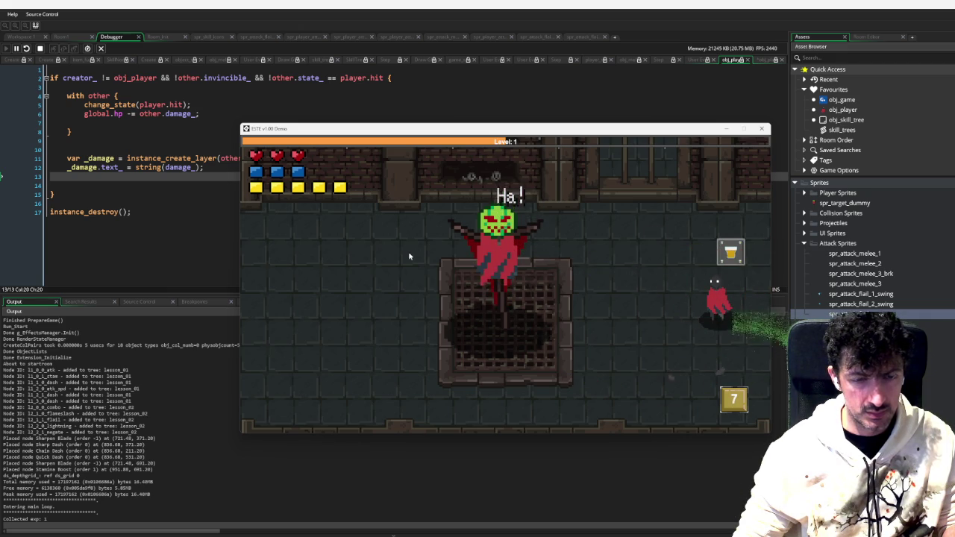
left_click(409, 256)
left_click(408, 254)
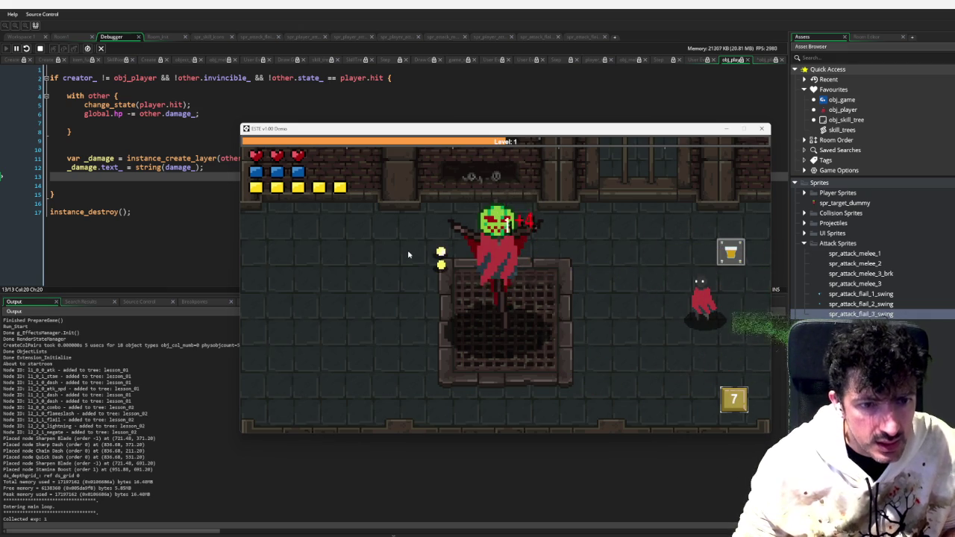
left_click(408, 255)
left_click(408, 255)
left_click(408, 254)
left_click(409, 255)
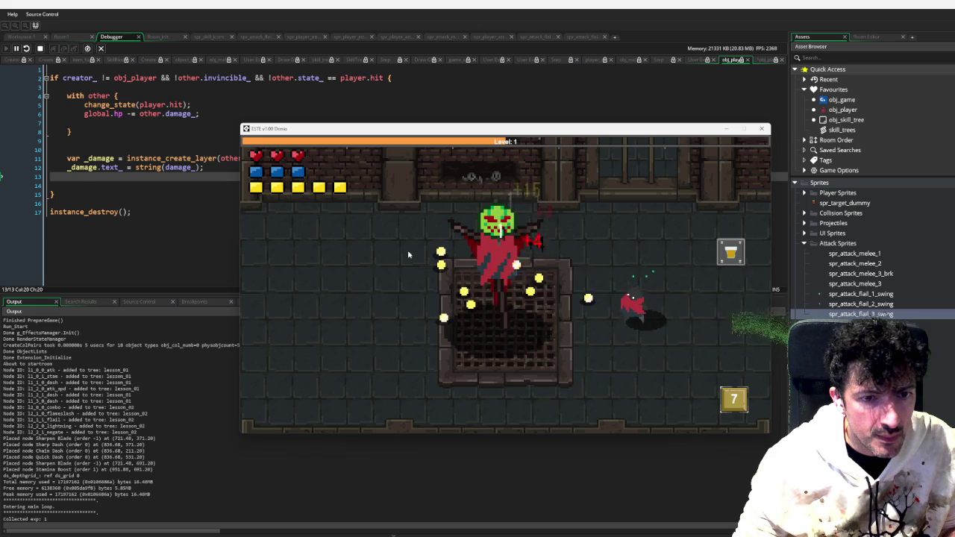
left_click(408, 254)
Walk to the chest and back, swing the flail twice more, then close the game
key("d")
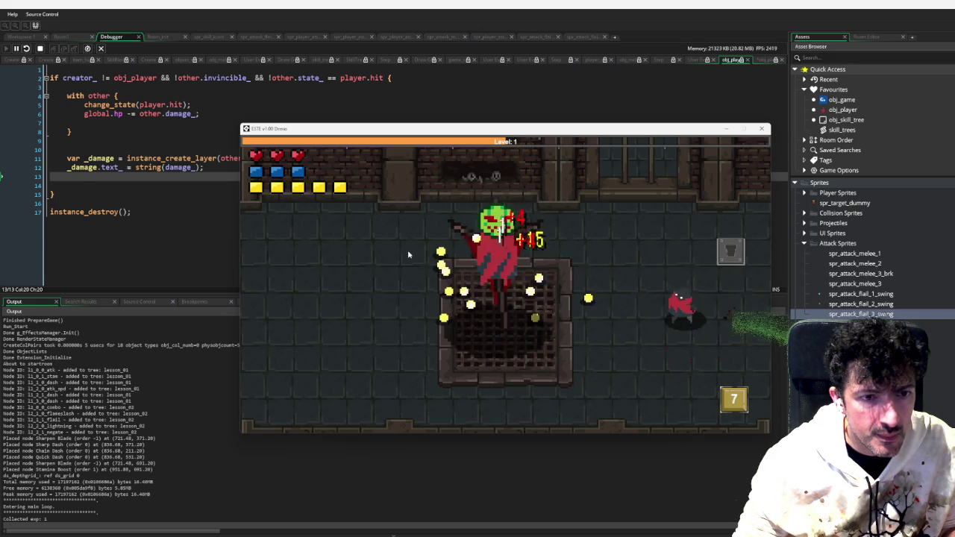
key("a")
key("w")
key("a")
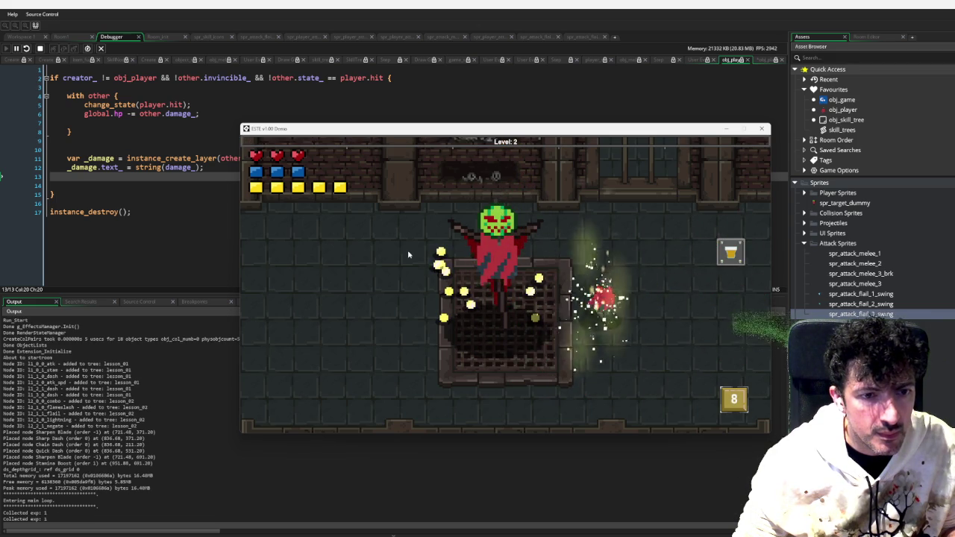
key("d")
left_click(408, 254)
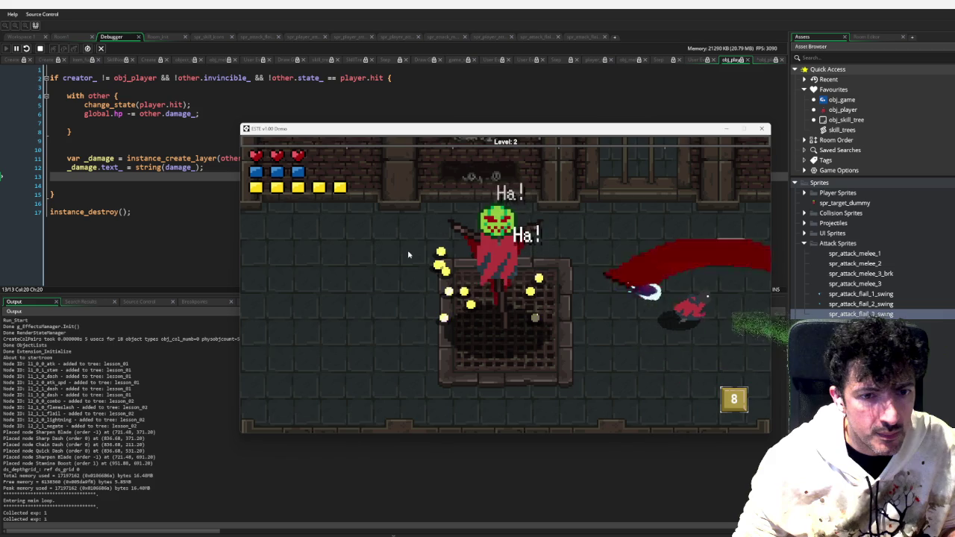
left_click(409, 254)
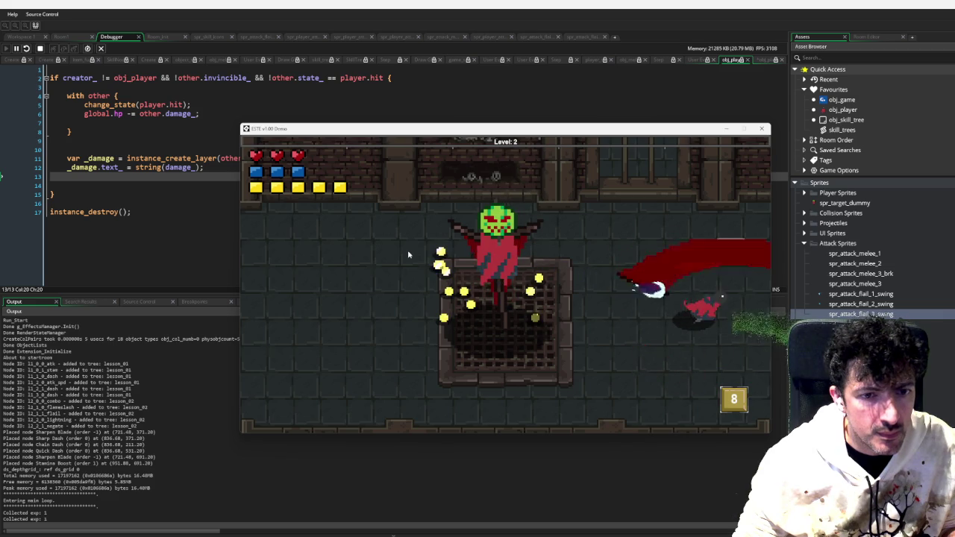
left_click(761, 129)
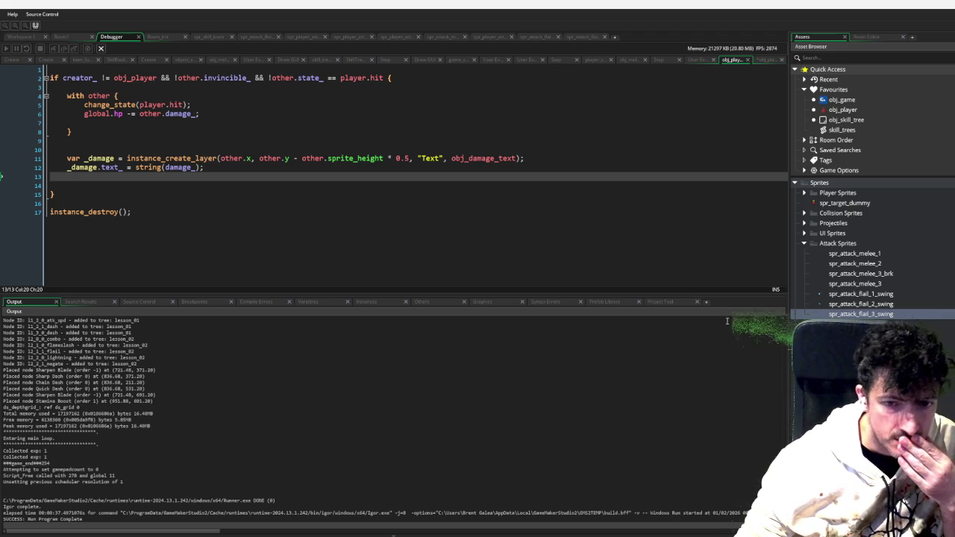
Review the obj_projectile_parent collision code, then start another debug run with F6
scroll(873, 179, "down", 2)
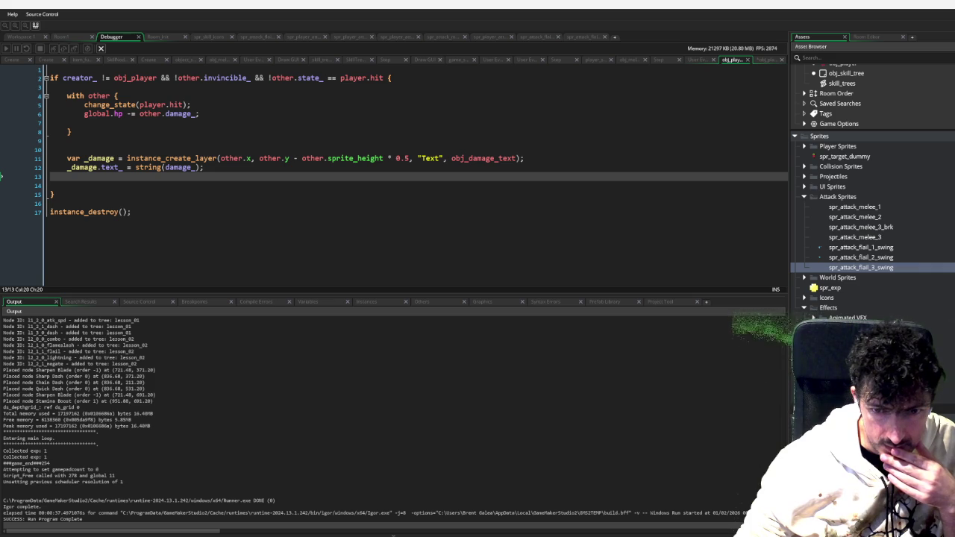
scroll(873, 179, "down", 10)
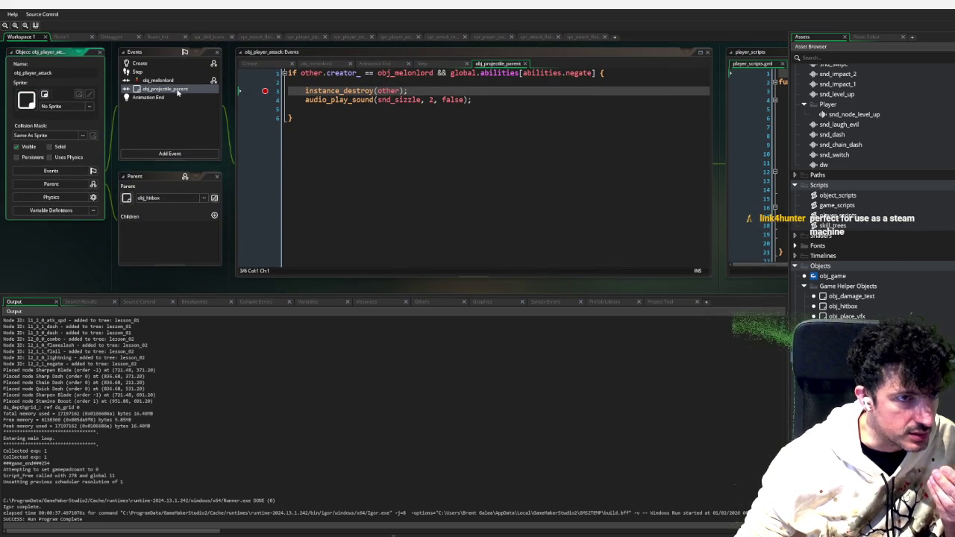
left_click(186, 90)
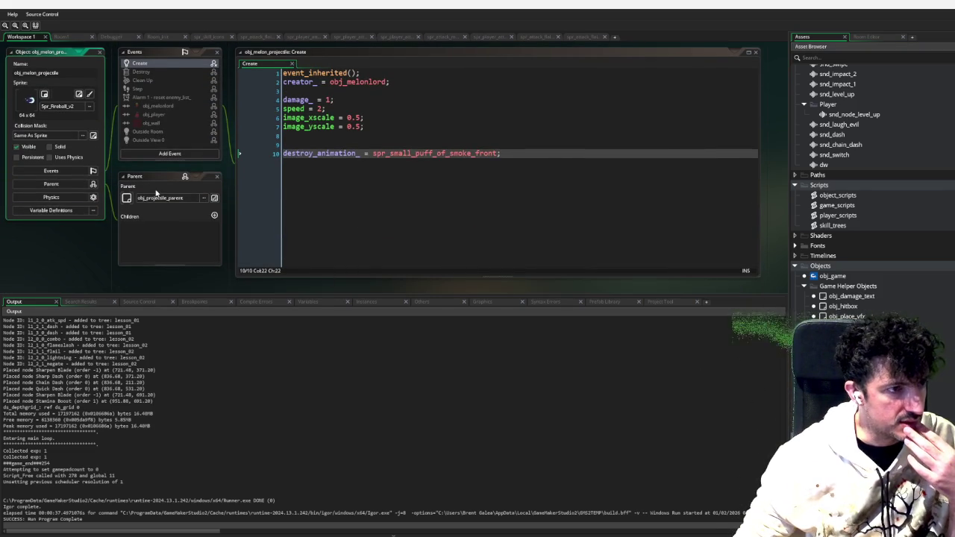
key("F6")
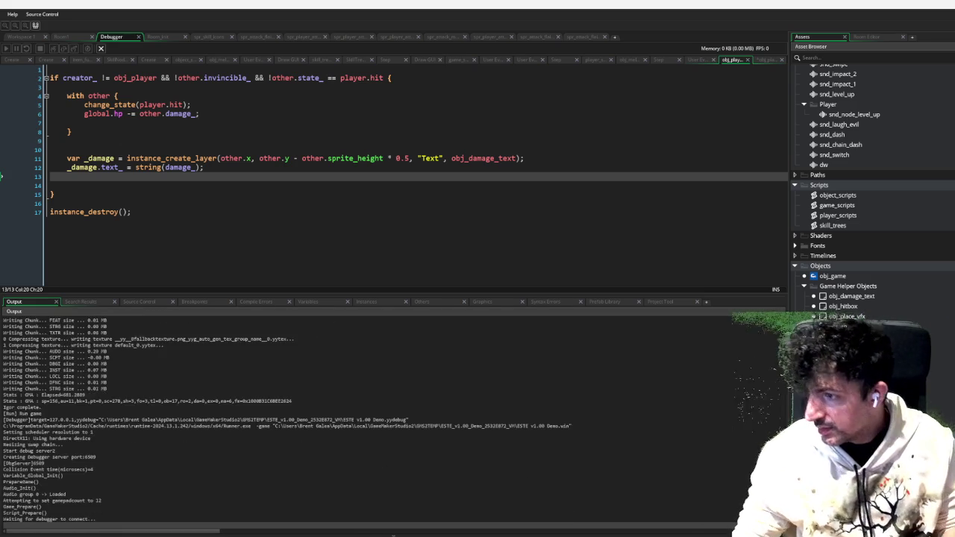
Open and close the skill tree, then fire flail and crescent attacks until the breakpoint pauses execution
key("u")
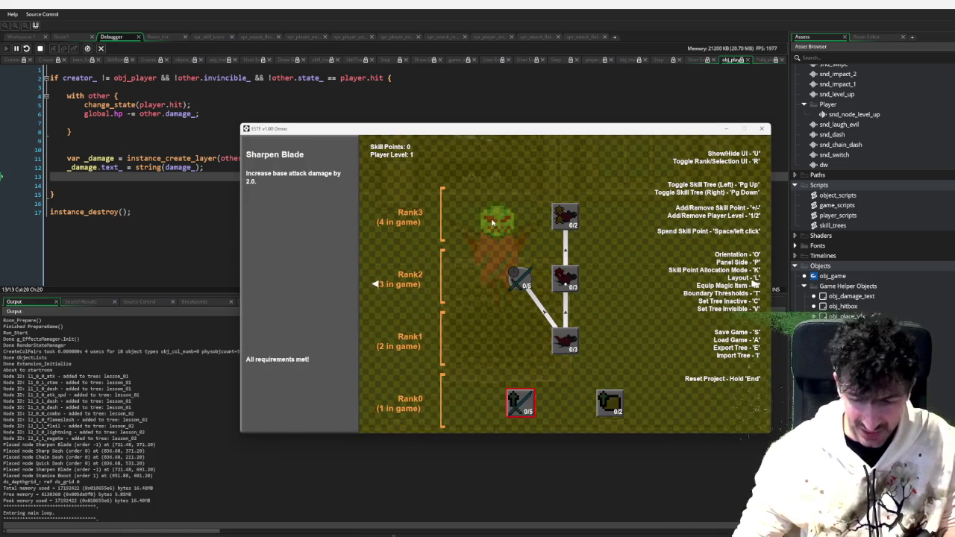
key("u")
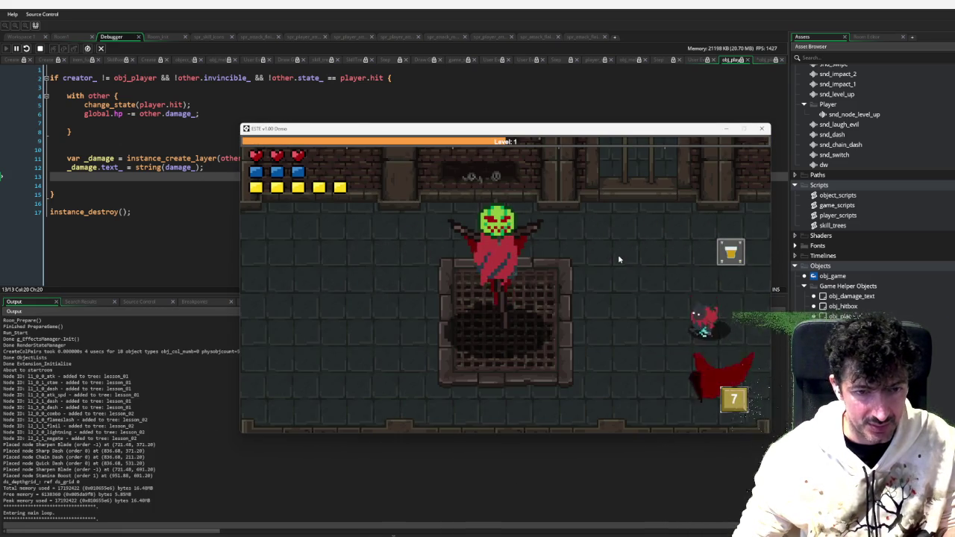
left_click(613, 253)
left_click(613, 253)
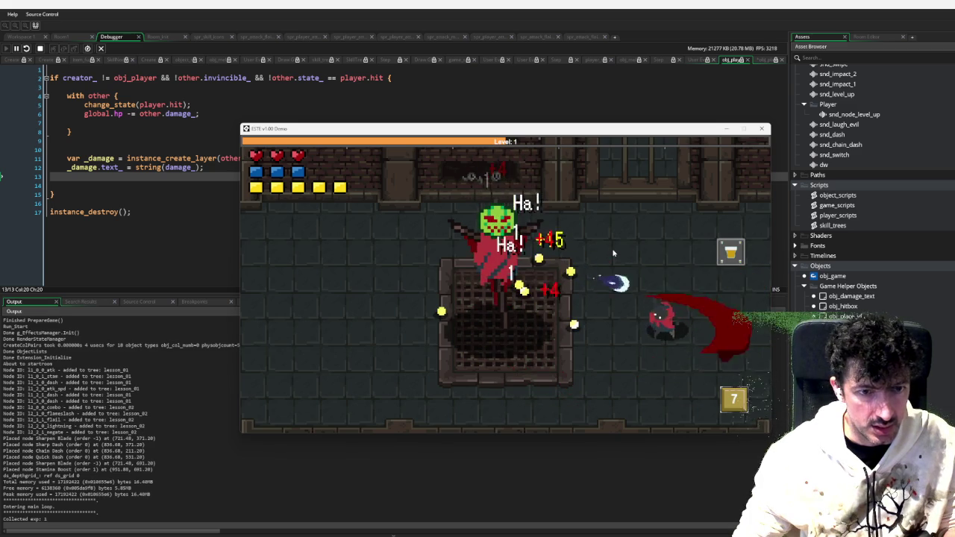
left_click(611, 247)
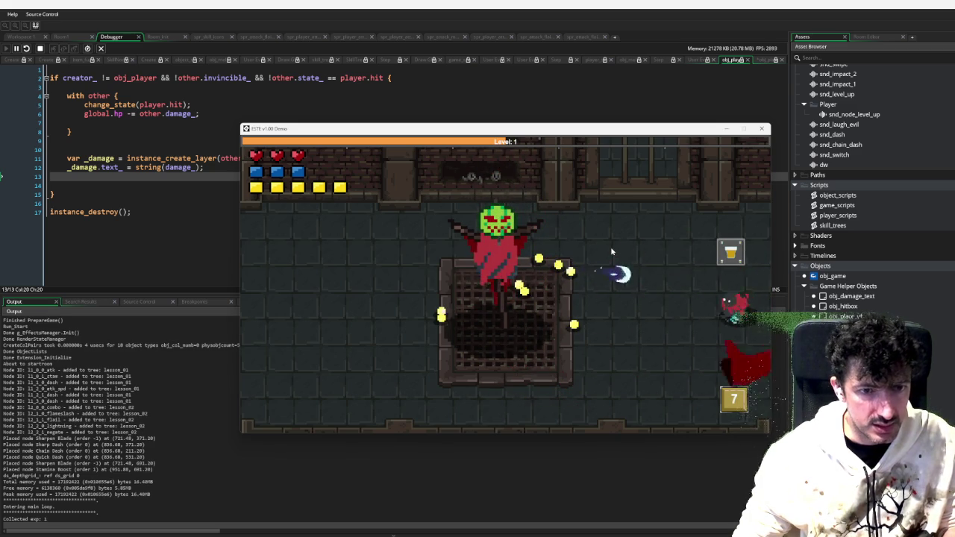
left_click(609, 249)
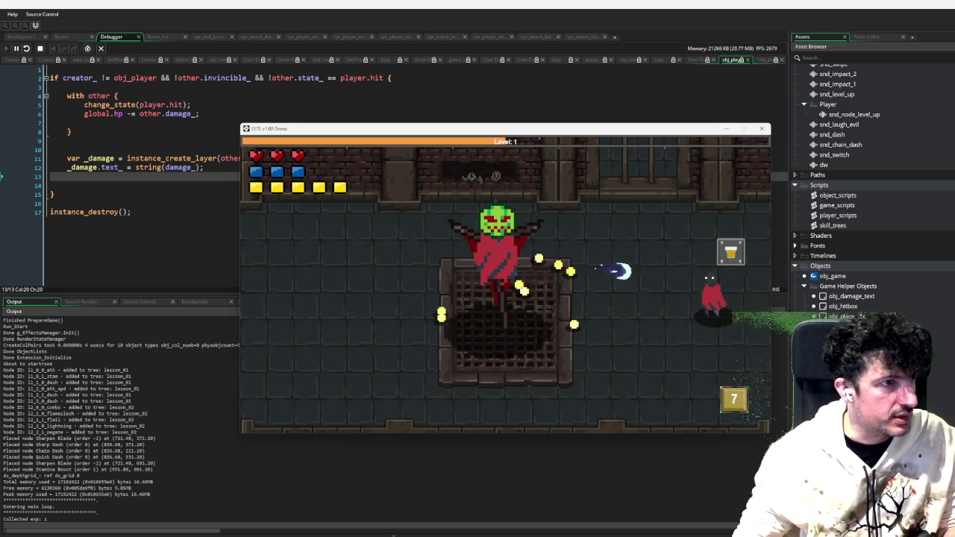
left_click(18, 49)
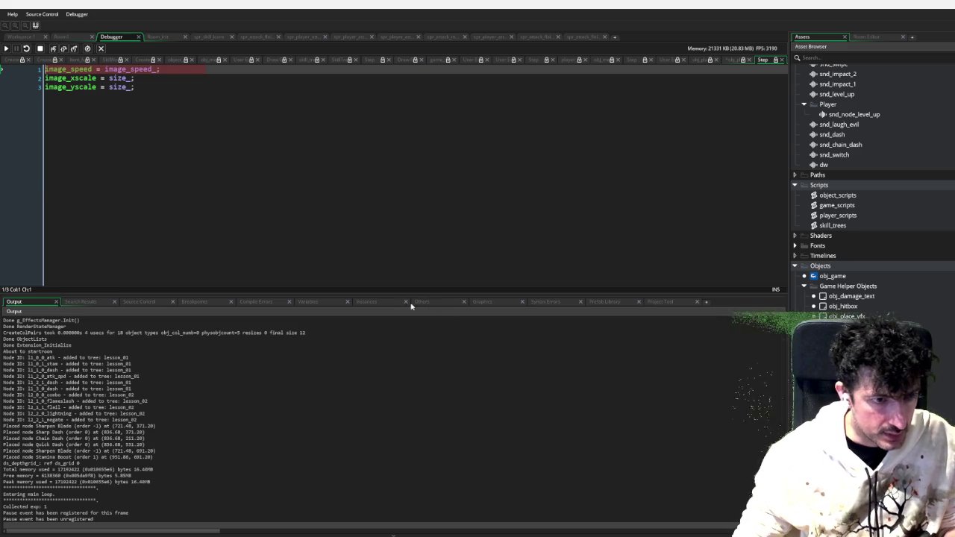
In the debugger's Variables view, expand the global abilities array to list its entries
left_click(316, 302)
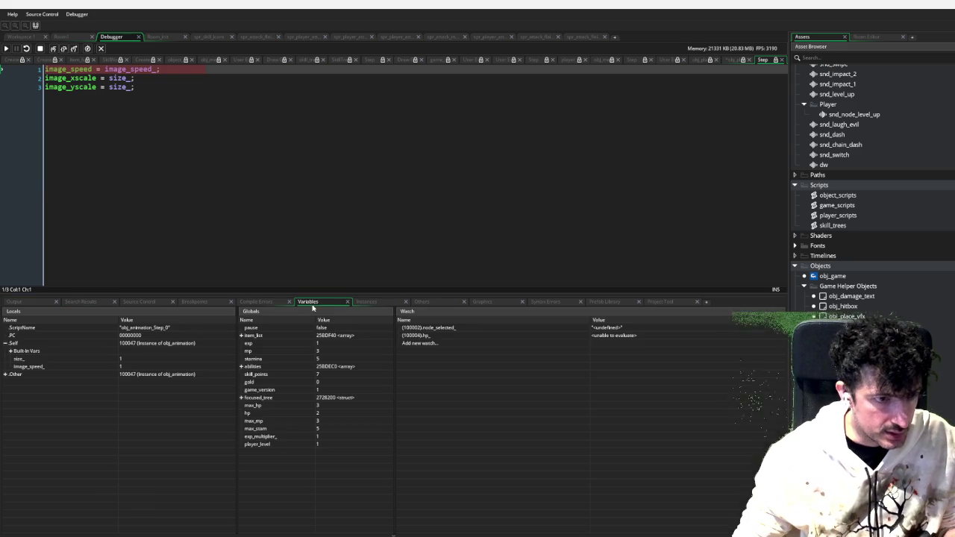
left_click(244, 367)
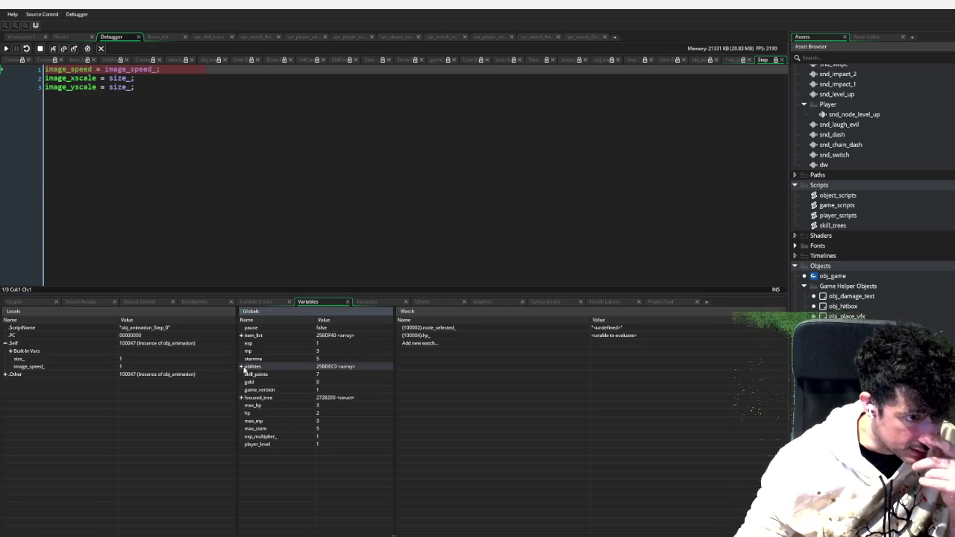
left_click(241, 368)
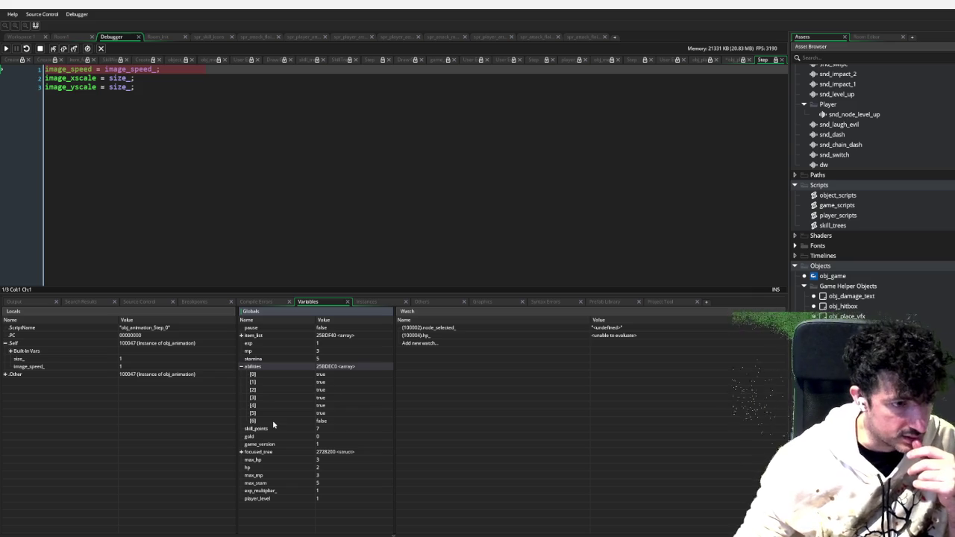
Open the obj_game object and view its Create event code
left_click(843, 278)
double_click(843, 278)
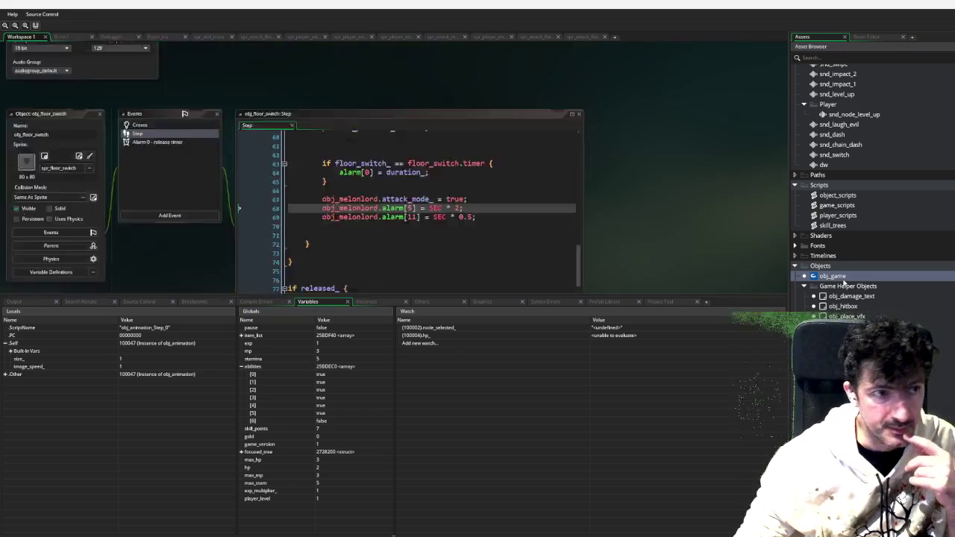
left_click(163, 67)
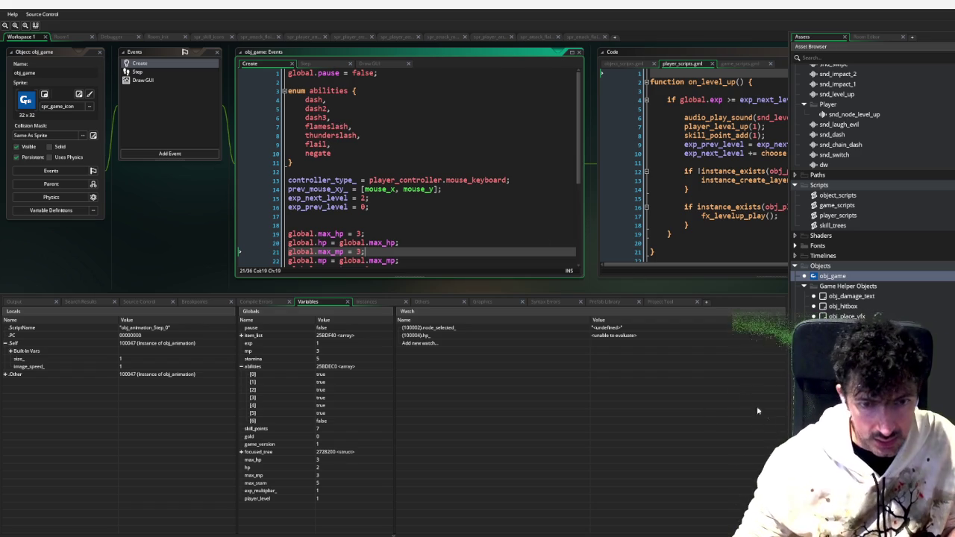
Open the skill_trees script and find the Negate Slash node setting abilities[abilities.negate] to true
scroll(877, 163, "up", 5)
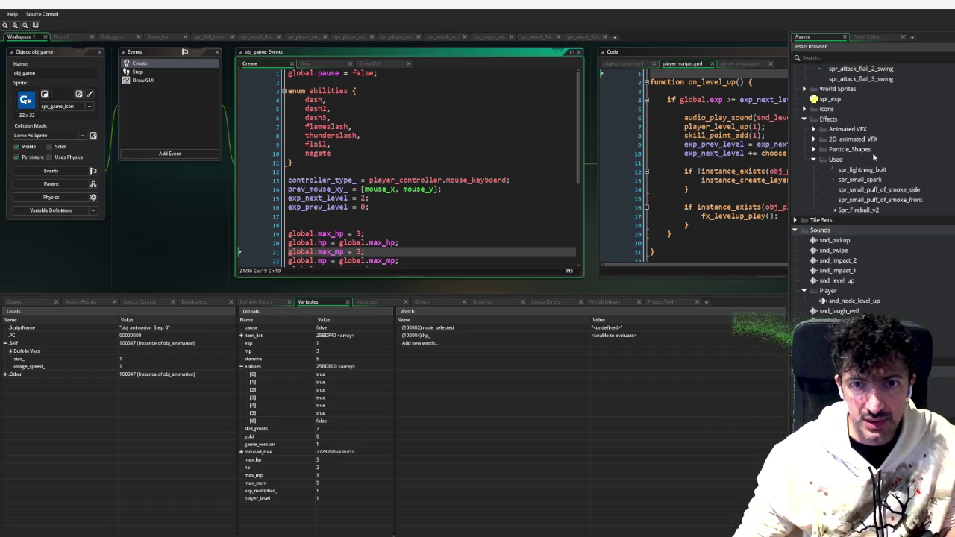
scroll(873, 153, "up", 5)
scroll(851, 129, "up", 2)
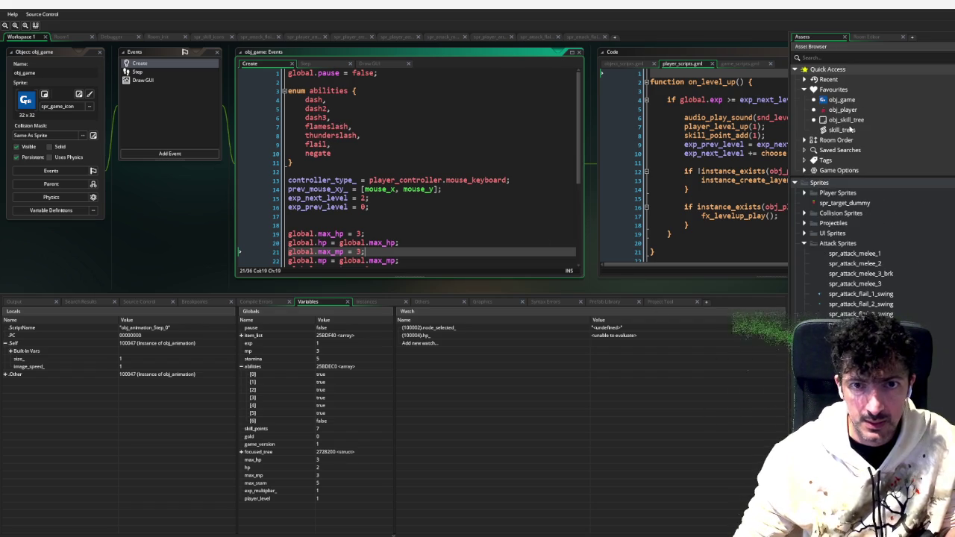
double_click(844, 131)
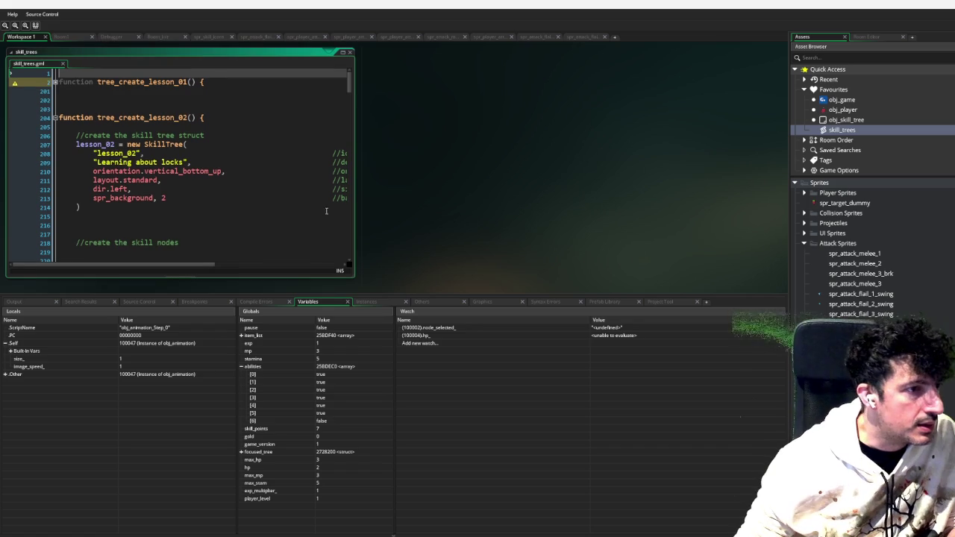
scroll(325, 196, "down", 3)
scroll(310, 209, "down", 15)
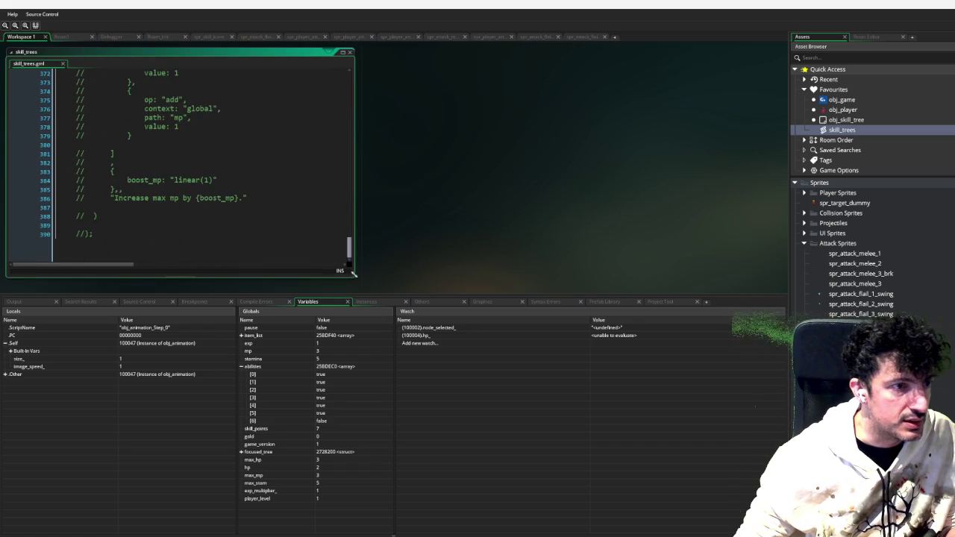
scroll(310, 209, "up", 12)
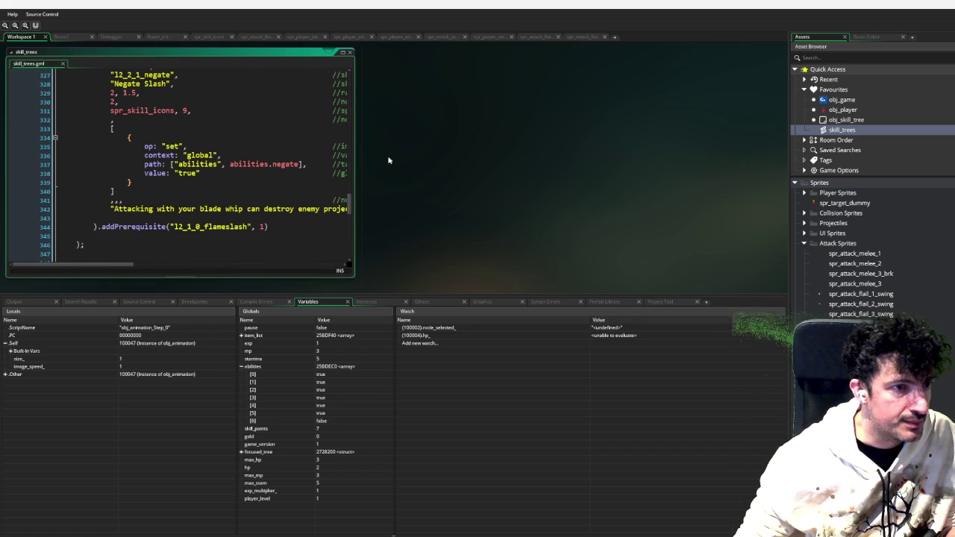
left_click(351, 172)
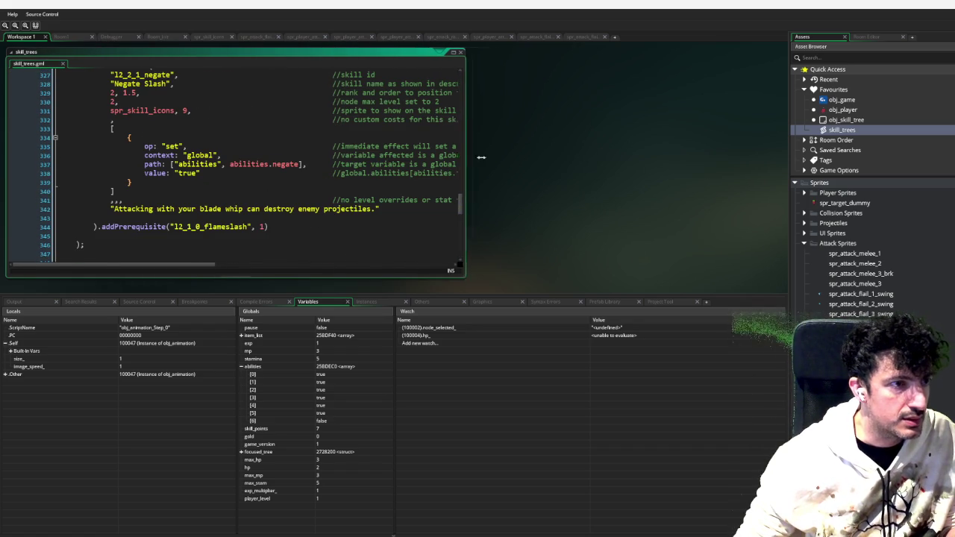
scroll(451, 164, "up", 1)
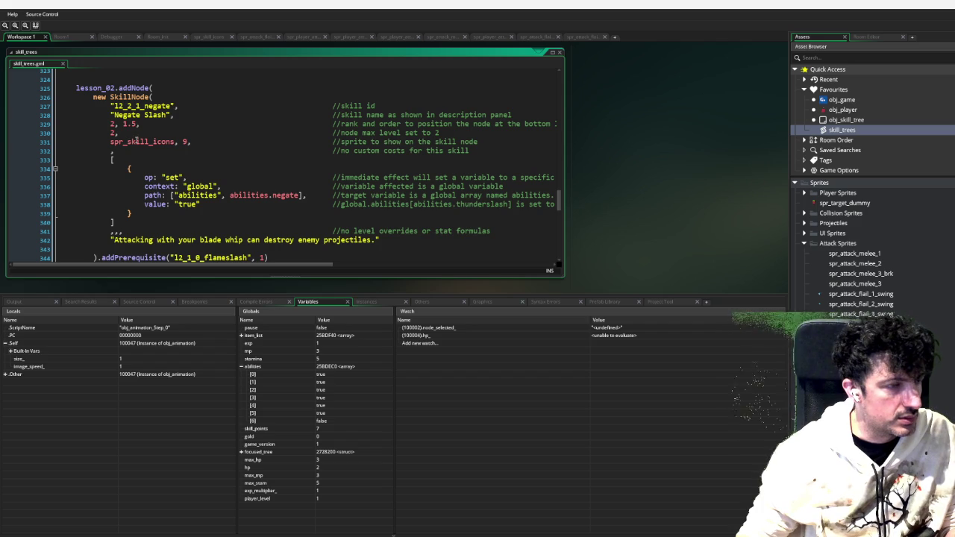
scroll(247, 205, "down", 1)
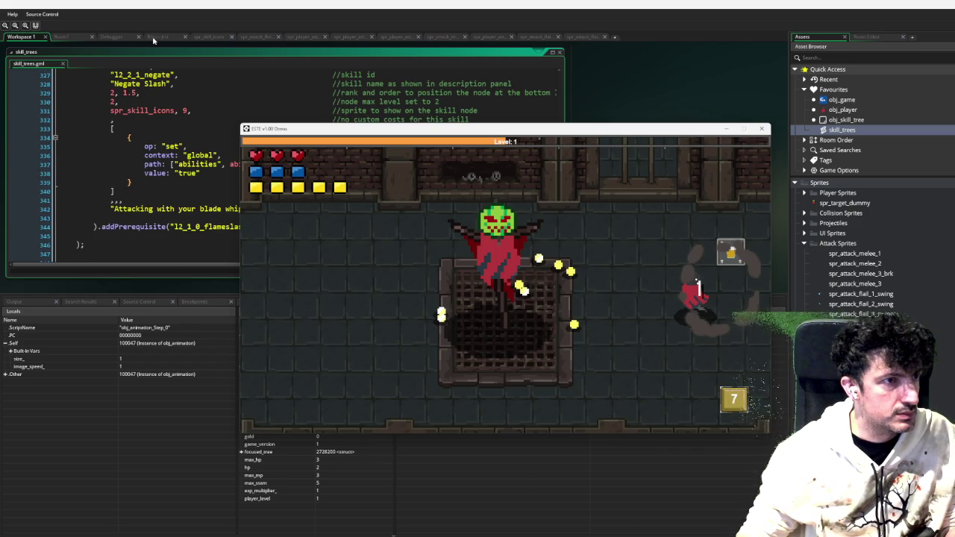
Move the debugger tab earlier in the tab order and resume the paused game
left_click(106, 37)
left_click_drag(114, 39, 73, 37)
left_click(6, 48)
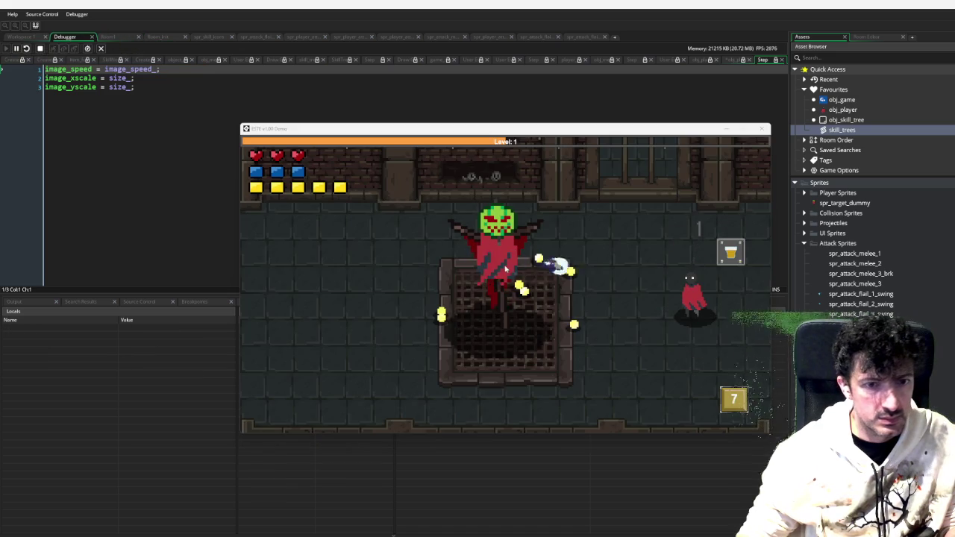
Fight the boss around the grate until the player reaches level 13
key("s")
key("a")
left_click(542, 270)
key("a")
key("w")
key("s")
key("d")
left_click(541, 271)
left_click(539, 268)
key("d")
key("a")
left_click(539, 267)
key("d")
left_click(539, 268)
key("w")
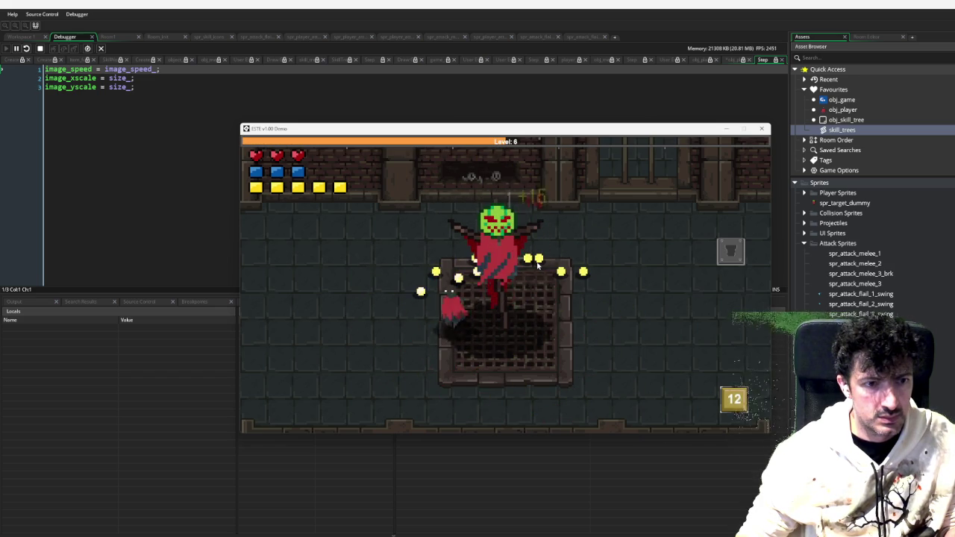
key("d")
left_click(536, 265)
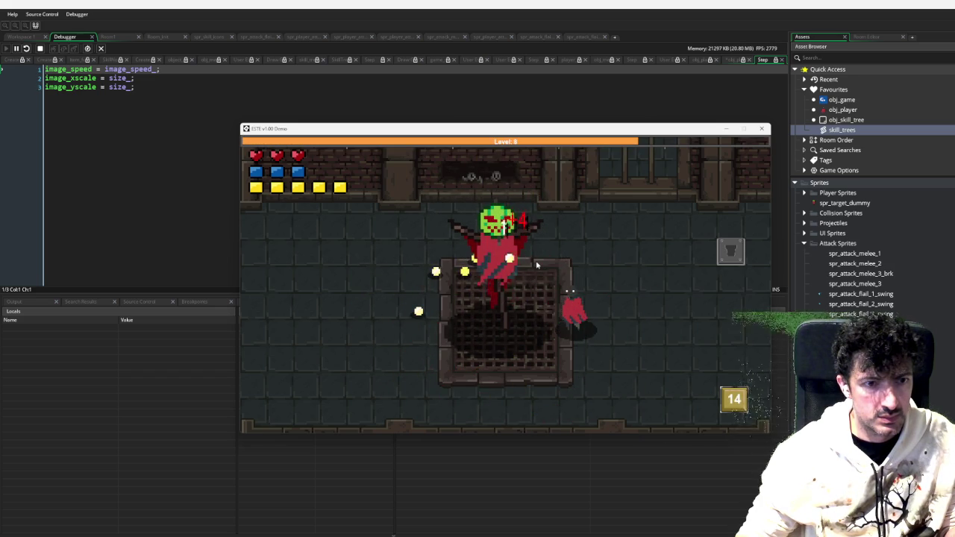
key("d")
left_click(536, 265)
key("a")
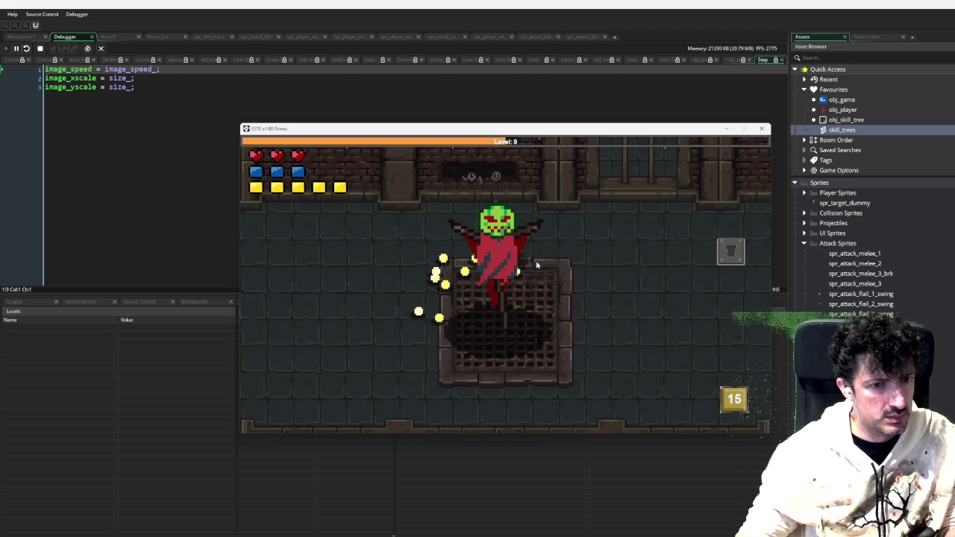
key("a")
key("s")
key("d")
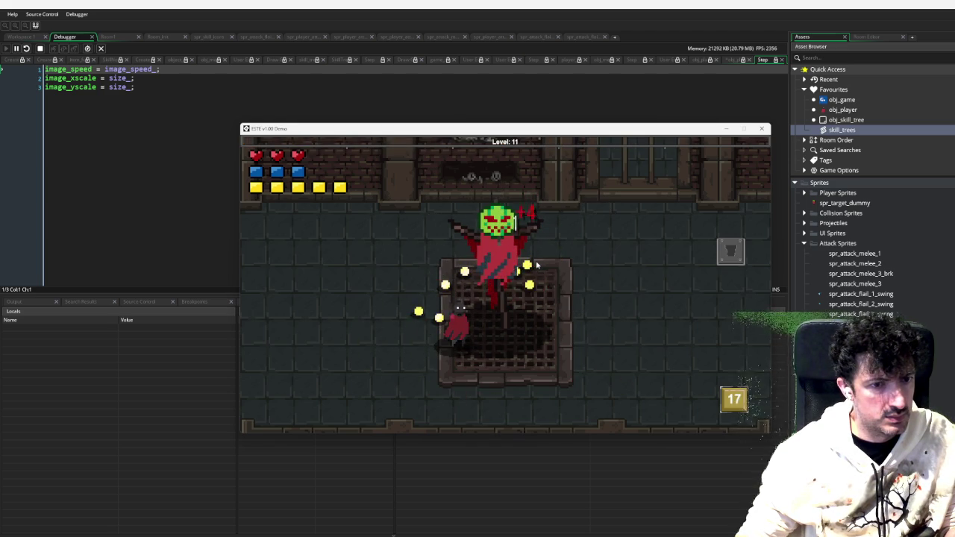
key("d")
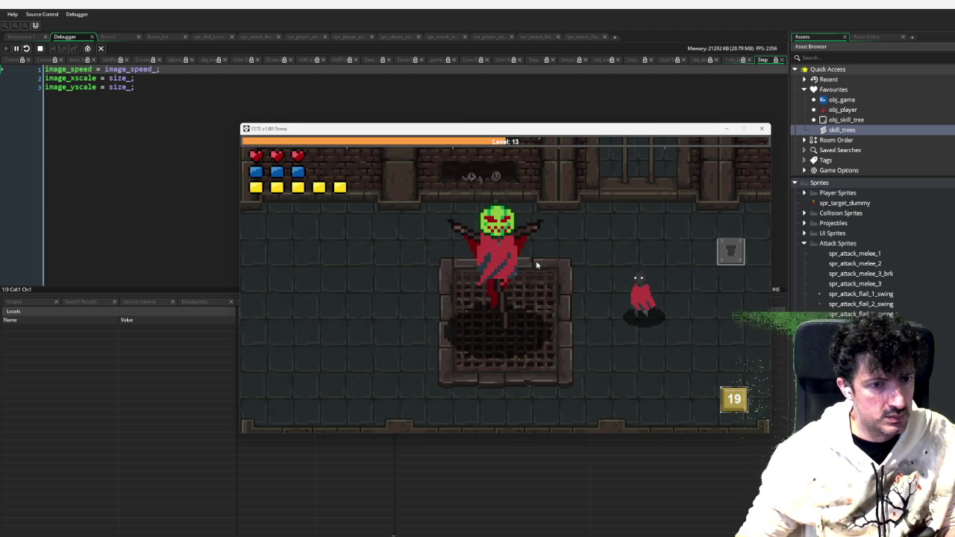
Buy Negate Slash in the skill tree, then attack an enemy projectile to hit the collision breakpoint
key("Tab")
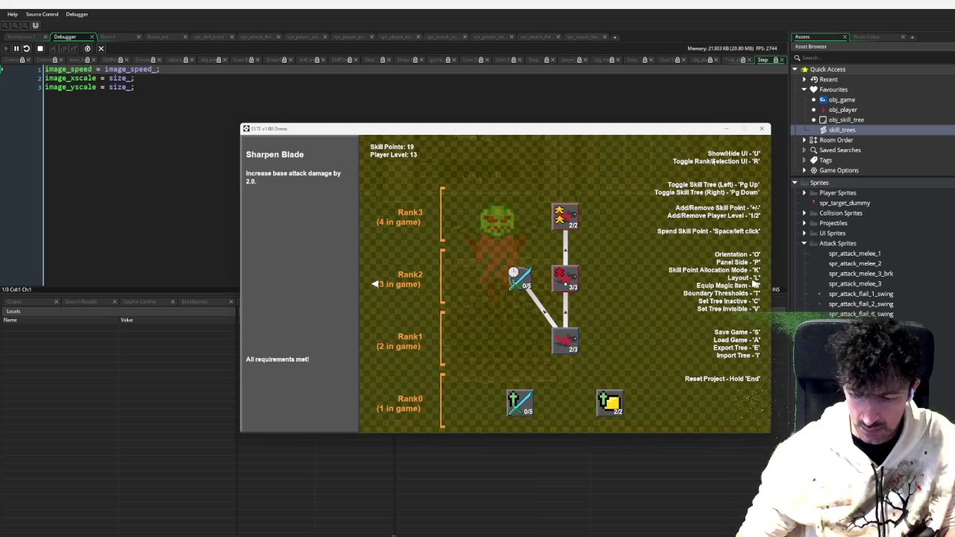
key("Page_Down")
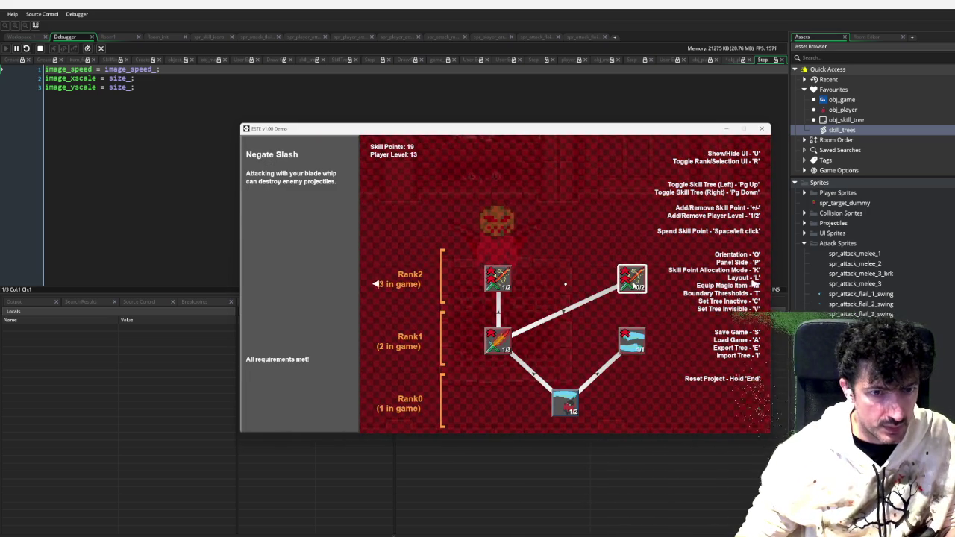
left_click(633, 285)
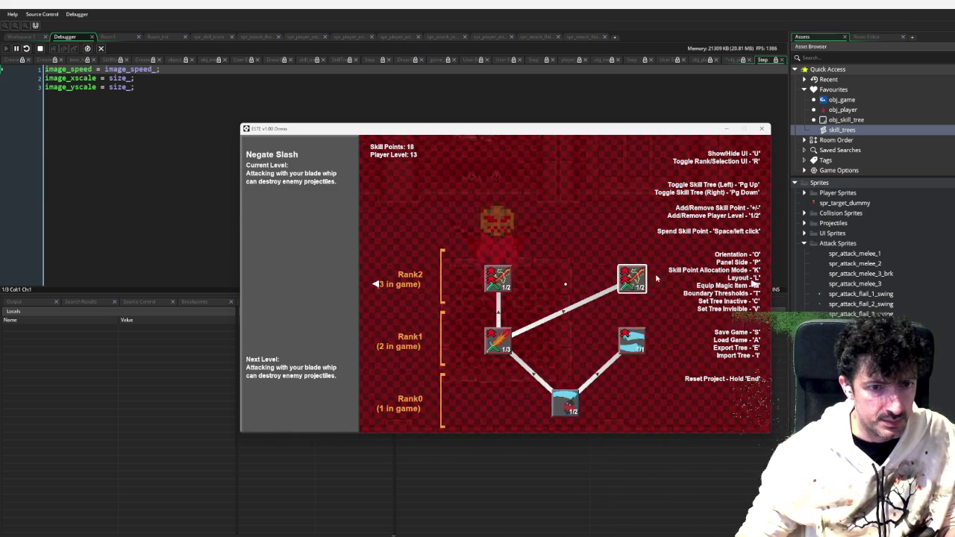
key("Escape")
left_click(635, 279)
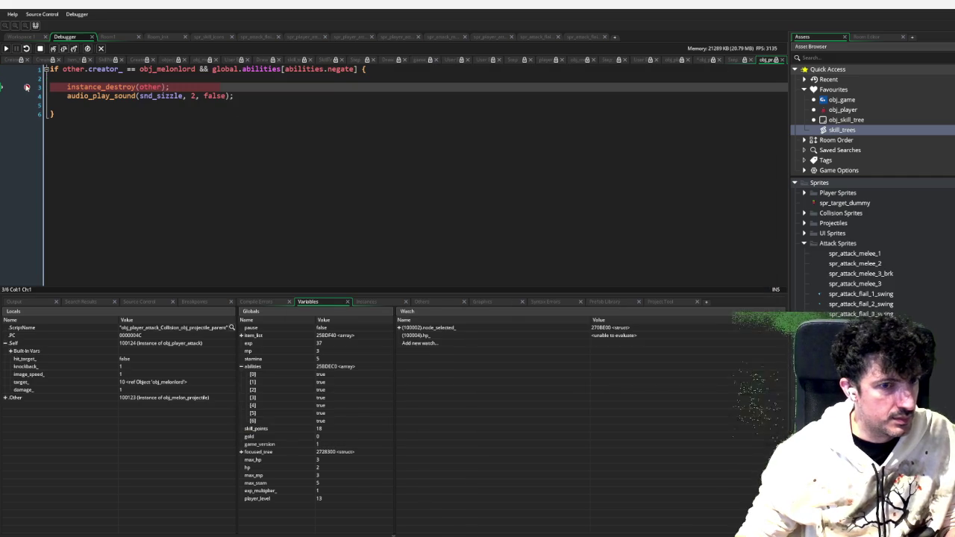
Step over the breakpoint with F10 until the snd_sizzle error appears, then dismiss it
key("F10")
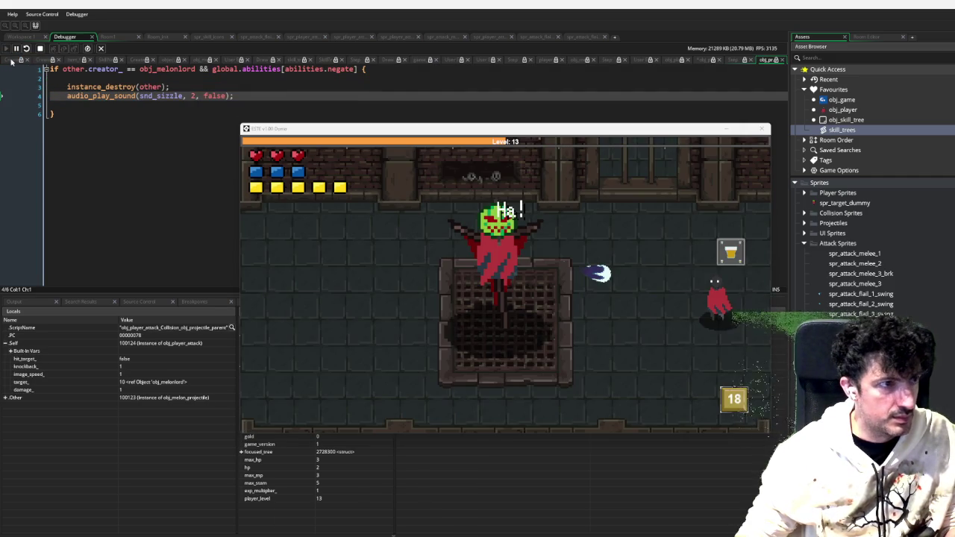
key("F10")
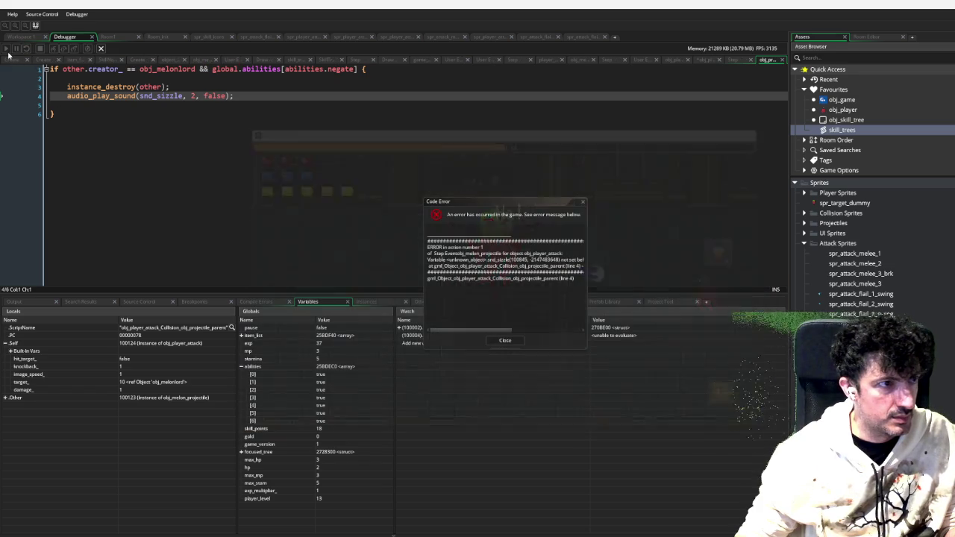
mouse_move(494, 333)
left_mouse_down()
mouse_move(521, 330)
mouse_move(515, 328)
mouse_move(514, 347)
left_mouse_up()
left_click(512, 345)
Check the snd_sizzle reference on line 4, and collapse Sprites and expand Sounds in the Asset Browser
left_click(168, 96)
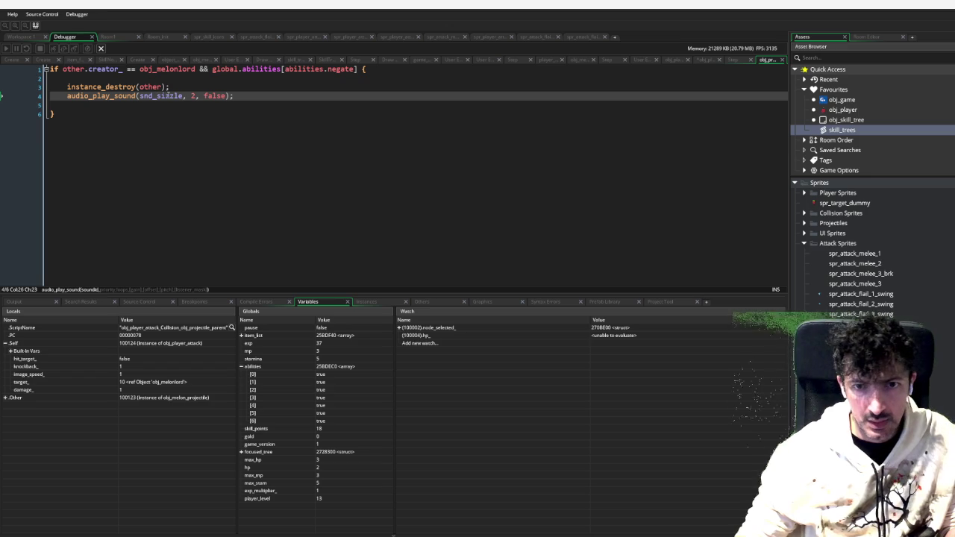
left_click(795, 183)
left_click(795, 203)
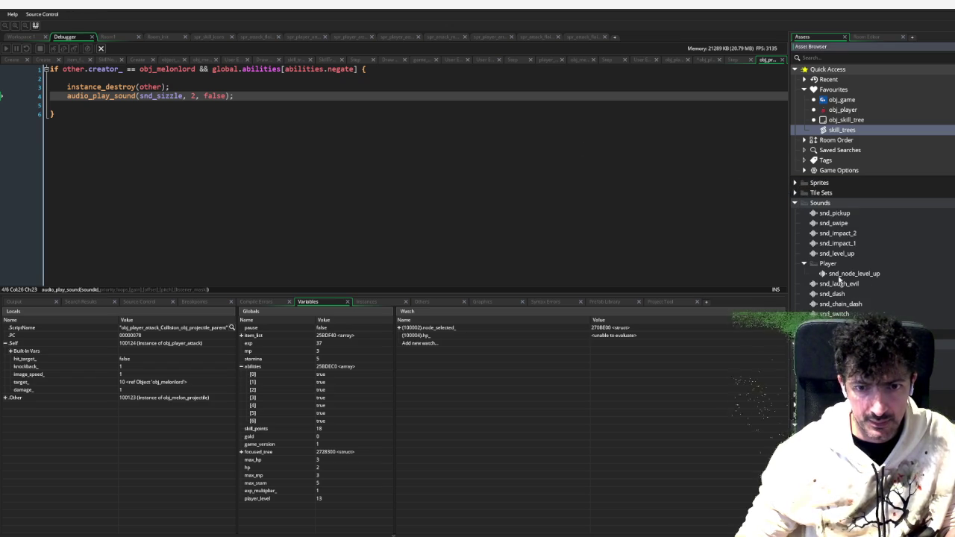
Drag the snd_sizzle audio file from the Downloads folder into GameMaker's Sounds assets
mouse_move(516, 532)
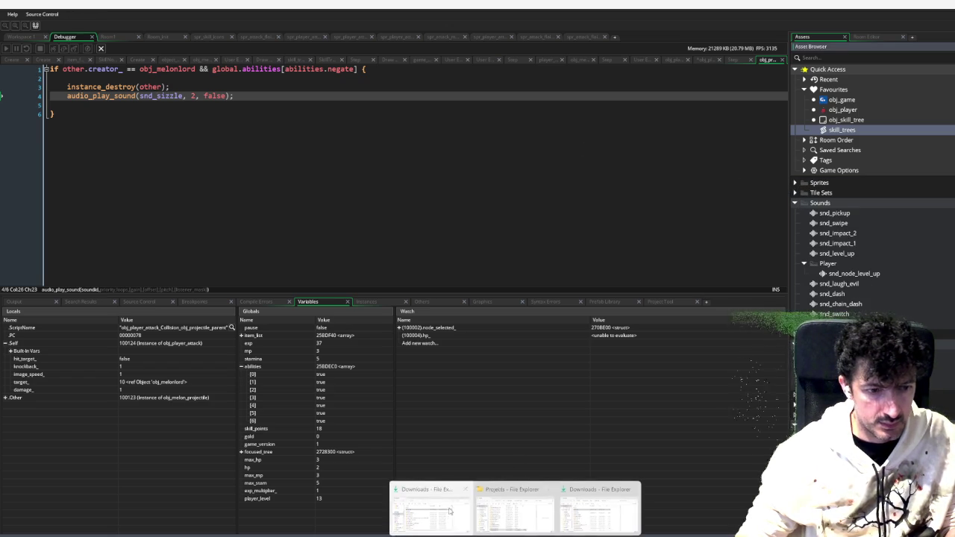
left_click(451, 512)
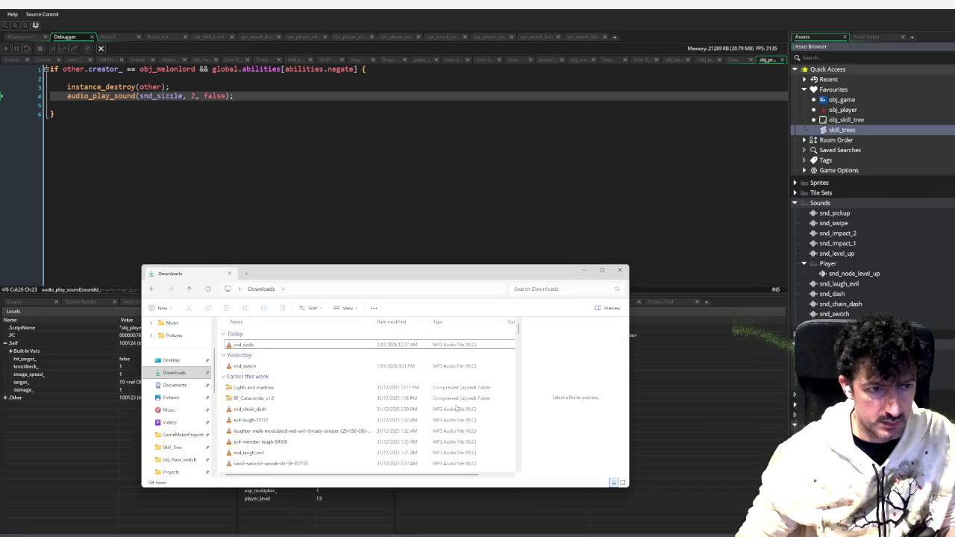
left_click(282, 344)
mouse_move(281, 343)
left_mouse_down()
mouse_move(287, 328)
mouse_move(746, 299)
mouse_move(864, 248)
left_mouse_up()
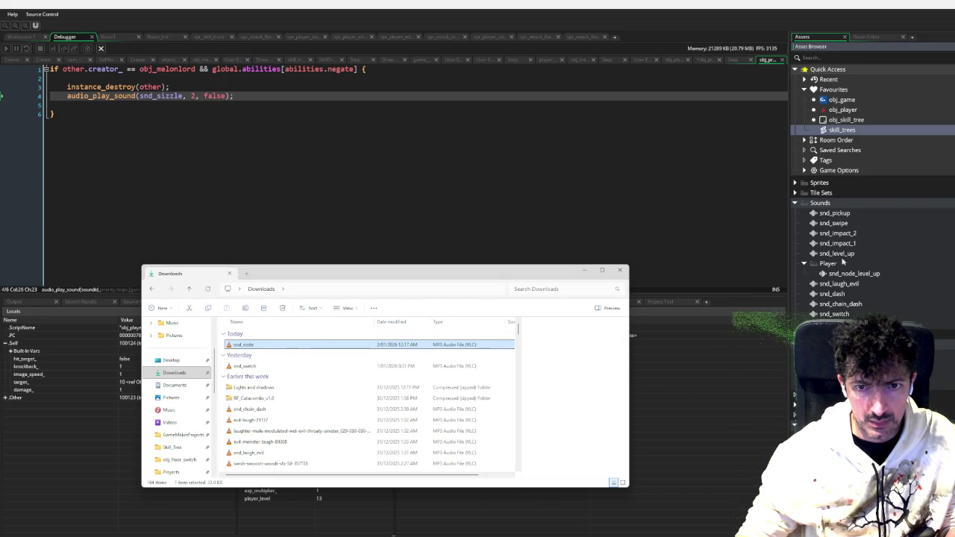
mouse_move(249, 342)
left_mouse_down()
mouse_move(567, 313)
mouse_move(844, 256)
left_mouse_up()
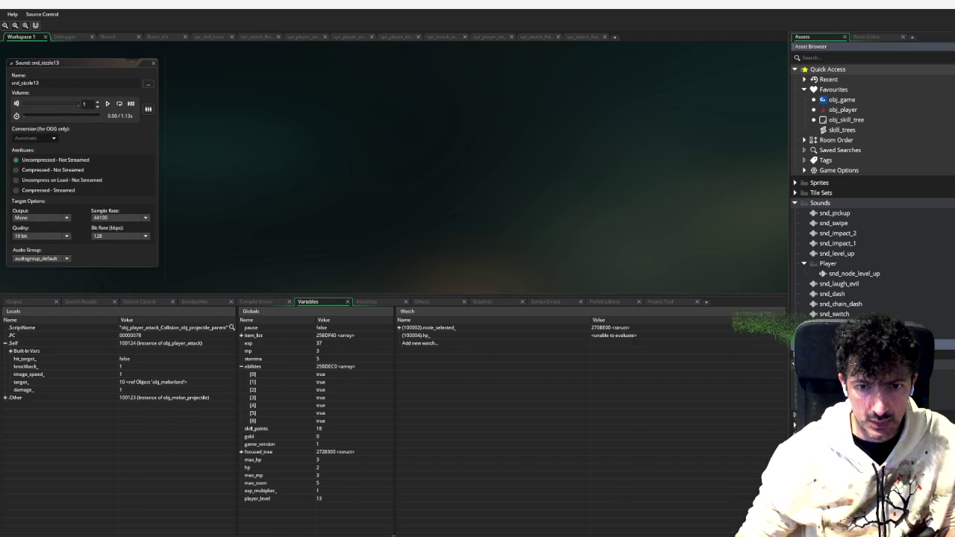
Close the duplicate snd_sizzle13 sound editor and return to the end of the collision code
key("Escape")
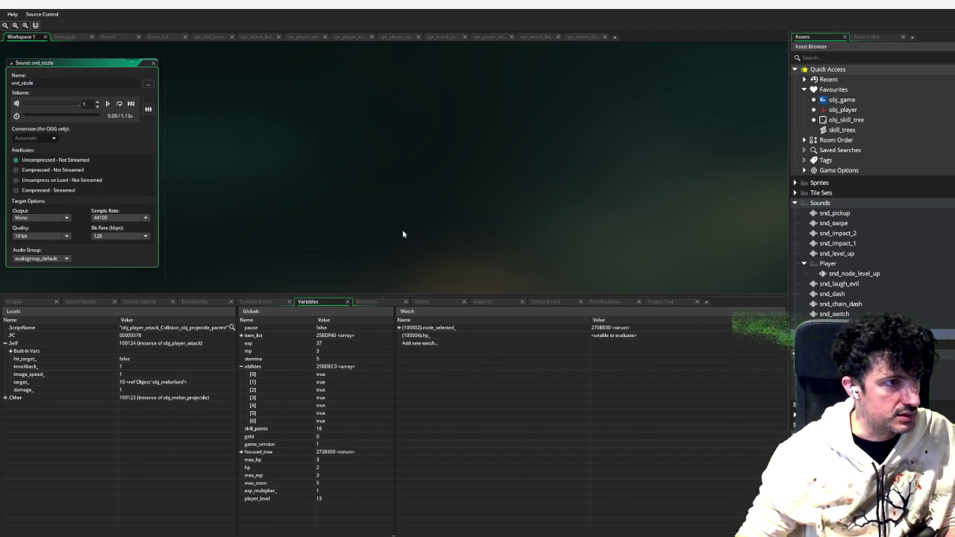
scroll(866, 315, "down", 5)
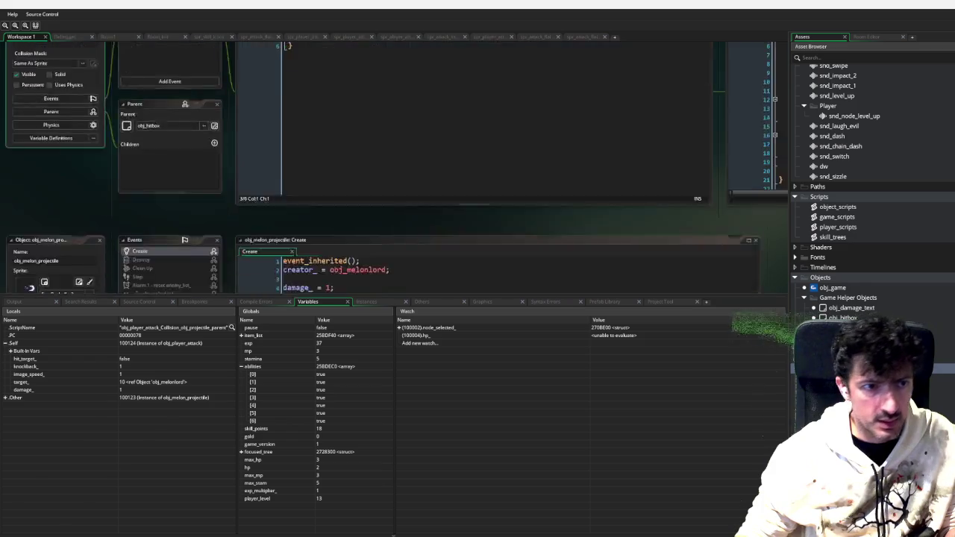
left_click(423, 134)
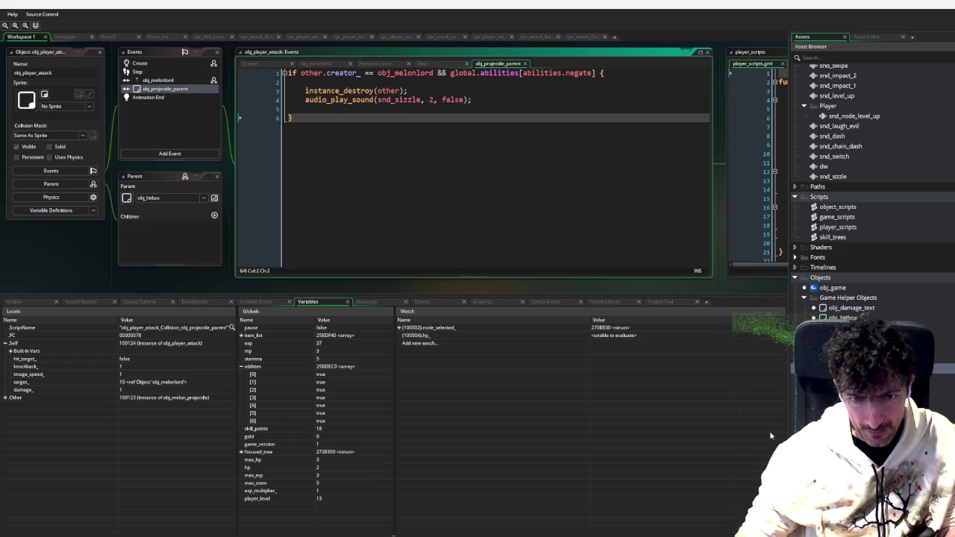
scroll(866, 184, "up", 1)
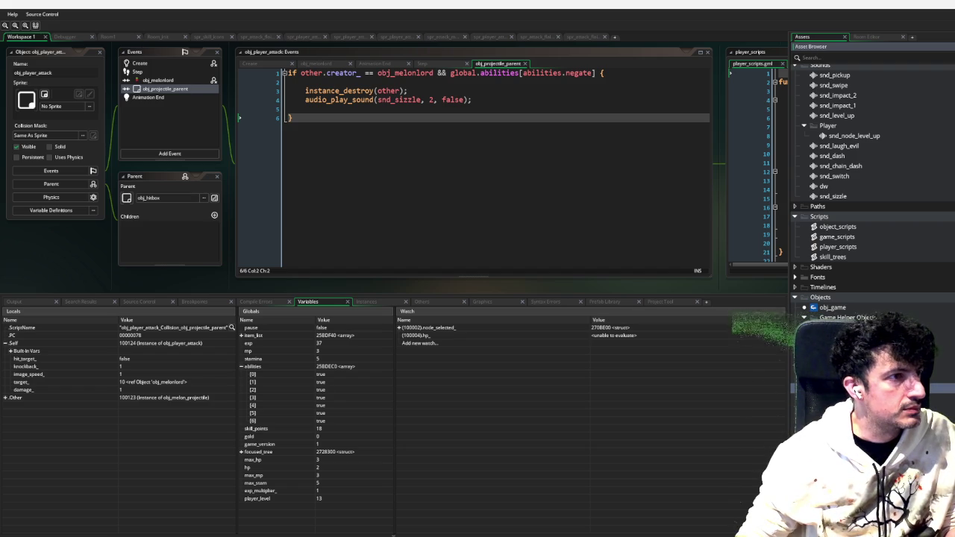
Debug-run the game and spend a point on Negate Slash in the red skill tree
key("F6")
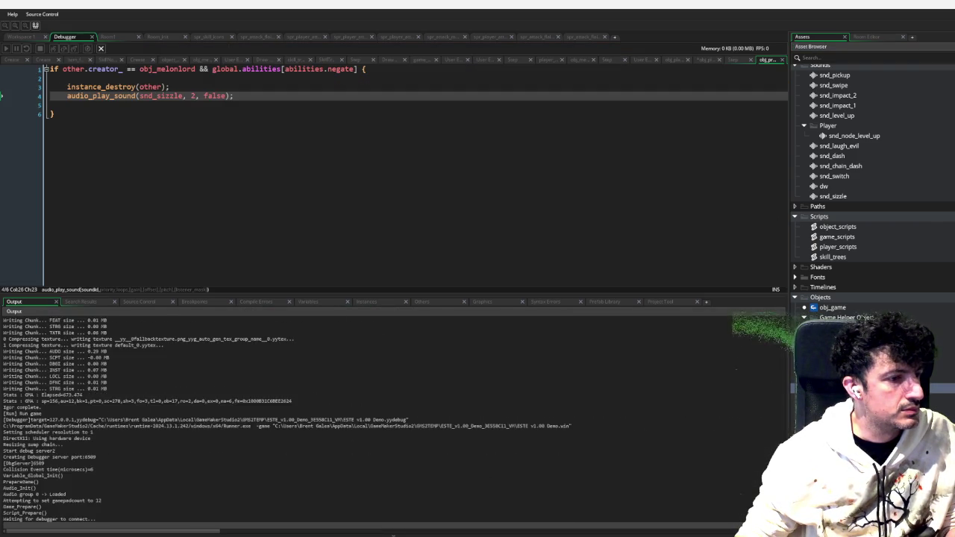
key("a")
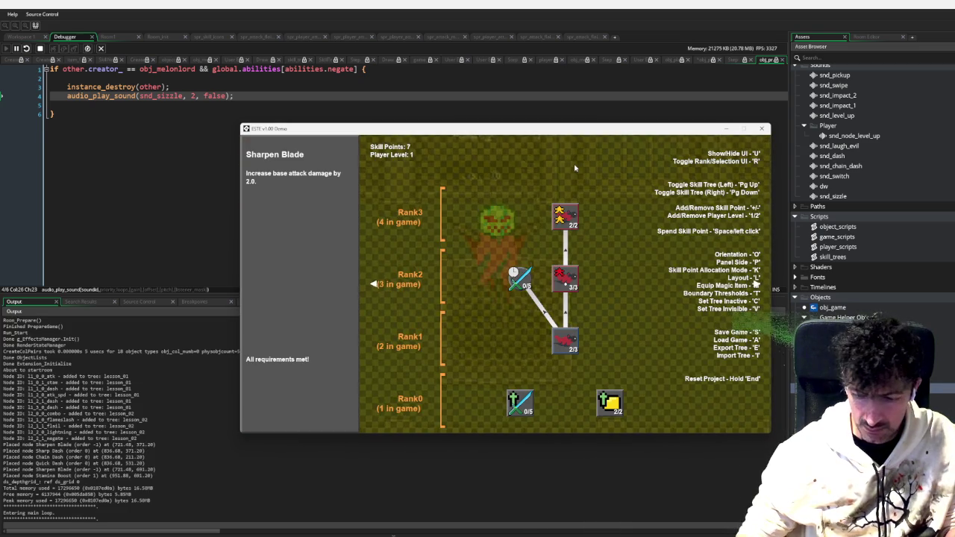
key("e")
key("Return")
key("Page_Down")
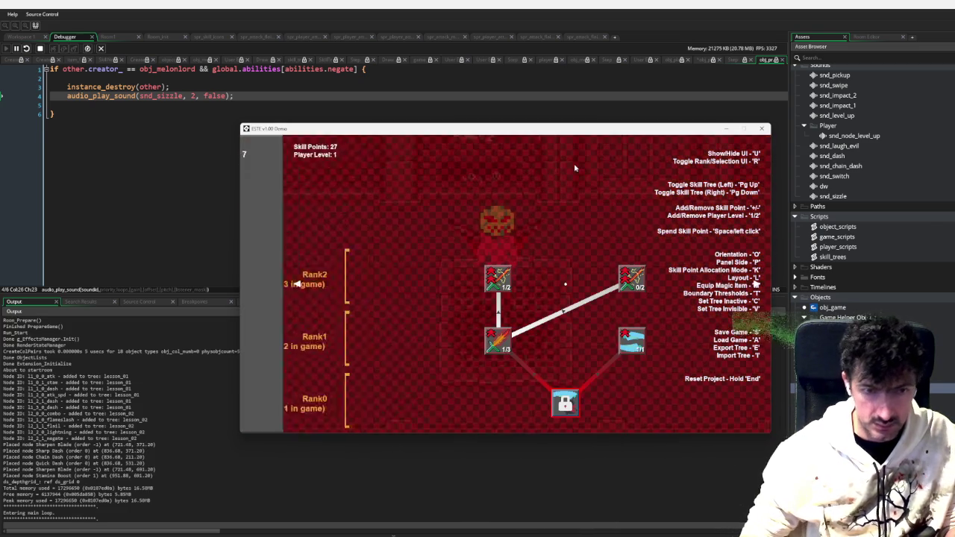
left_click(638, 284)
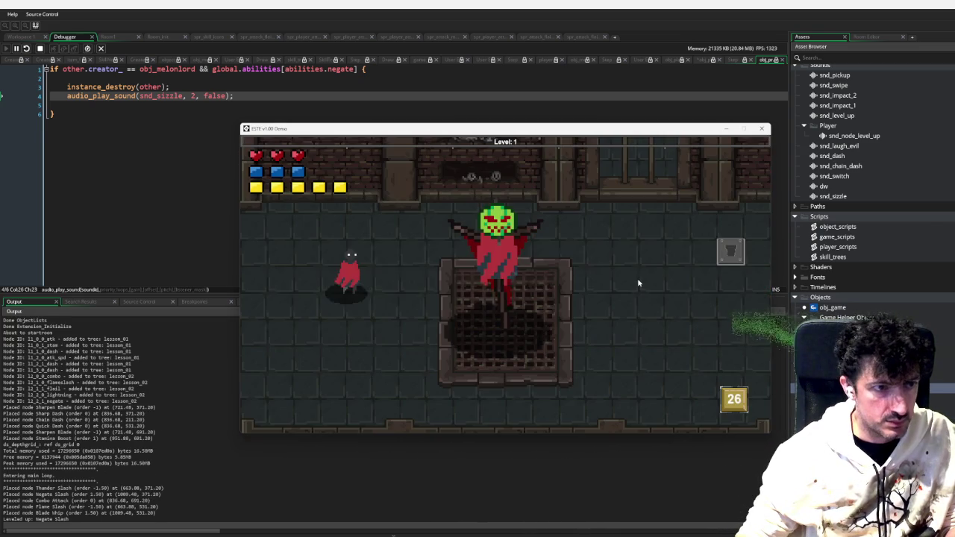
Slash the boss's incoming projectiles to test Negate Slash, then close the game
key("d")
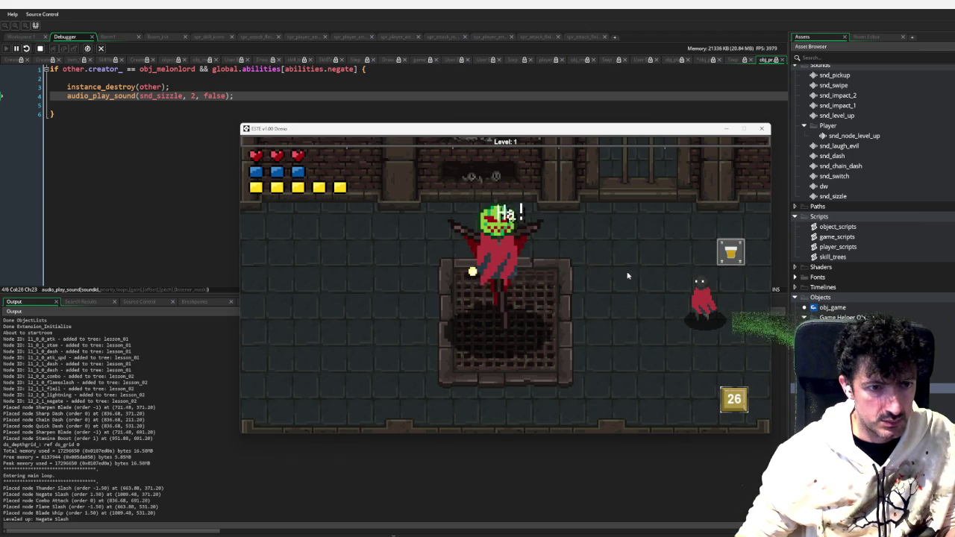
key("a")
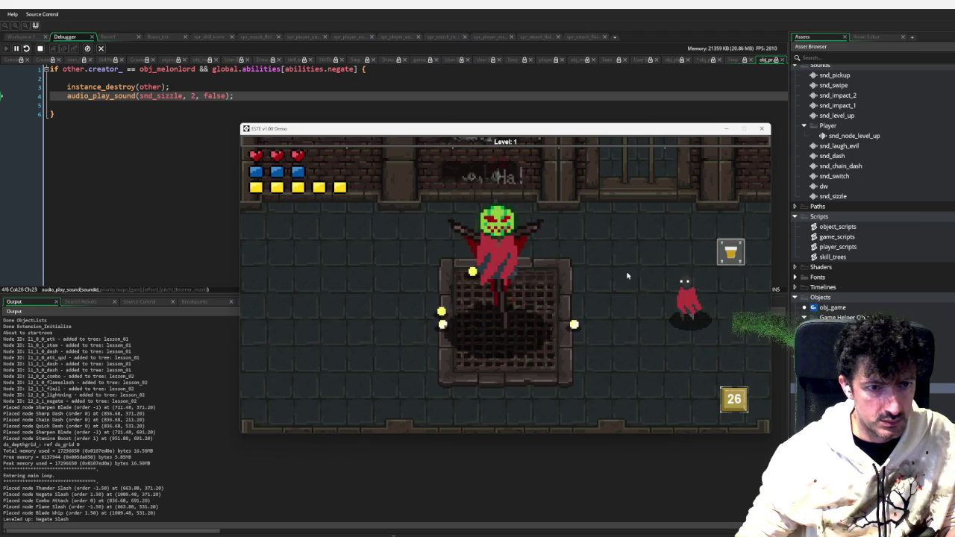
key("a")
key("d")
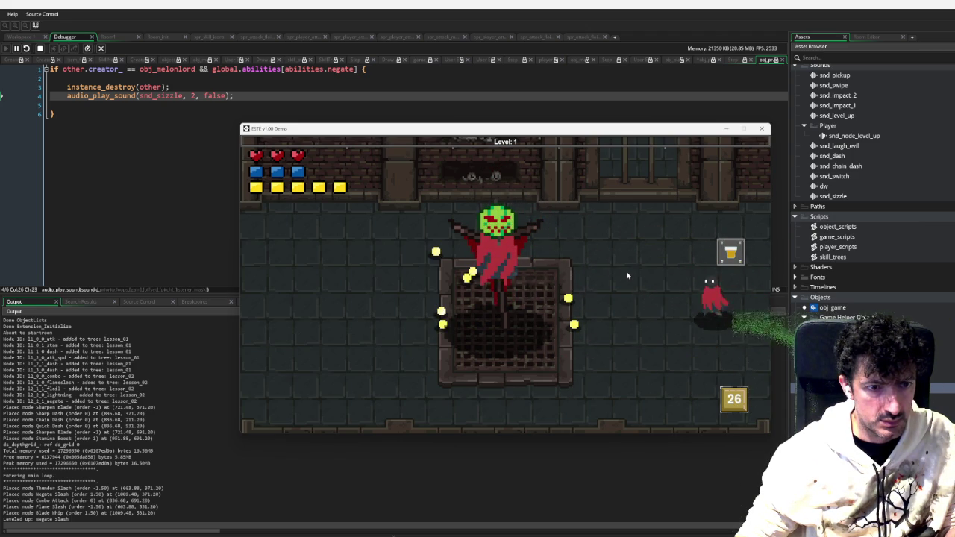
key("a")
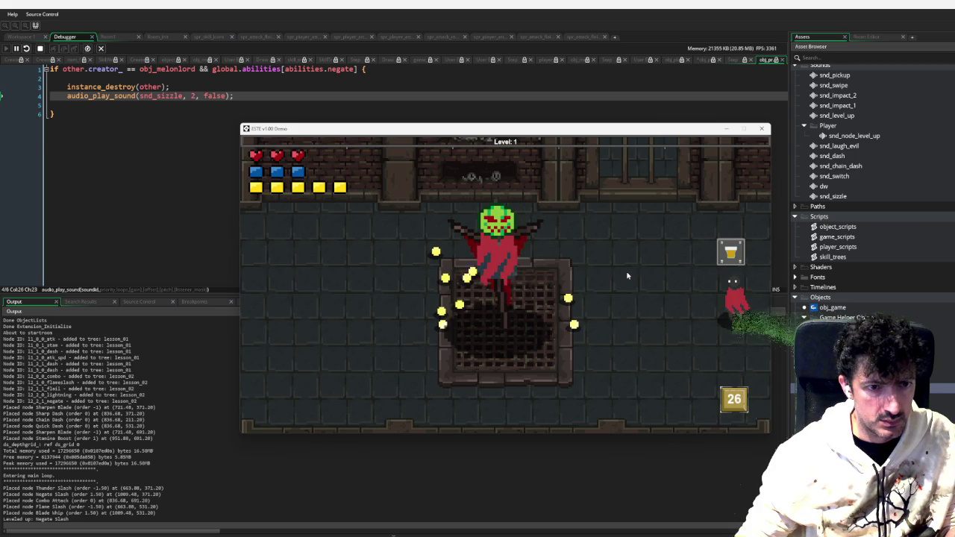
key("a")
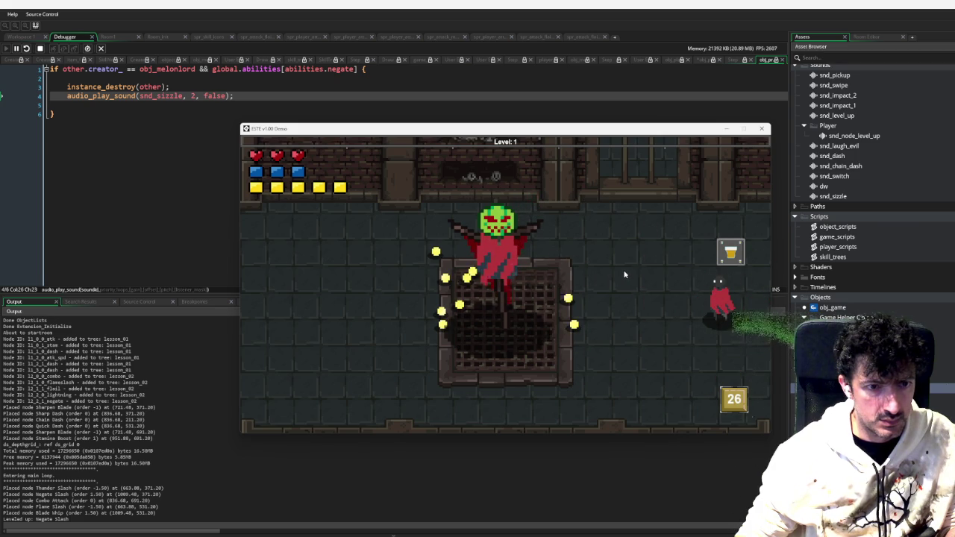
key("a")
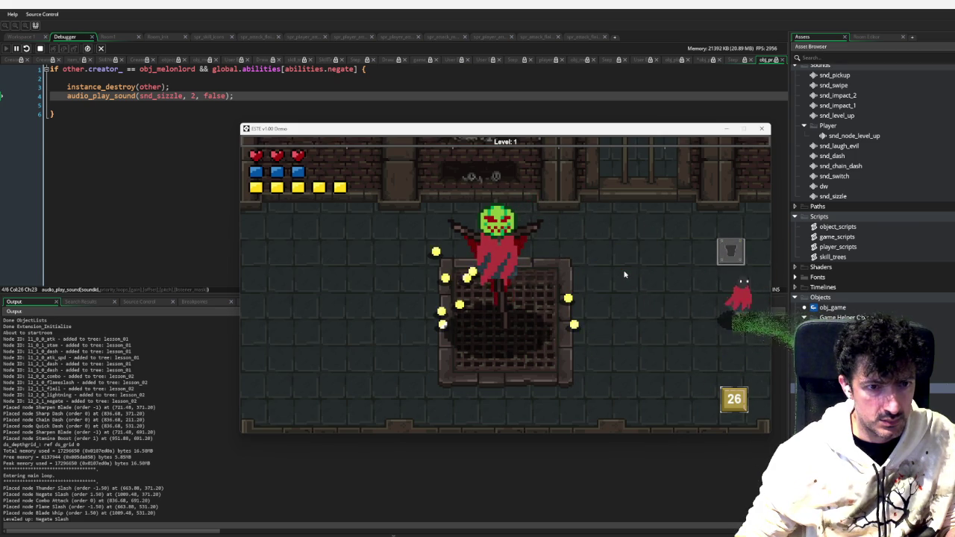
key("w")
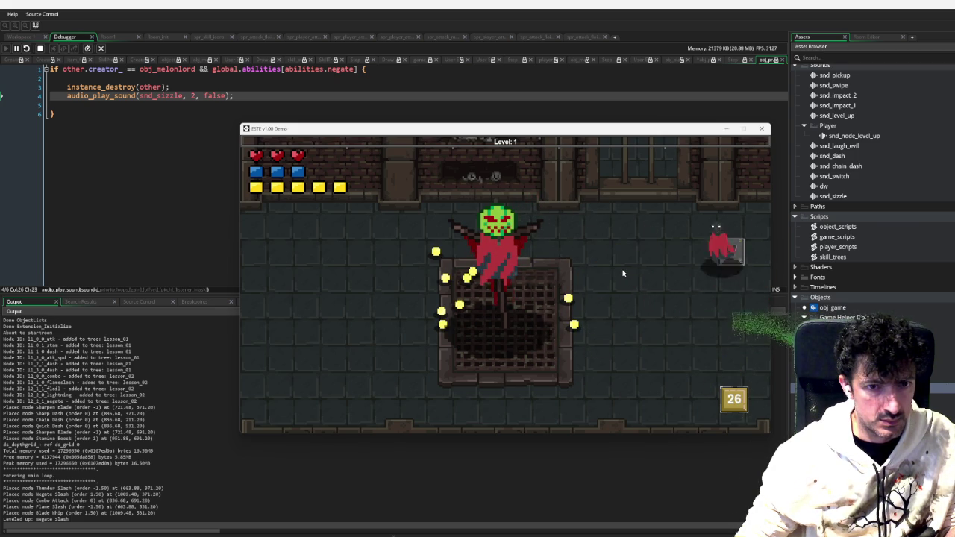
key("s")
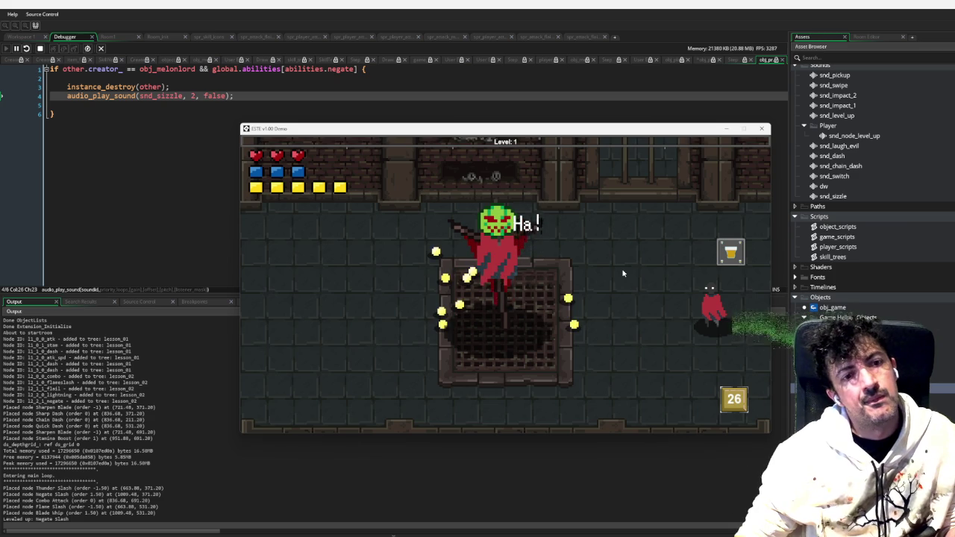
key("a")
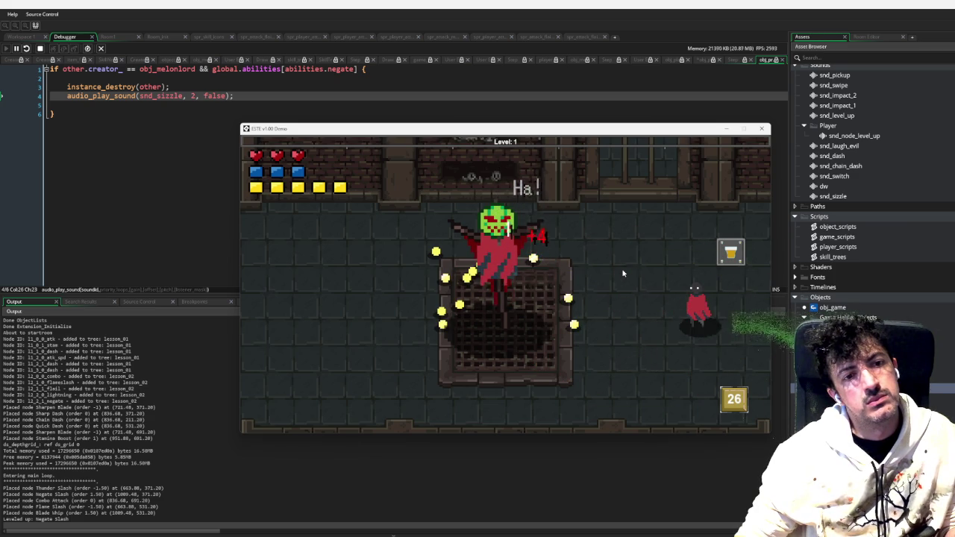
key("a")
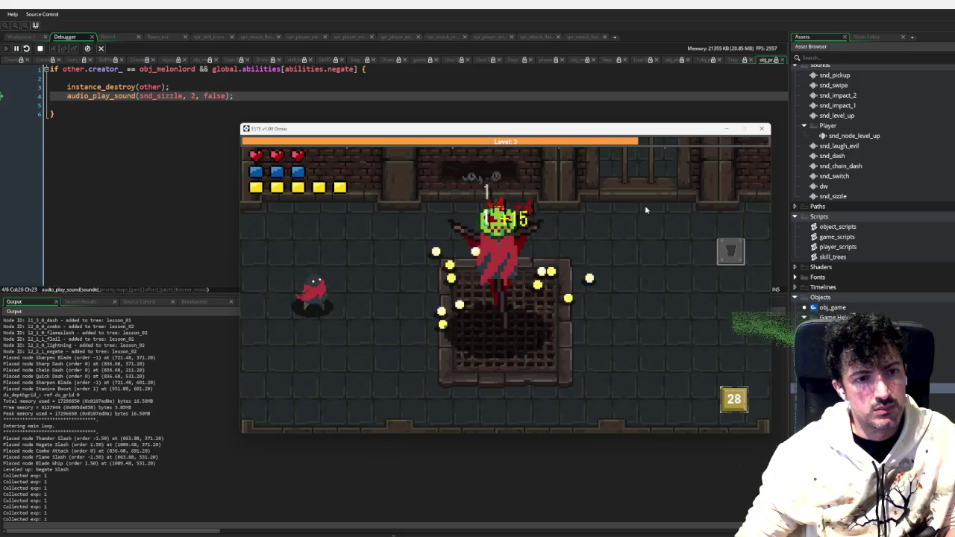
left_click(762, 129)
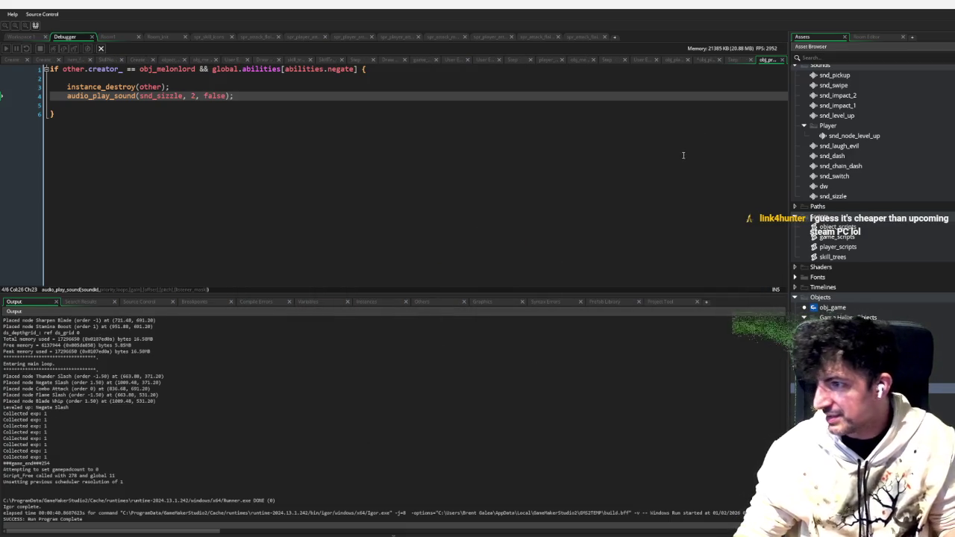
Review the instance_destroy and audio_play_sound lines in obj_player_attack's obj_projectile_parent collision code
left_click(23, 36)
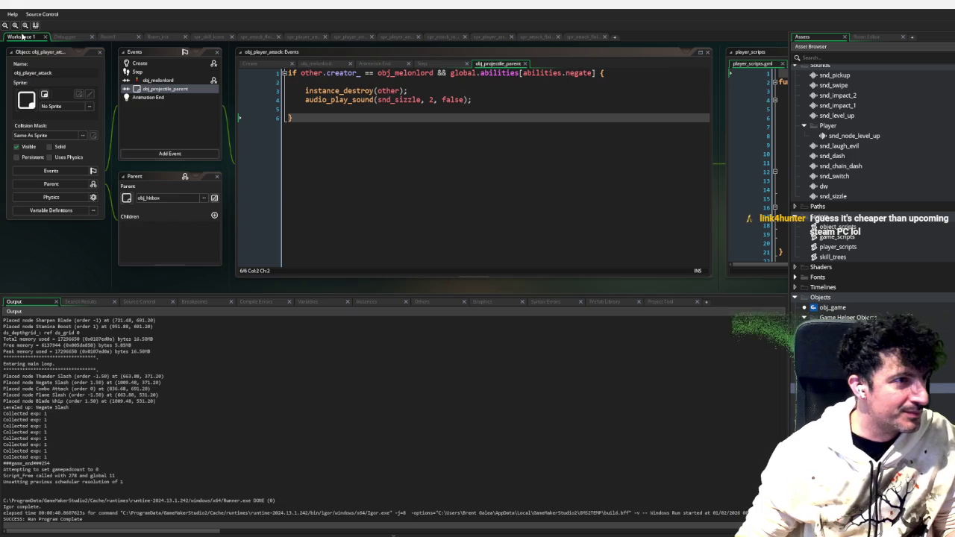
scroll(335, 153, "up", 2)
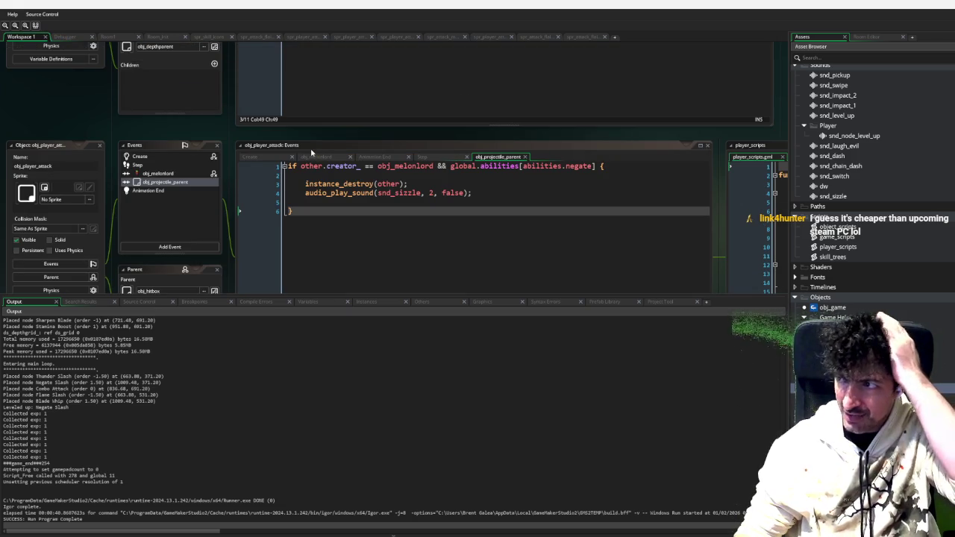
key("ctrl+a")
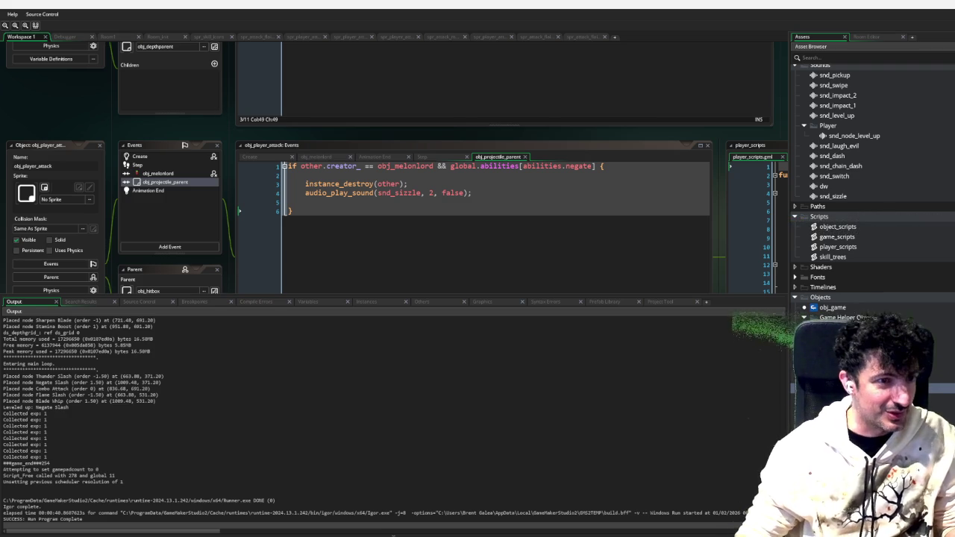
key("Right")
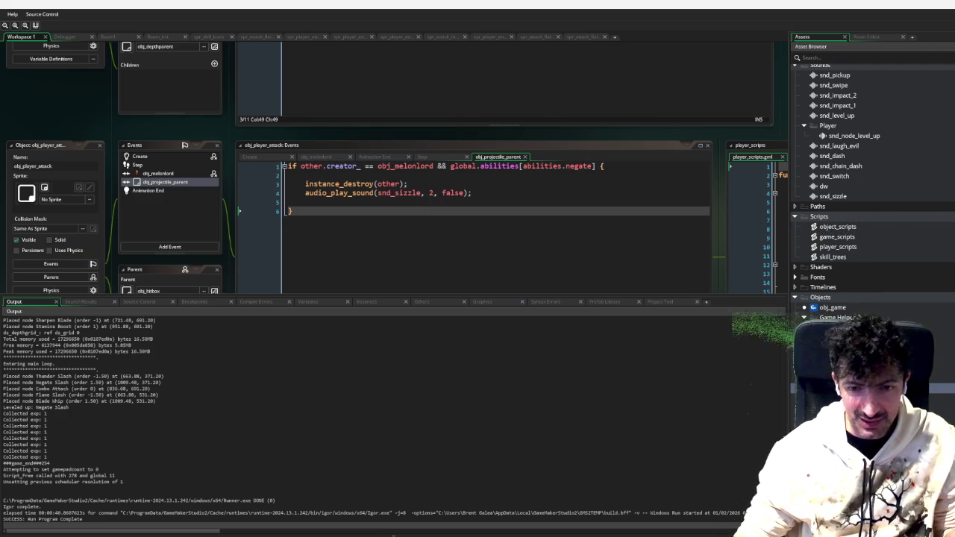
scroll(865, 284, "up", 5)
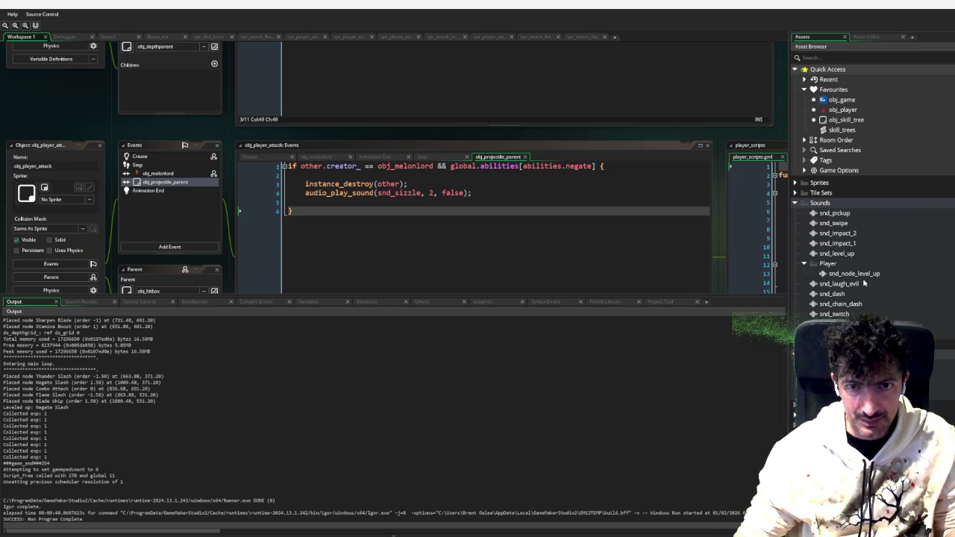
Back in the Asset Browser, collapse the Sounds folder and expand Sprites
left_click(875, 37)
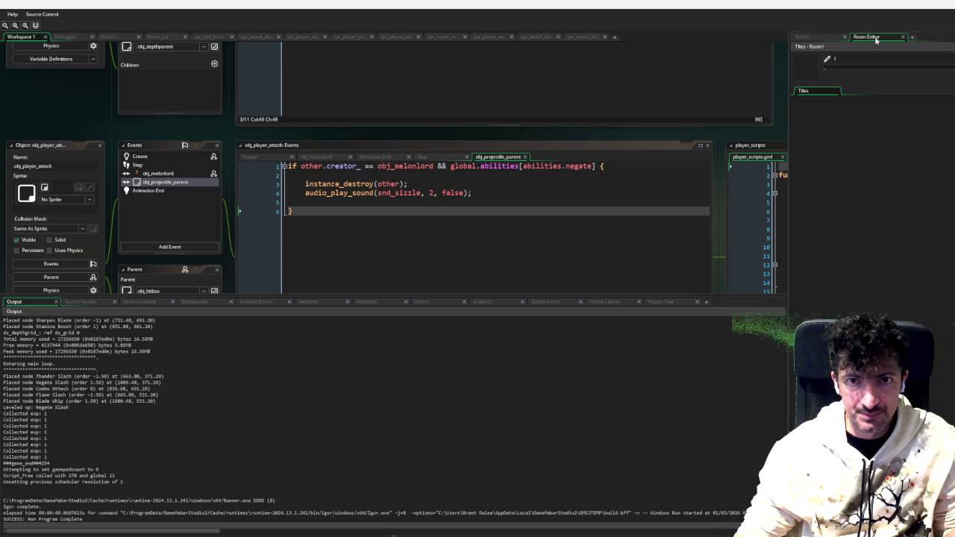
left_click(820, 39)
left_click(796, 203)
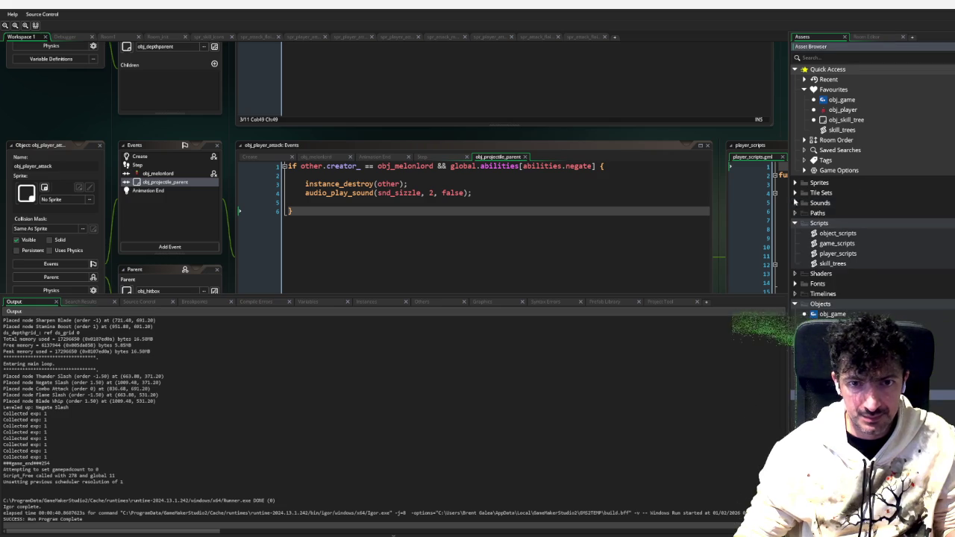
left_click(795, 183)
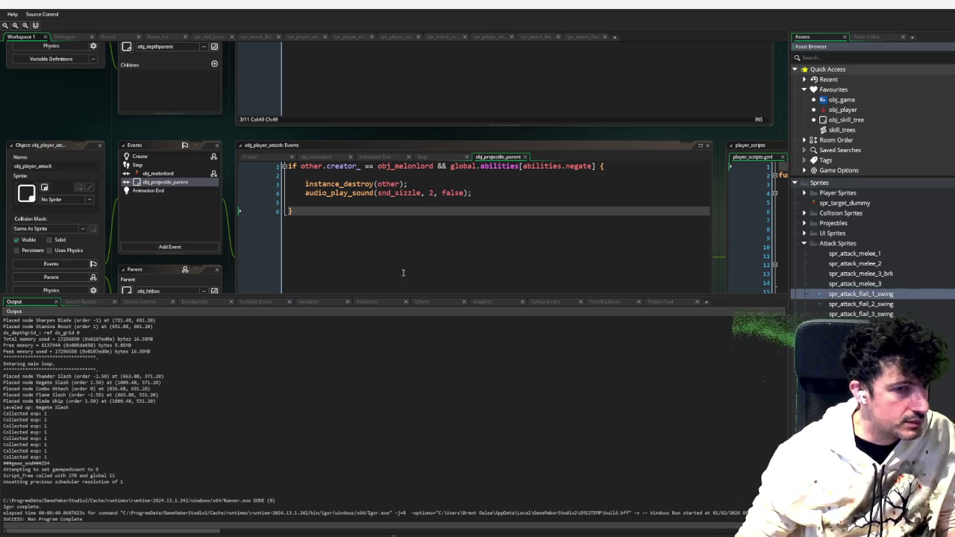
Set spr_attack_flail_1, _3 and _2 swing masks to Precise Per Frame, then debug-run the game
double_click(821, 296)
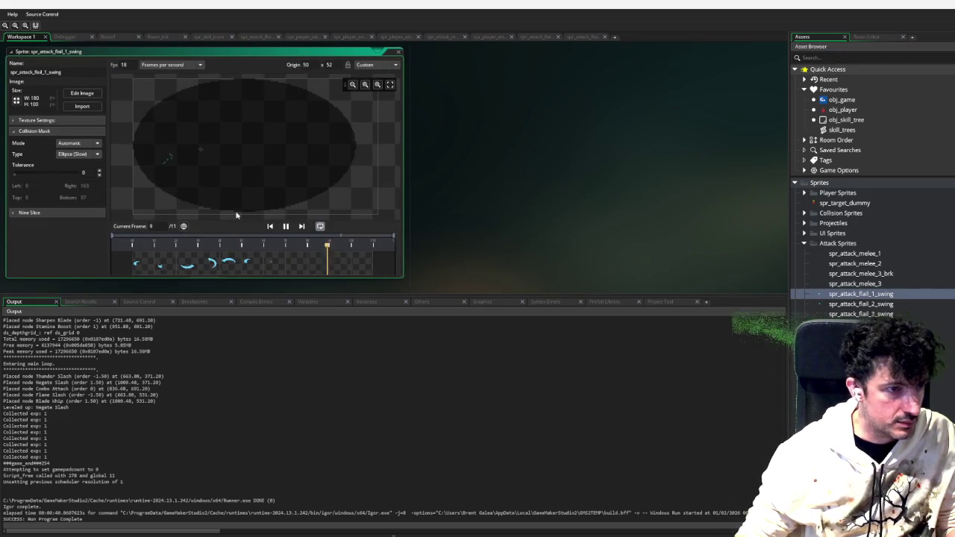
left_click(81, 154)
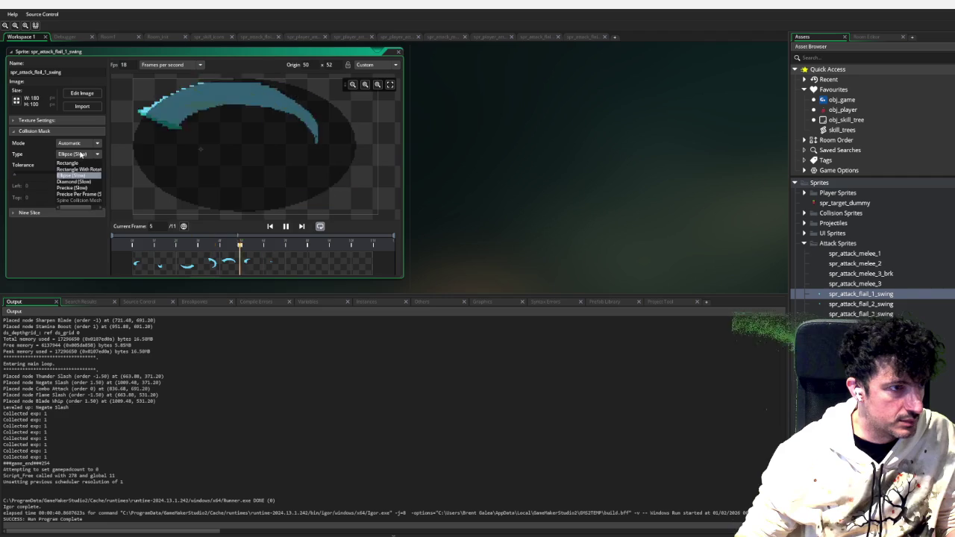
left_click(85, 195)
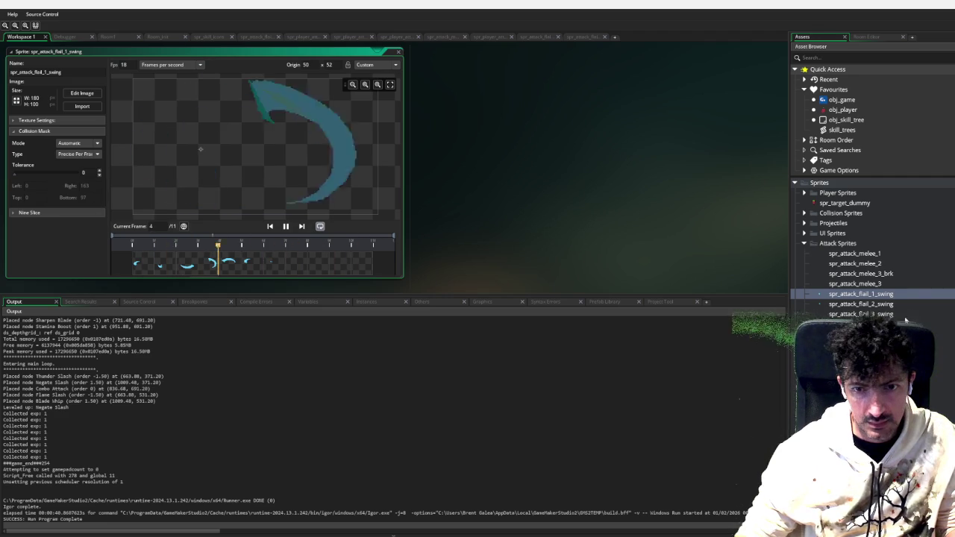
double_click(858, 314)
left_click(79, 142)
left_click(67, 152)
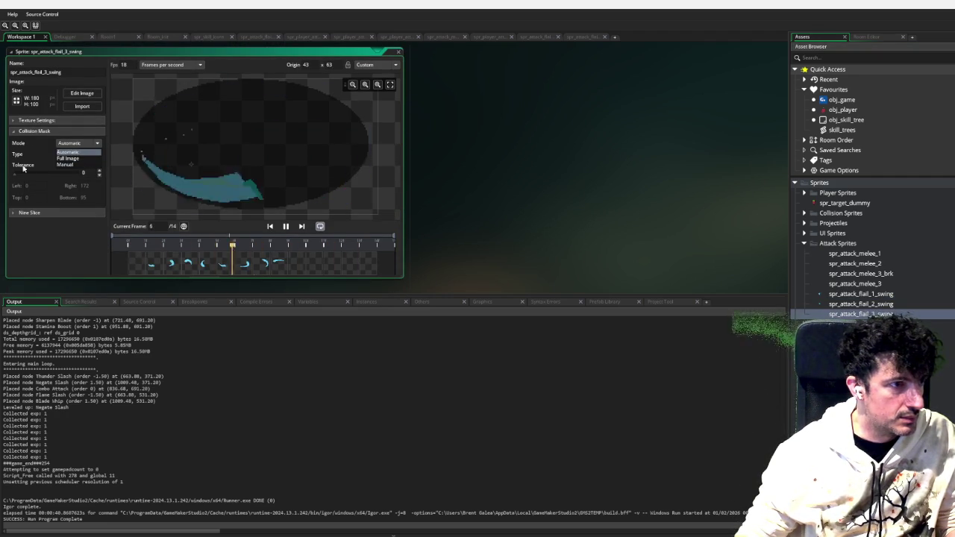
left_click(78, 154)
left_click(78, 194)
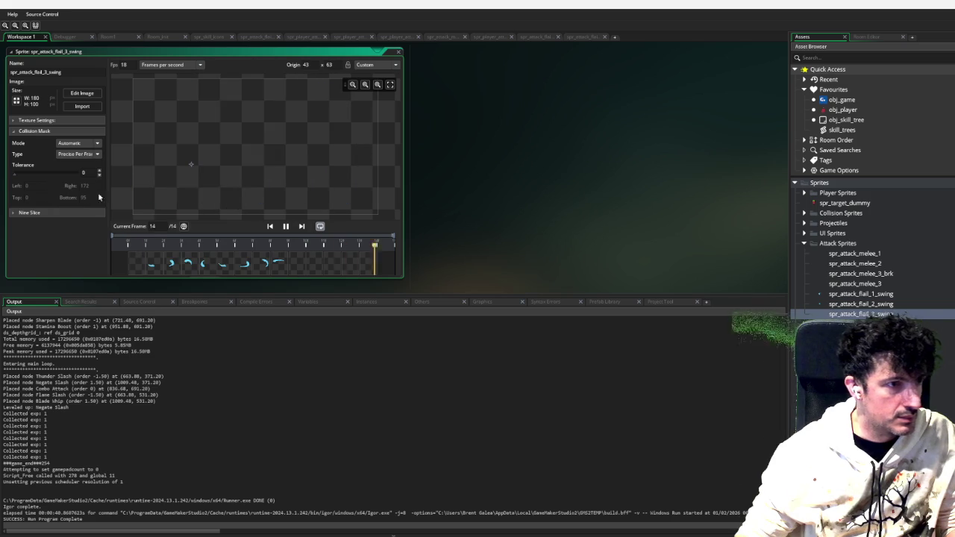
double_click(890, 307)
left_click(78, 154)
left_click(88, 195)
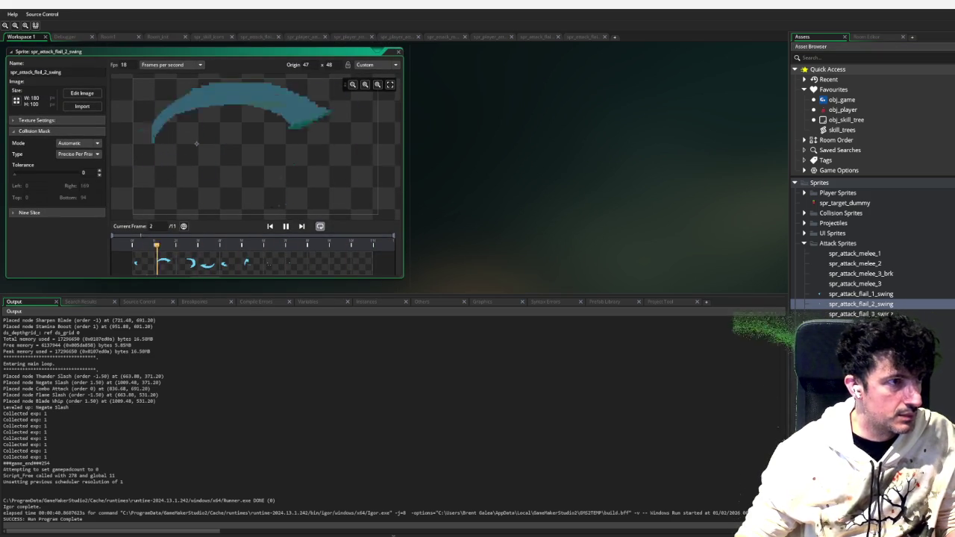
key("F6")
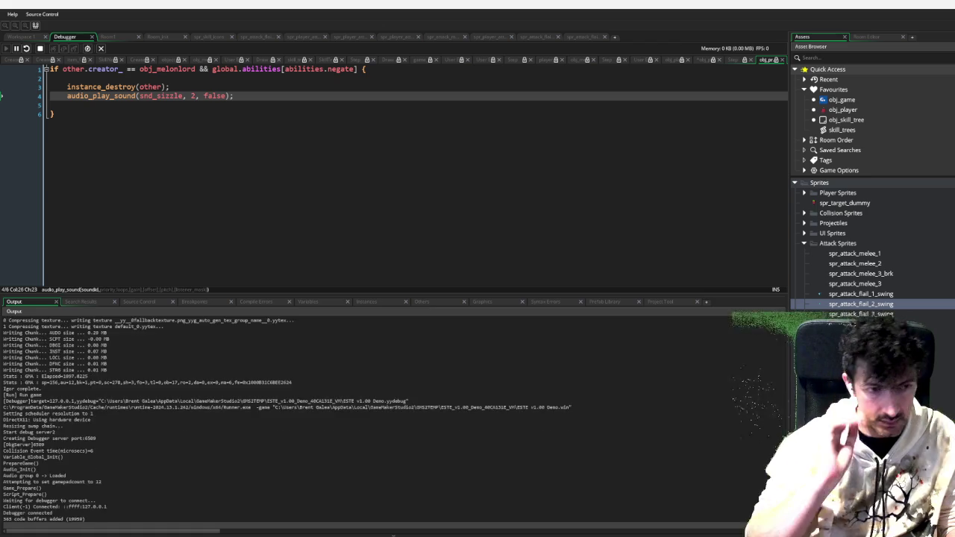
Browse the in-game skill tree screen, paging to the next tree, then resume play
key("Tab")
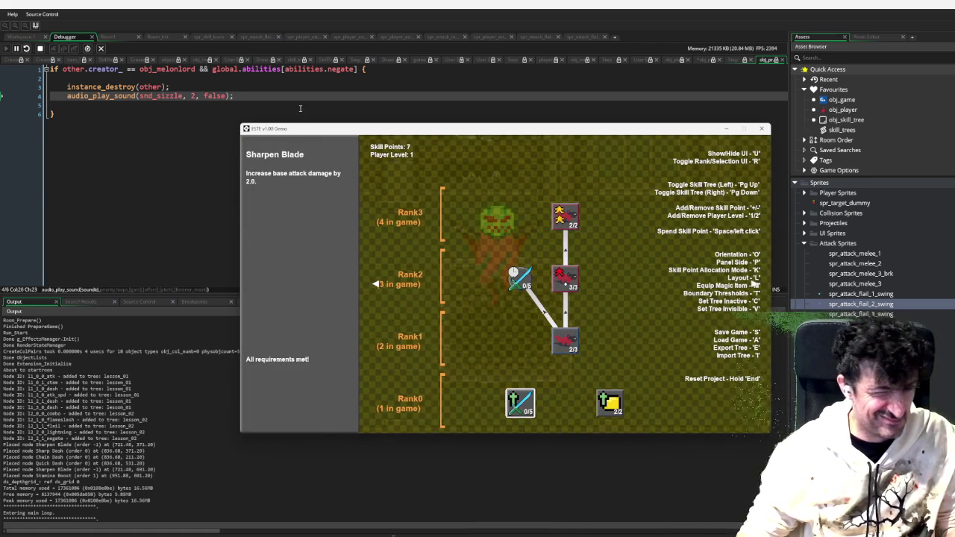
key("Page_Down")
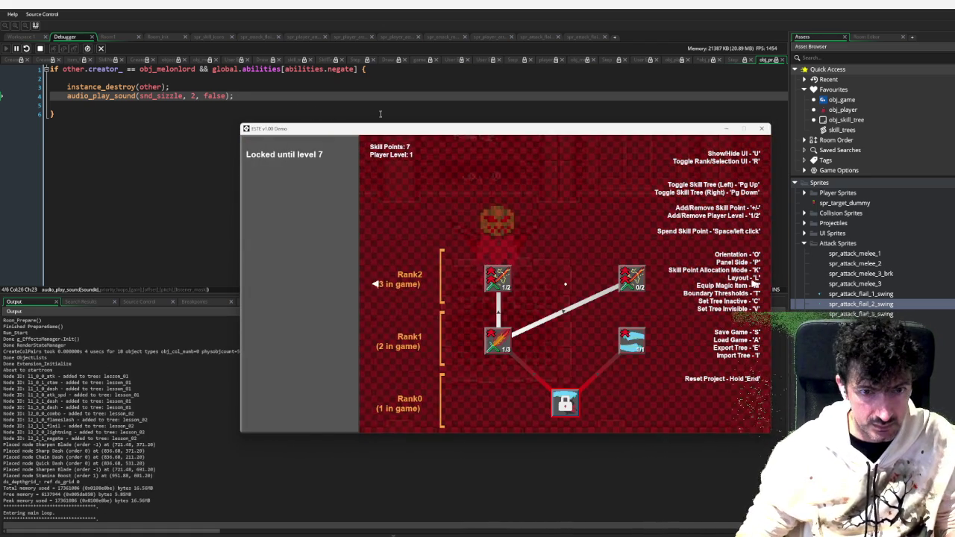
key("Tab")
Move the player up to the boss and swing several flail attacks at it
key("d")
key("space")
key("s")
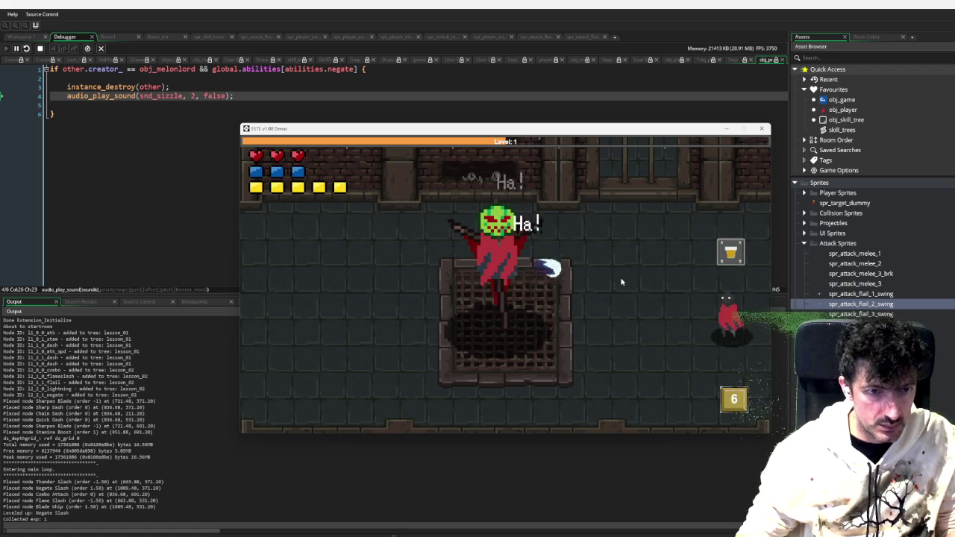
key("a")
key("w")
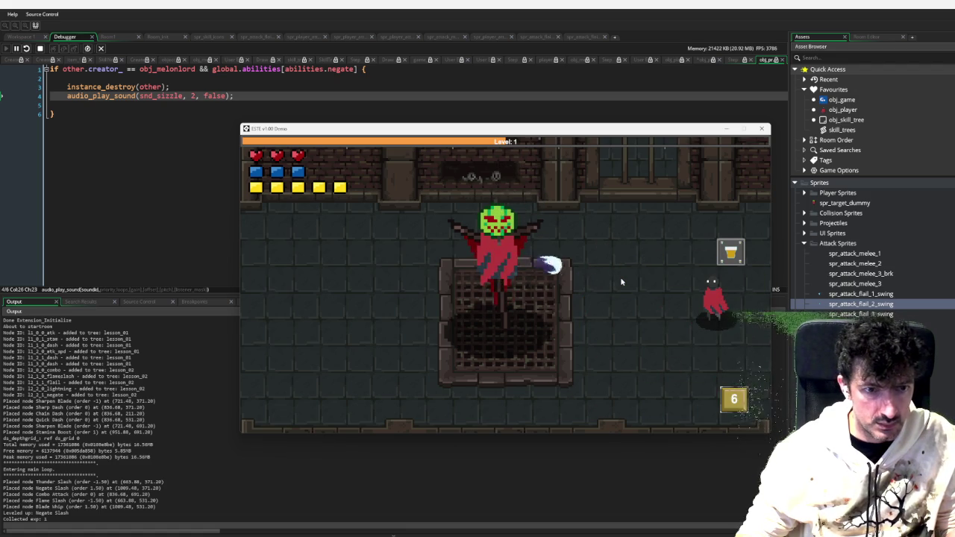
left_click(621, 282)
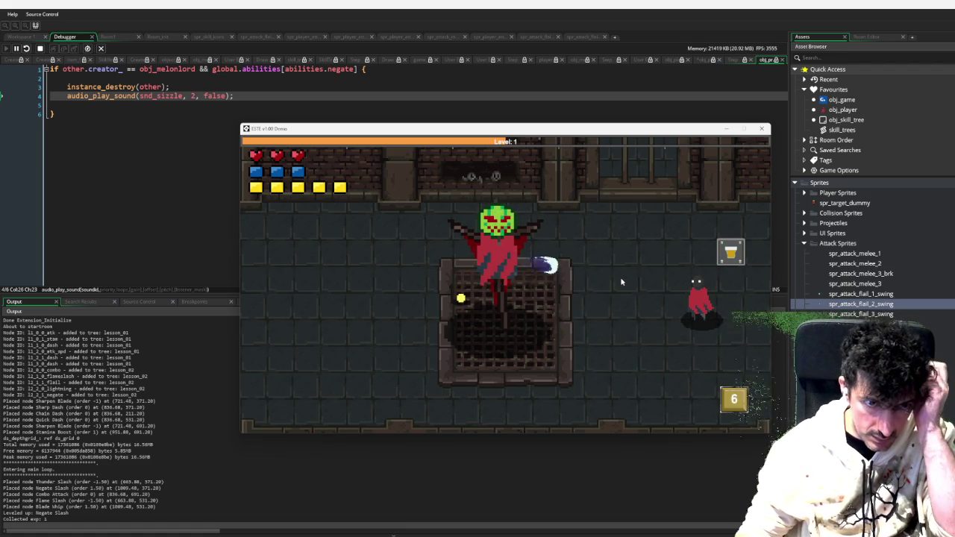
left_click(621, 282)
key("w")
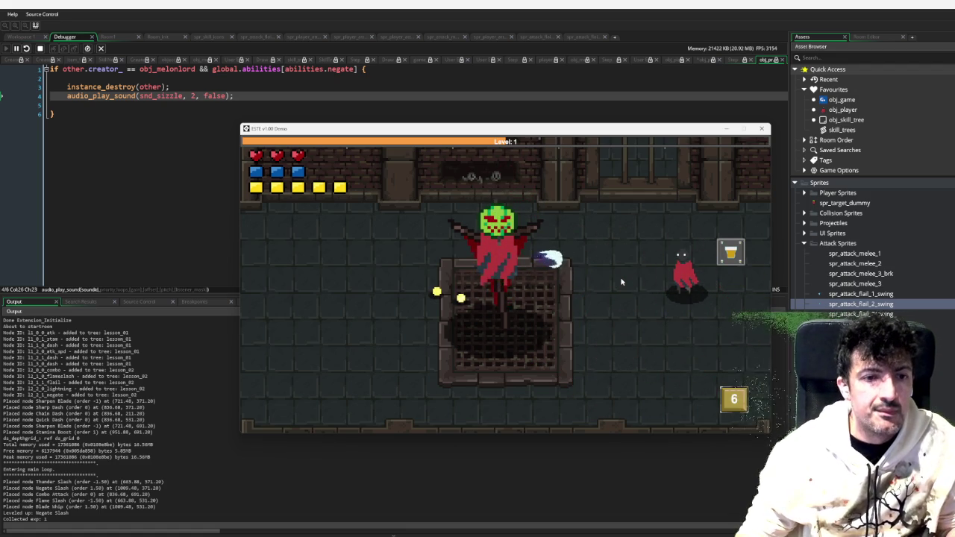
left_click(621, 282)
key("d")
left_click(621, 282)
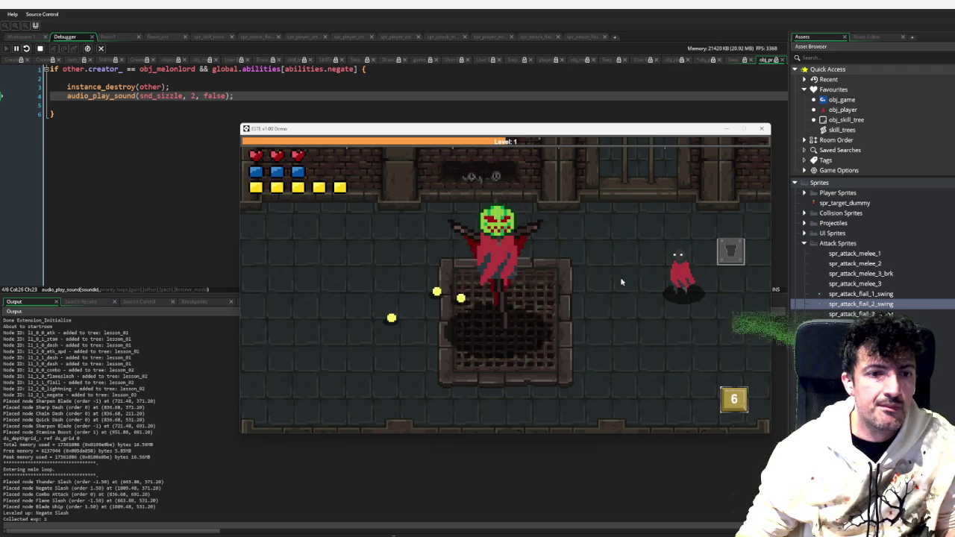
left_click(621, 283)
Keep dashing around the boss landing flail slashes, then quit the game with Escape
key("a")
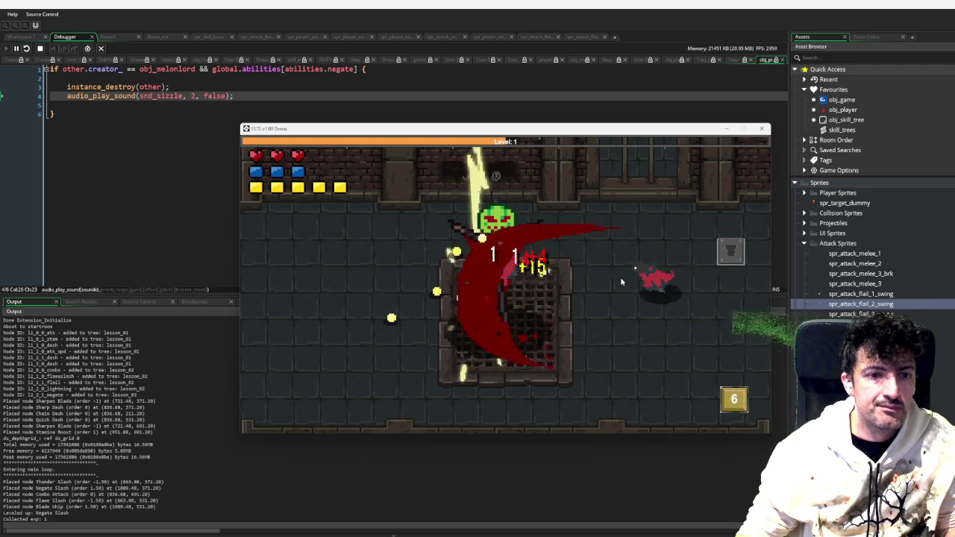
left_click(621, 282)
left_click(621, 282)
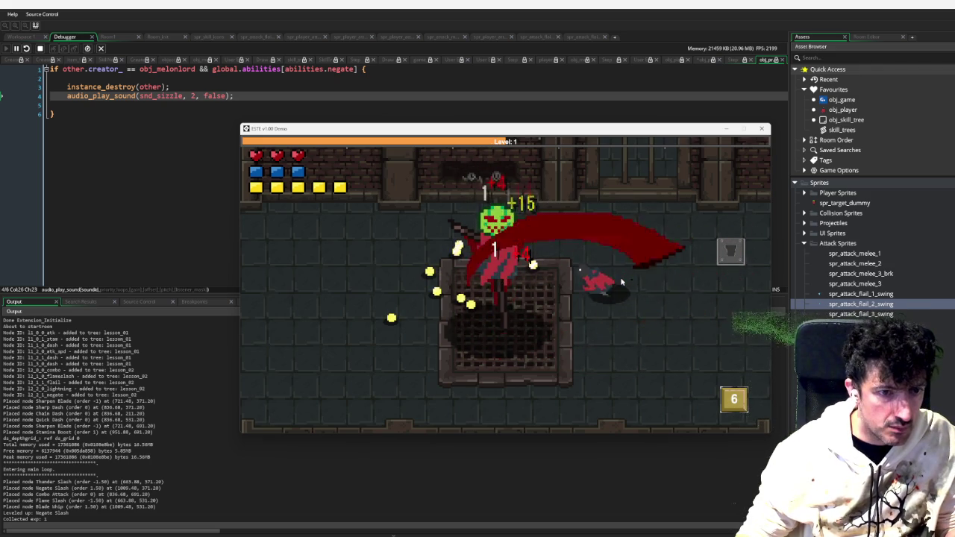
key("a")
key("a")
key("space")
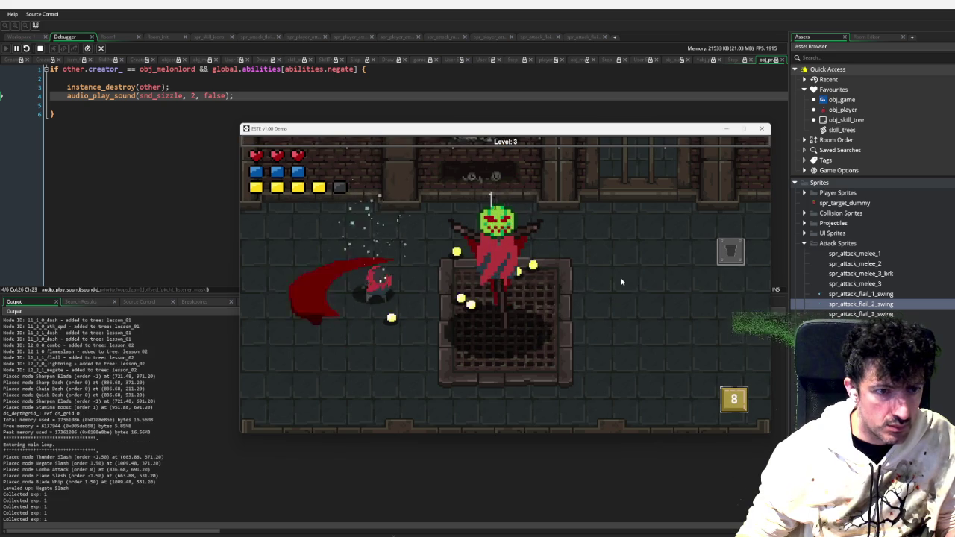
left_click(621, 282)
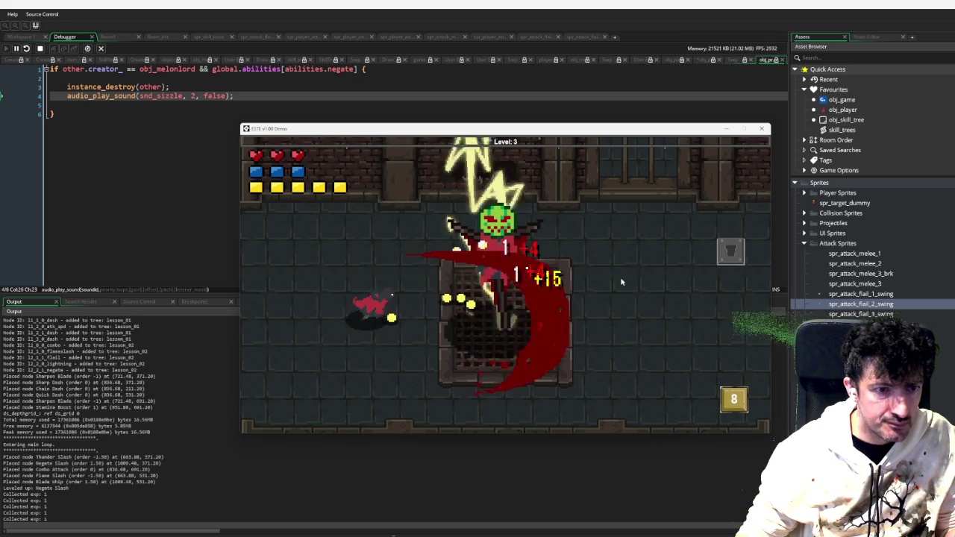
key("d")
key("d")
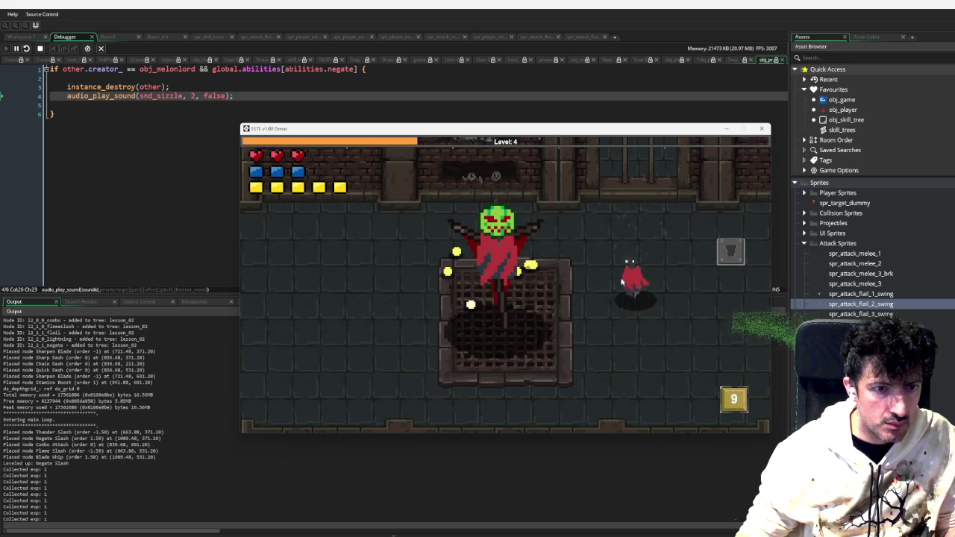
key("a")
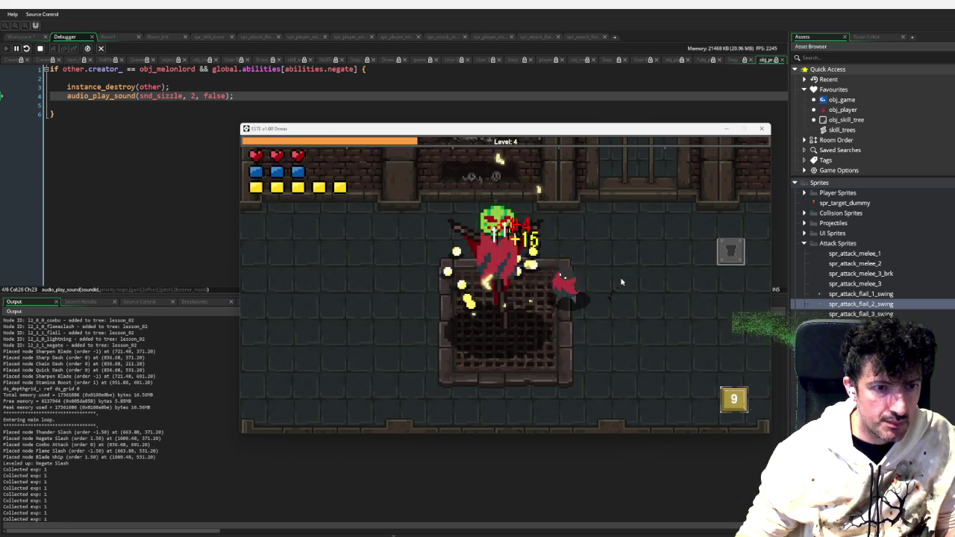
key("a")
key("space")
left_click(621, 281)
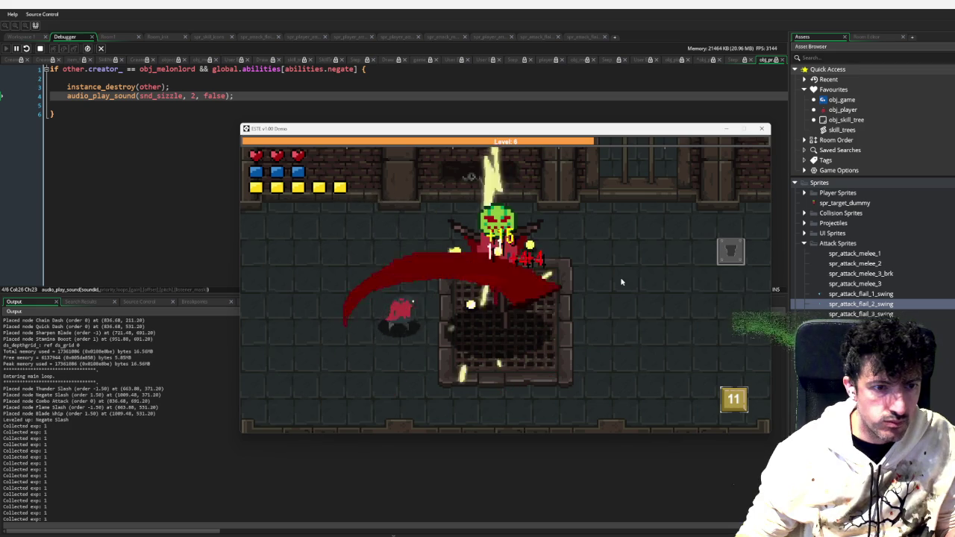
key("Escape")
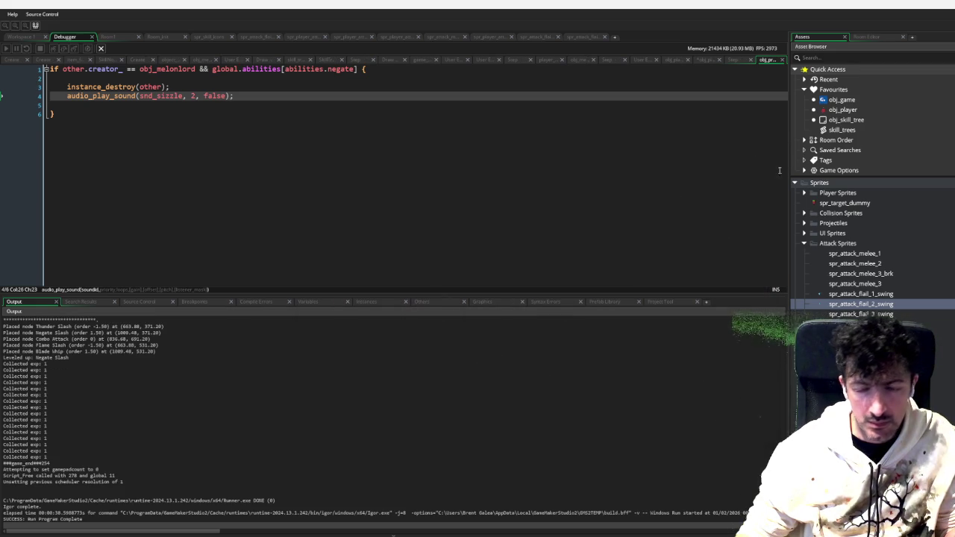
Collapse the Sprites folder and show obj_player_attack's obj_melonlord collision event in Workspace 1
left_click(644, 202)
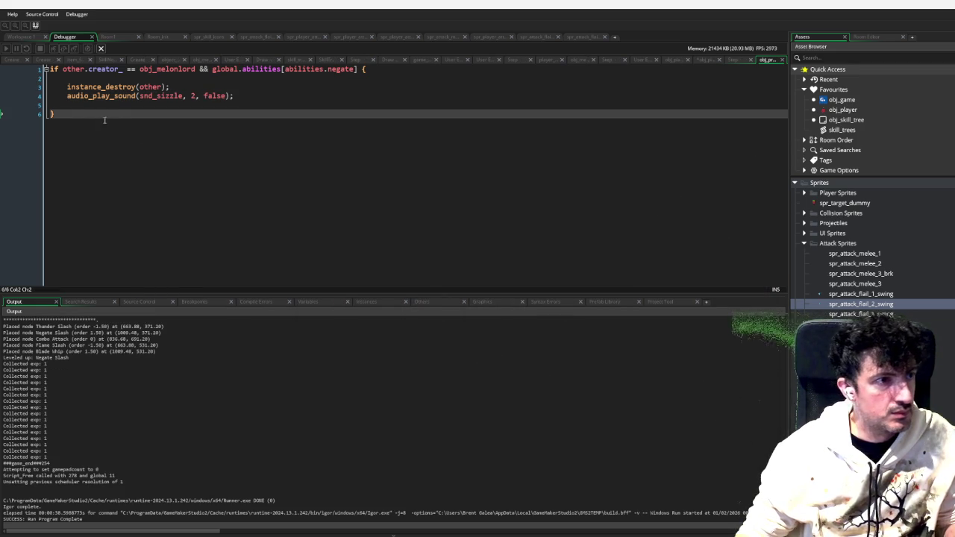
left_click(795, 183)
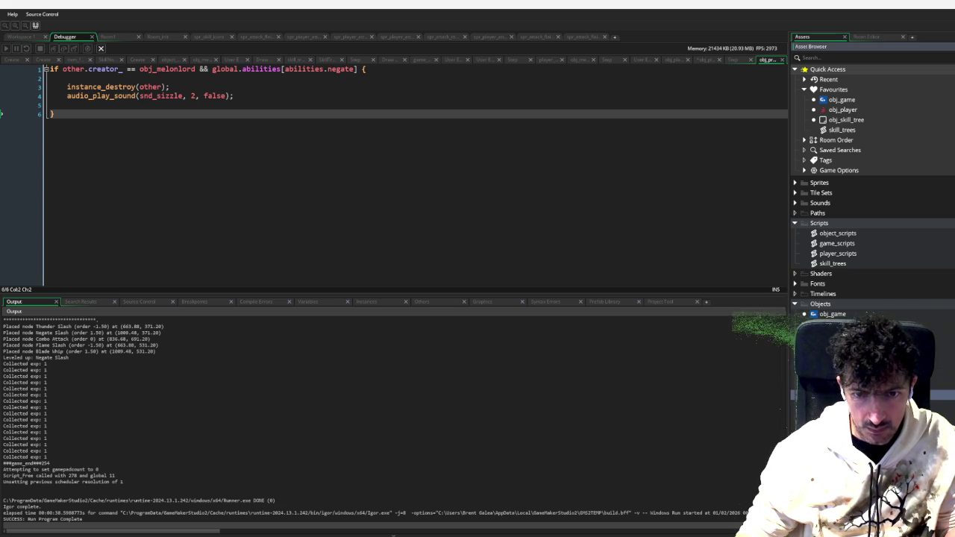
left_click(21, 37)
left_click(172, 80)
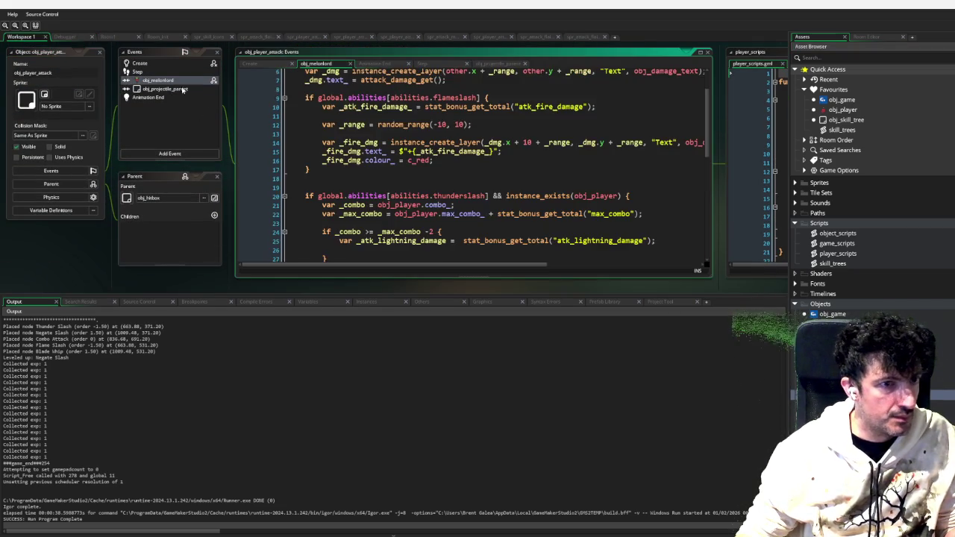
Change _bolt2's image_xscale and image_yscale from 0.5 to 0.2, then collapse the object window
scroll(463, 187, "down", 7)
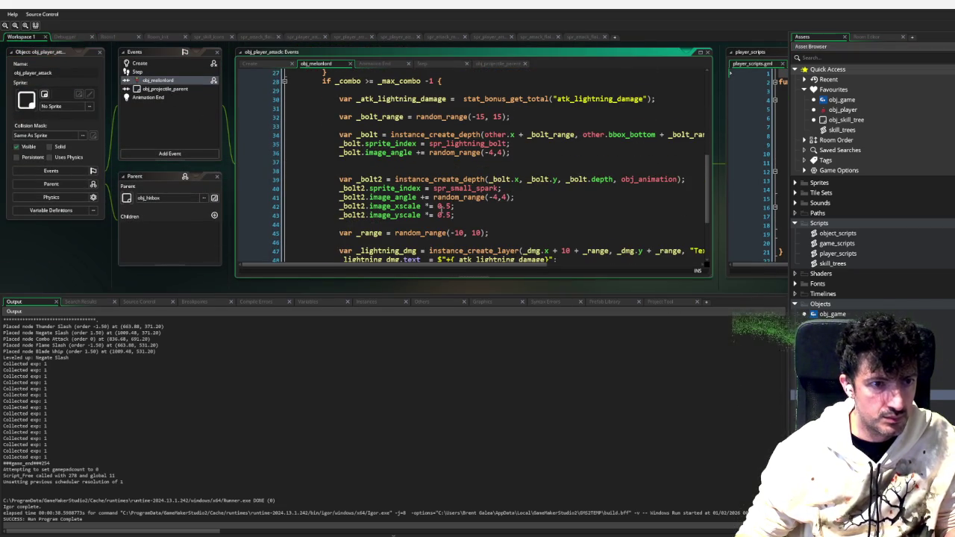
left_click(450, 207)
key("BackSpace")
type("2")
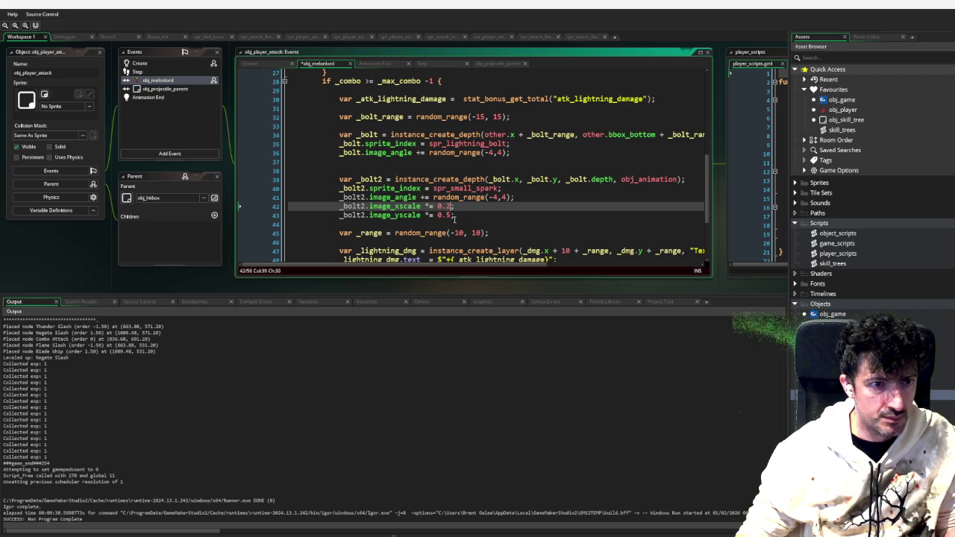
left_click(452, 215)
key("BackSpace")
type("2")
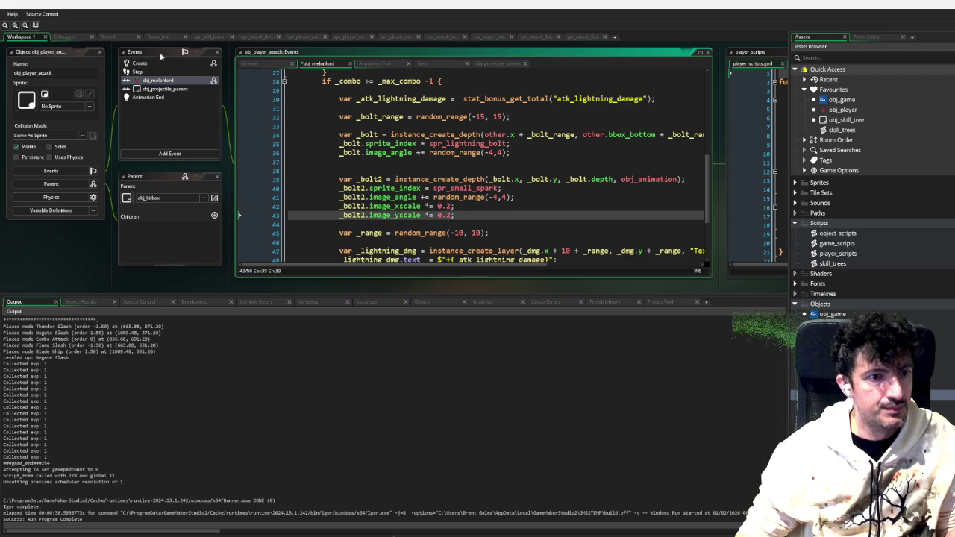
double_click(82, 51)
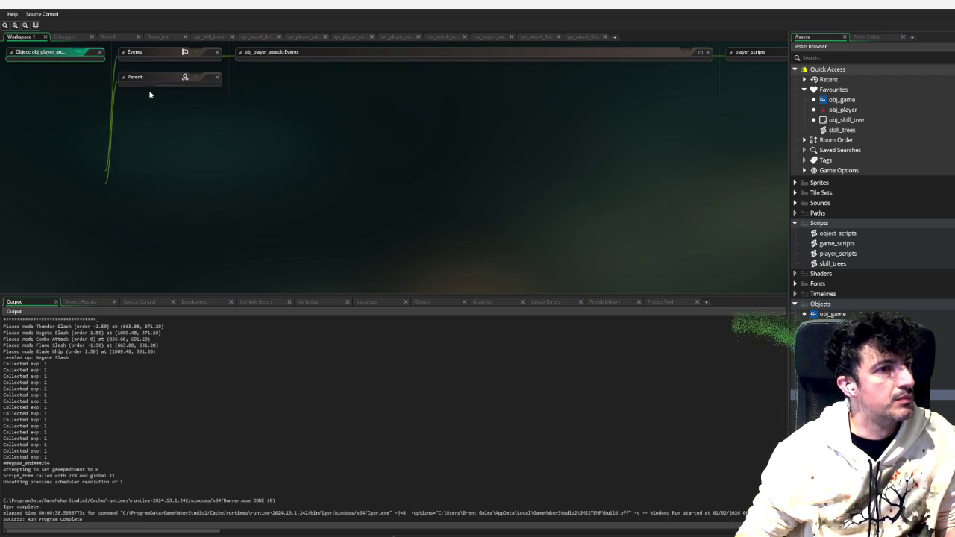
Dismiss the workspace's right-click menu and open the skill_trees script from Favourites
right_click(332, 138)
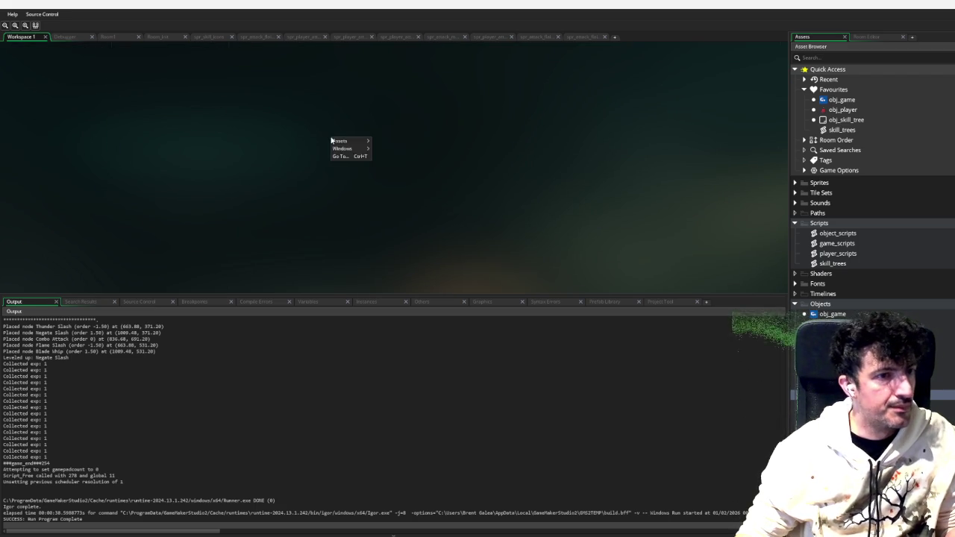
mouse_move(363, 150)
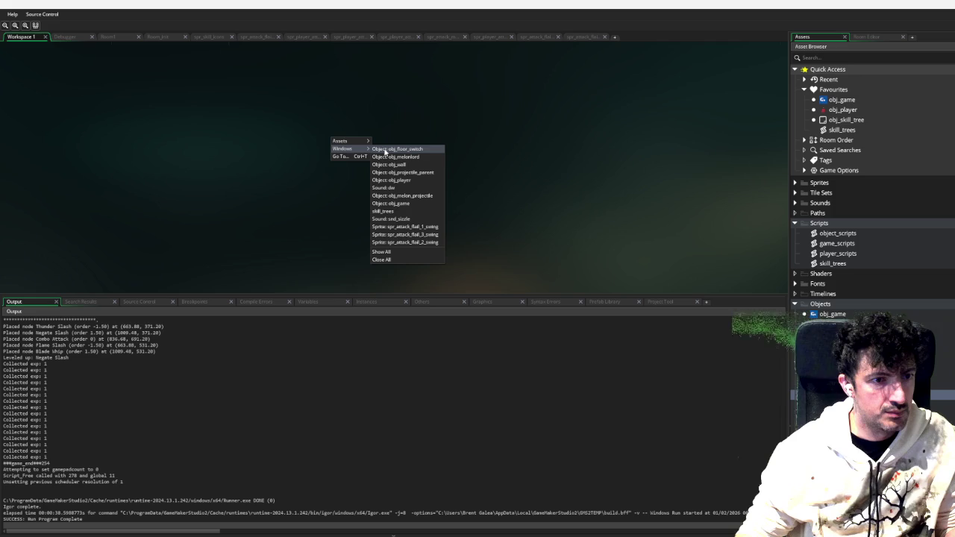
left_click(286, 207)
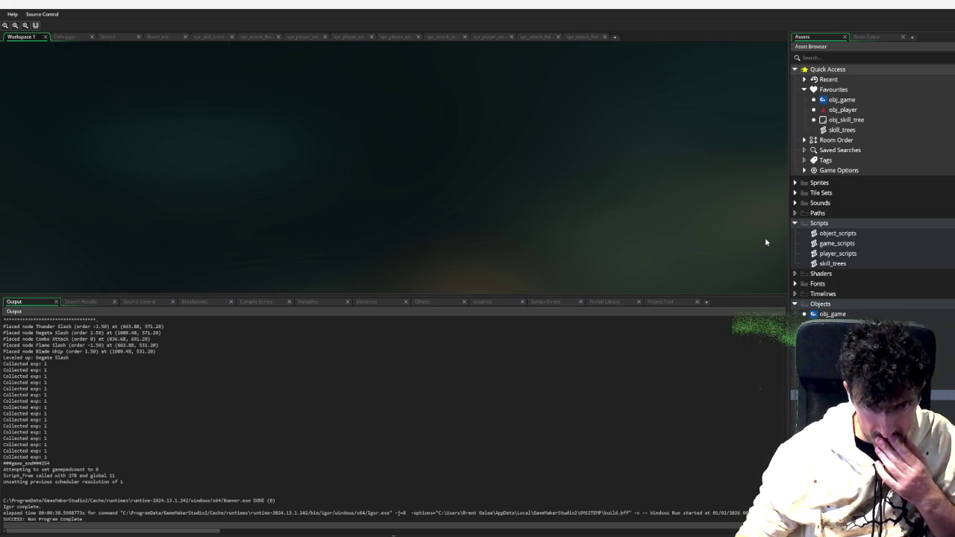
left_click(844, 130)
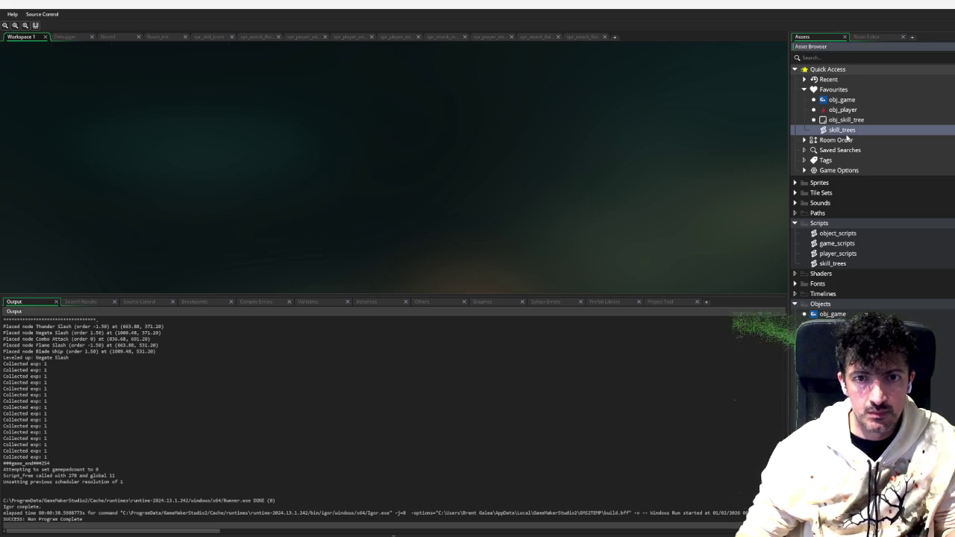
double_click(831, 129)
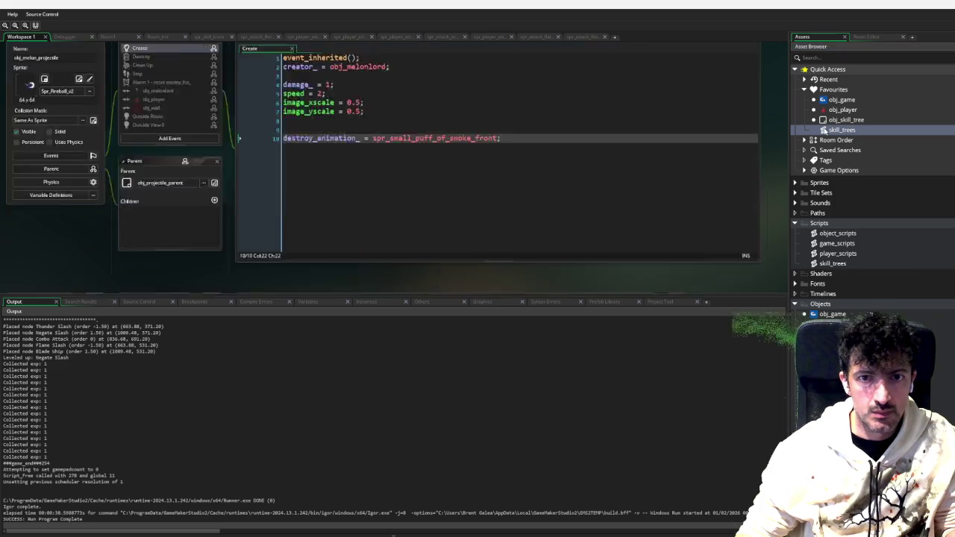
Replace Negate Slash's flameslash prerequisite with the Blade Whip flail skill id
scroll(214, 213, "up", 10)
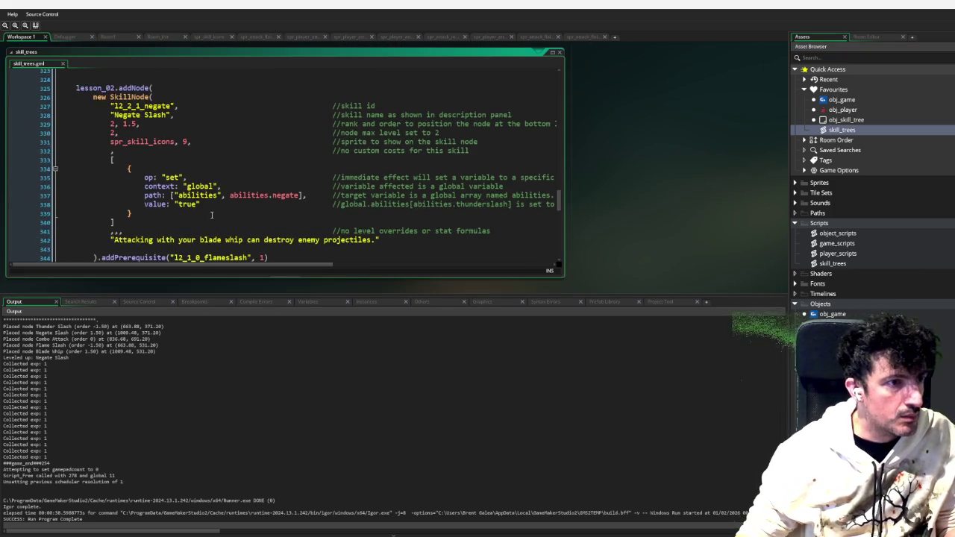
scroll(179, 183, "up", 12)
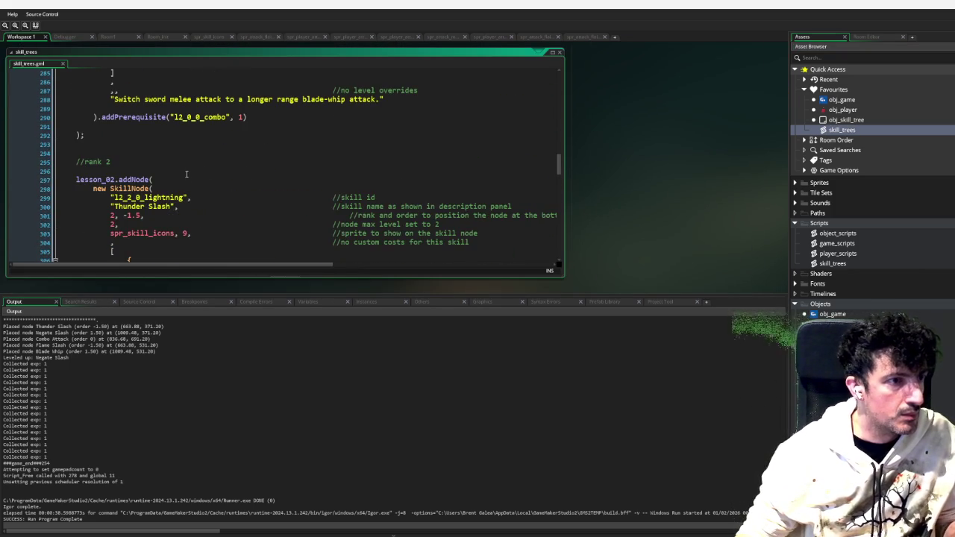
scroll(167, 191, "down", 5)
scroll(164, 187, "up", 3)
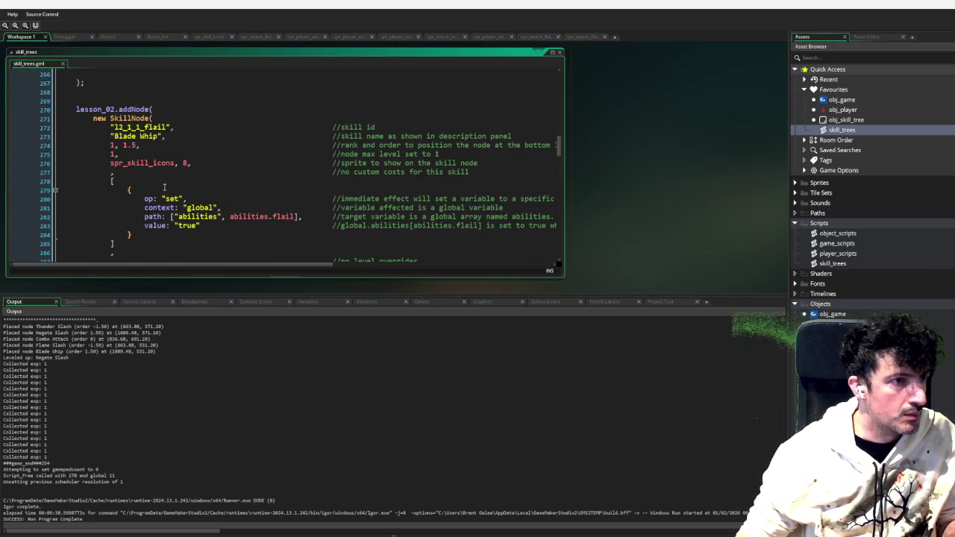
double_click(147, 127)
key("ctrl+c")
scroll(202, 192, "down", 15)
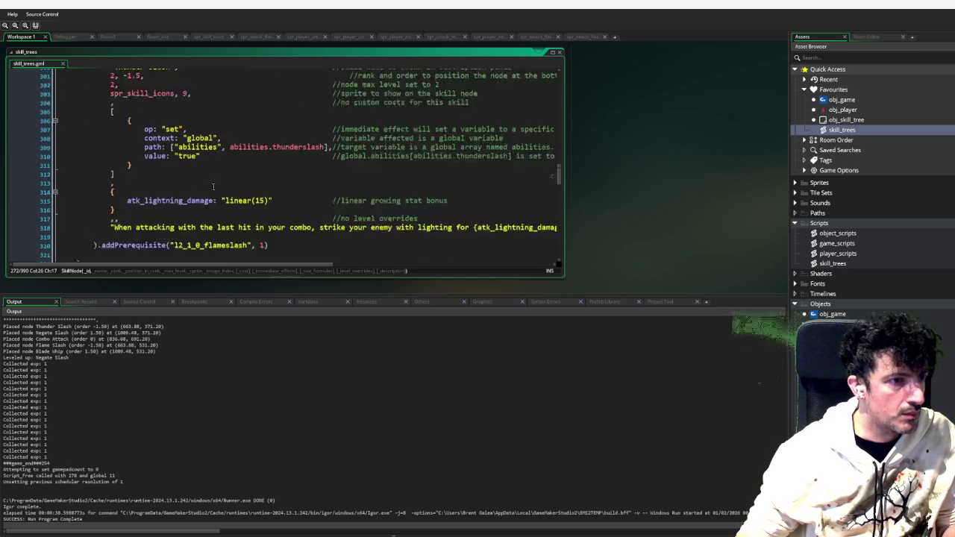
scroll(202, 192, "down", 3)
scroll(155, 117, "down", 3)
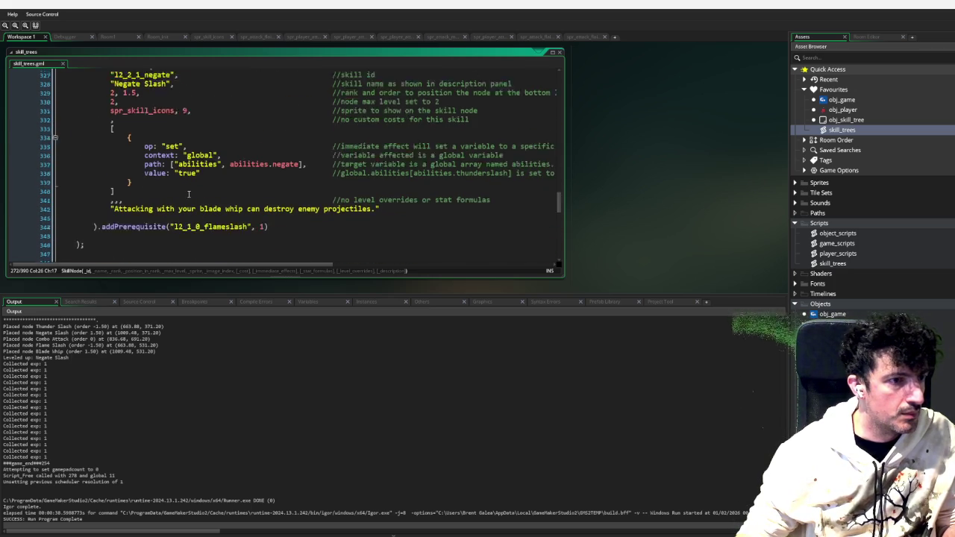
double_click(201, 180)
key("ctrl+v")
left_click(337, 201)
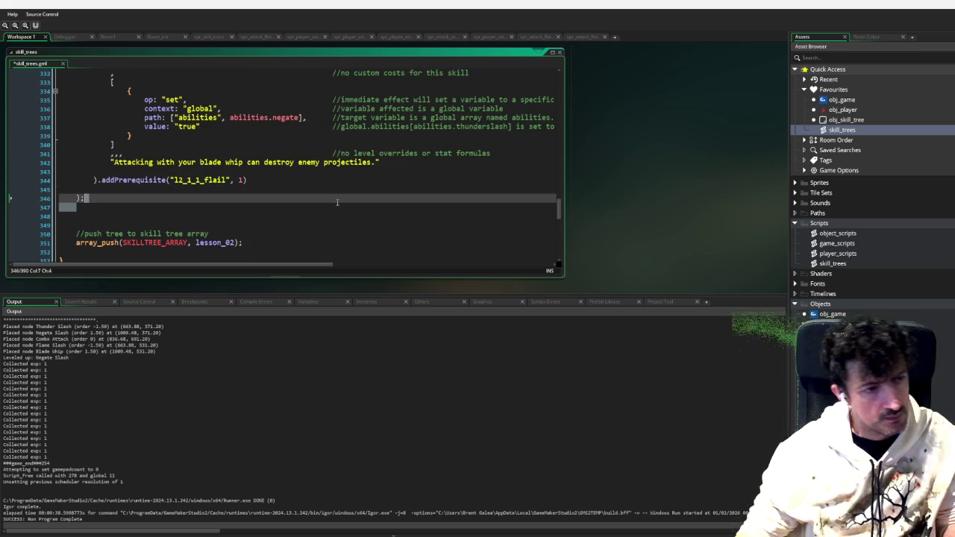
left_click(270, 186)
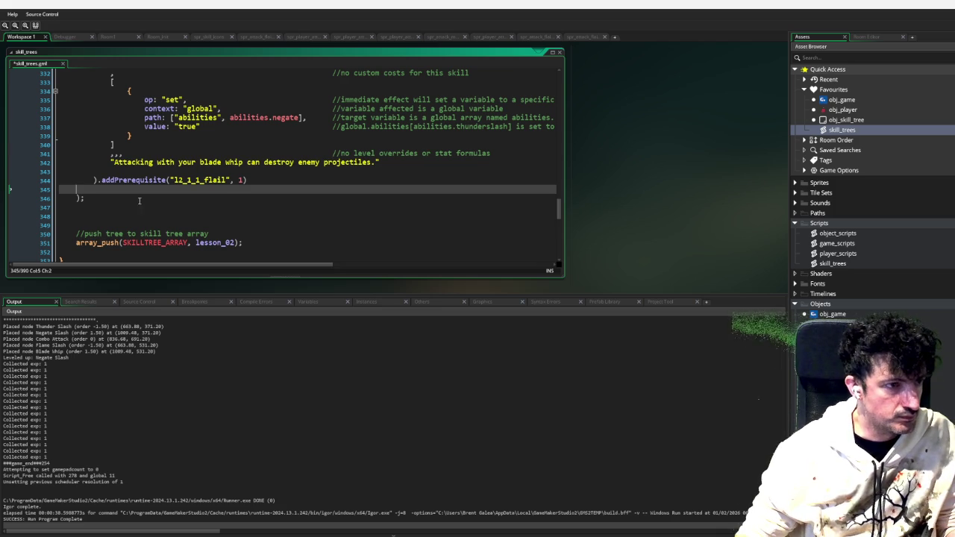
Select the rank 2 Thunder Slash node block and add blank lines below Negate Slash
scroll(135, 207, "up", 6)
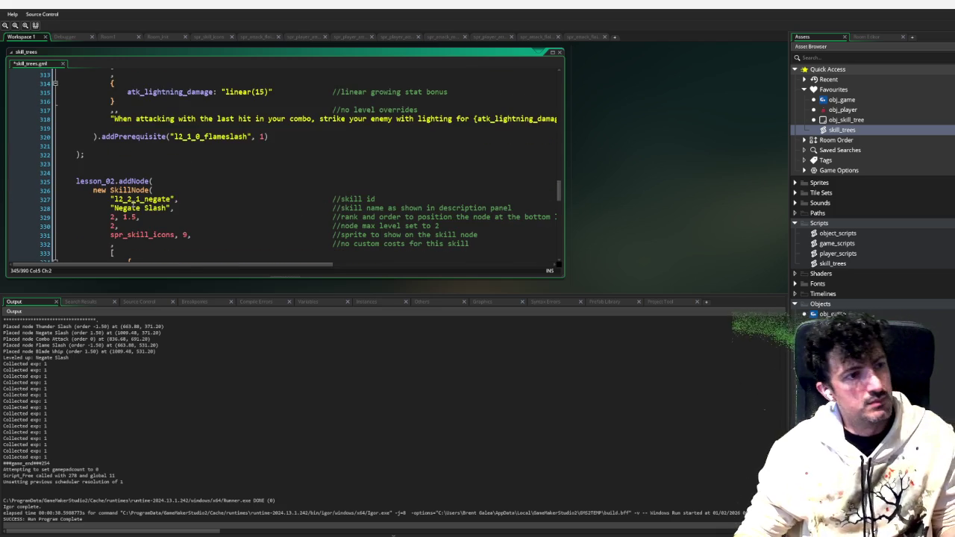
scroll(133, 204, "up", 1)
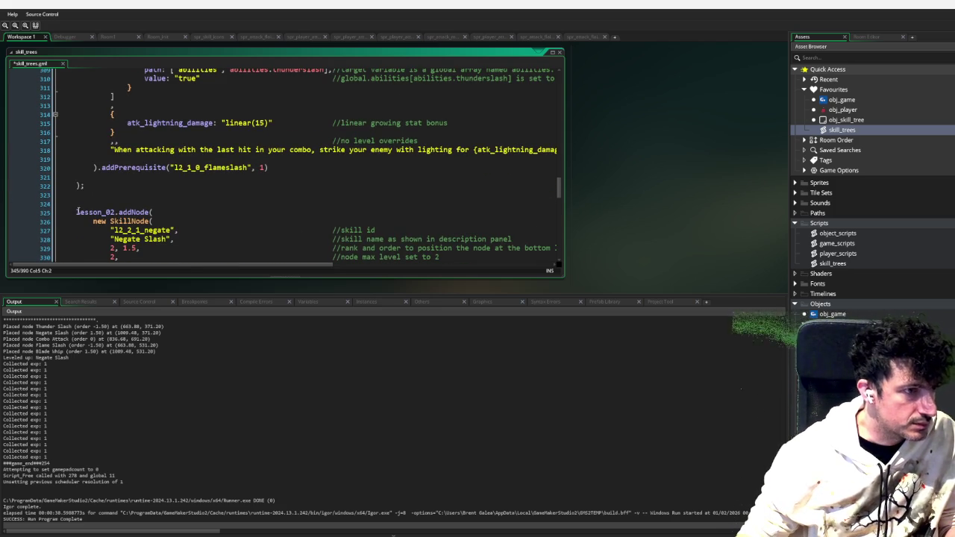
scroll(82, 213, "up", 6)
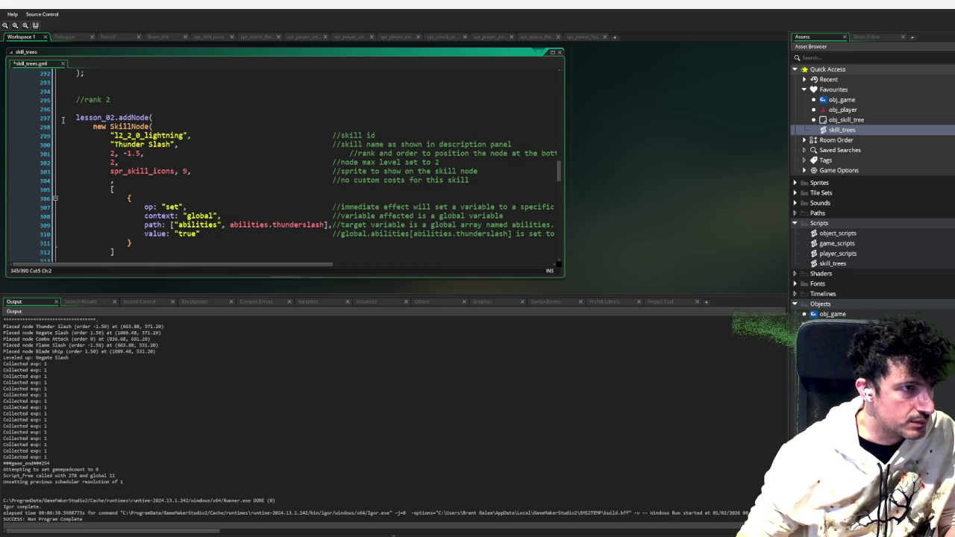
mouse_move(73, 103)
left_mouse_down()
mouse_move(89, 123)
mouse_move(135, 257)
mouse_move(136, 204)
left_mouse_up()
scroll(135, 209, "down", 14)
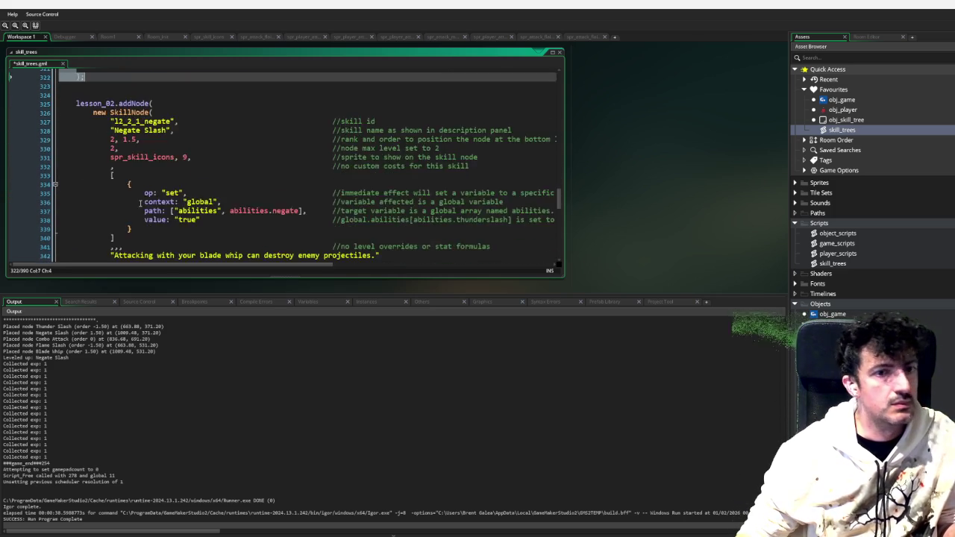
scroll(157, 201, "up", 5)
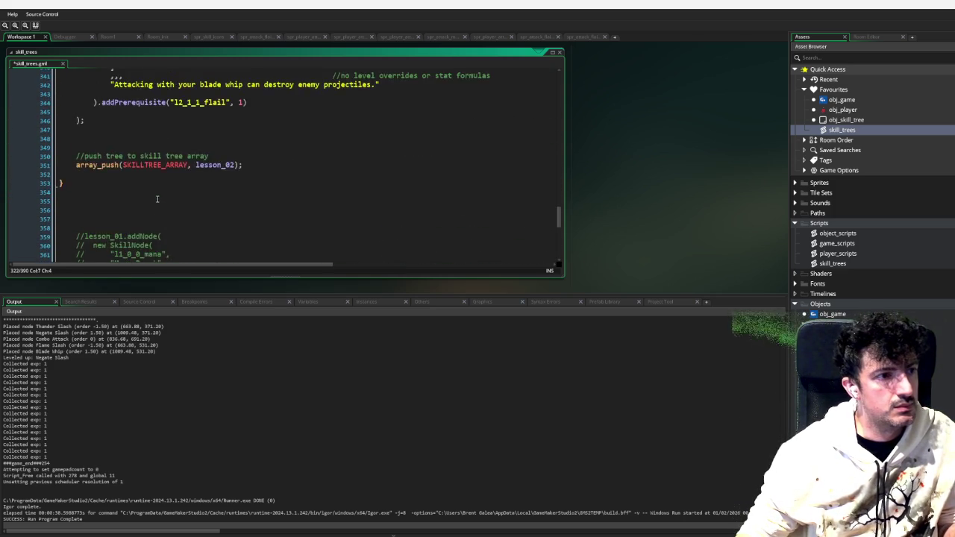
left_click(244, 185)
key("Return")
key("Return")
key("Return")
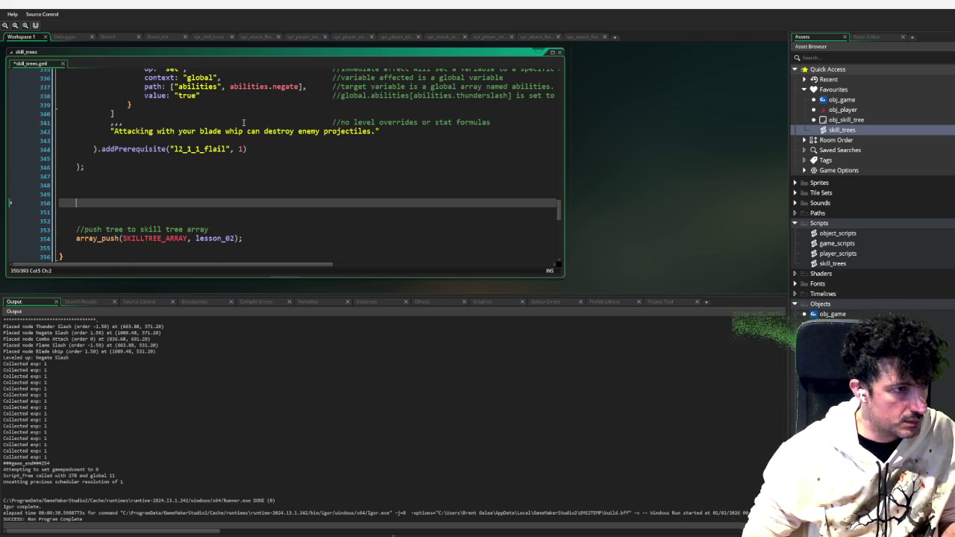
Paste the Thunder Slash node below Negate Slash and change its id from lightning to parry
key("ctrl+v")
scroll(243, 122, "up", 6)
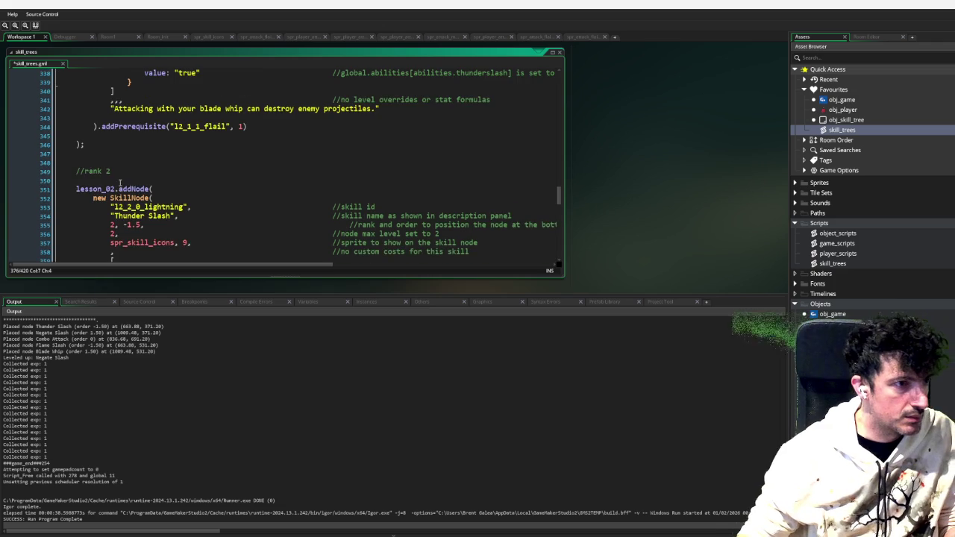
left_click(160, 168)
type("3")
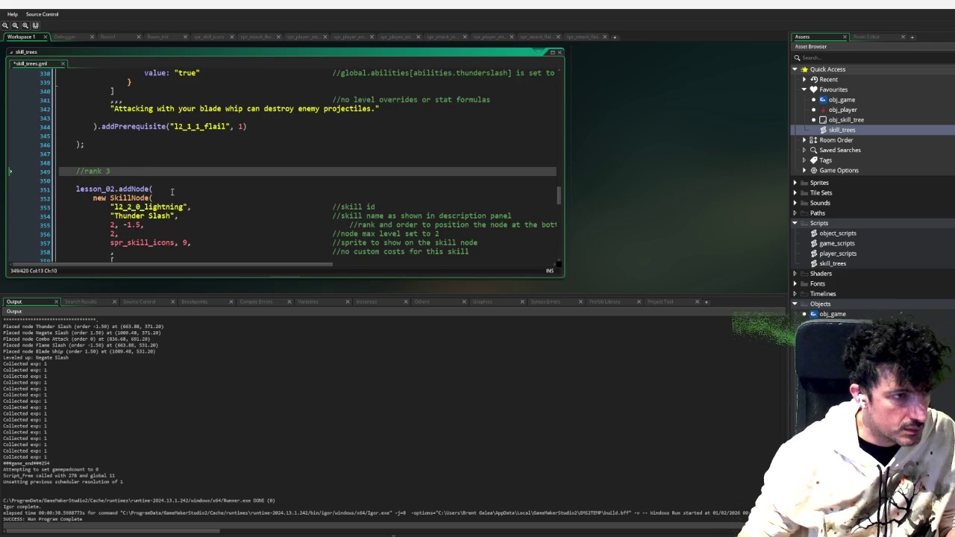
left_click(128, 207)
left_click(160, 207)
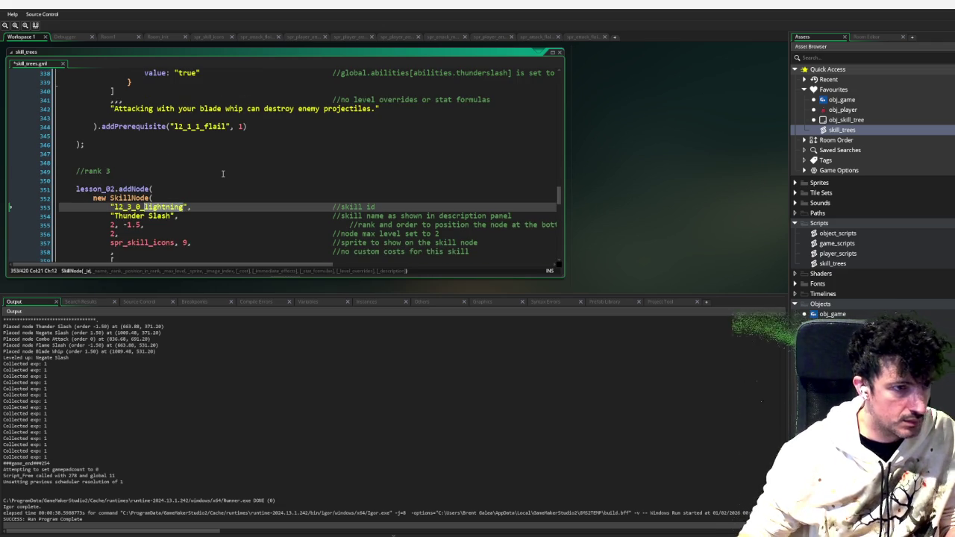
type("PAR")
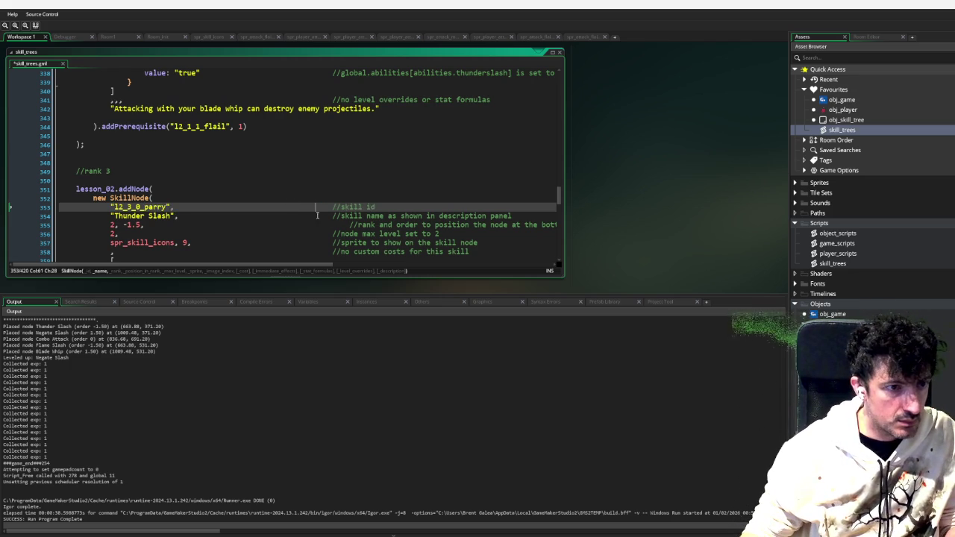
left_click(345, 223)
key("BackSpace")
Rename the new node 'Parry It!' and set its rank to 3
key("Up")
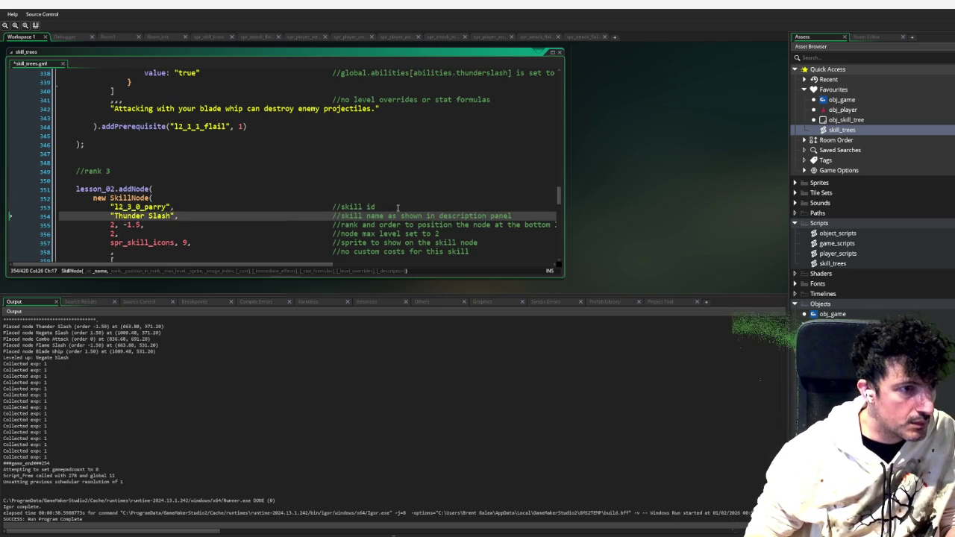
key("ctrl+shift+Left")
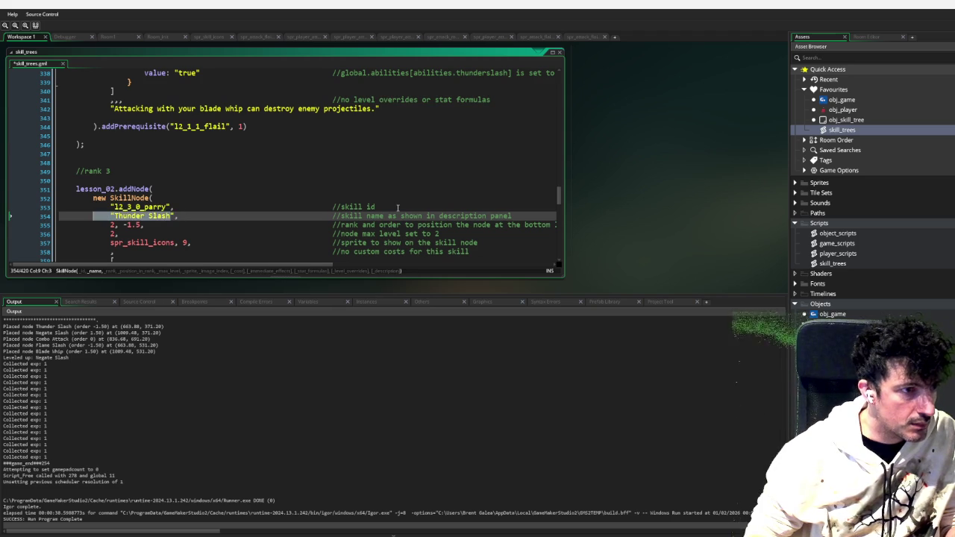
type("Parry It!")
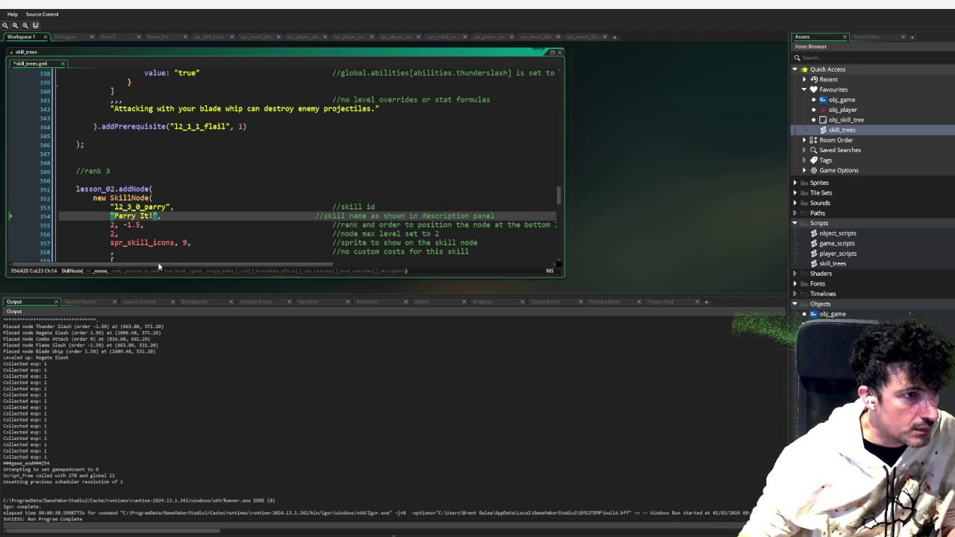
scroll(136, 229, "down", 2)
double_click(112, 193)
type("3")
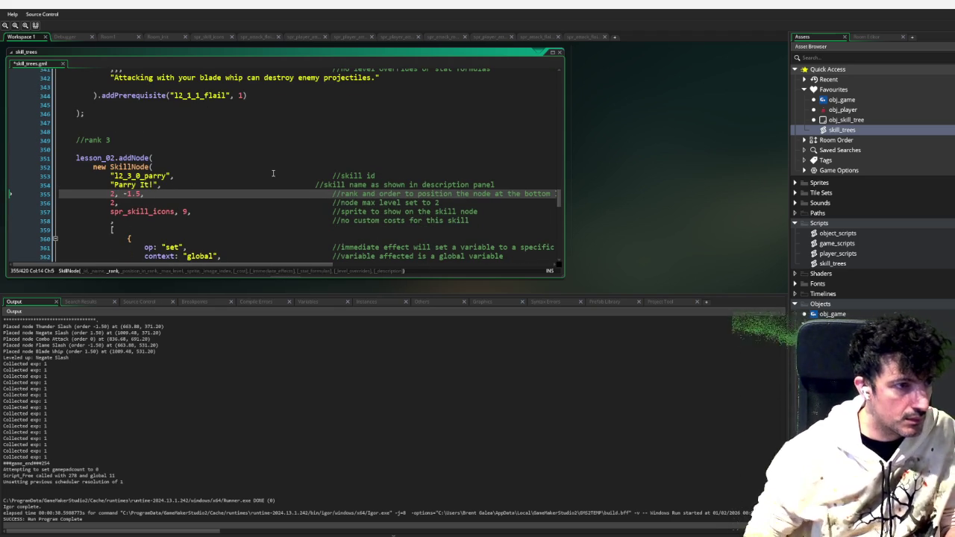
scroll(273, 173, "down", 2)
scroll(273, 173, "down", 1)
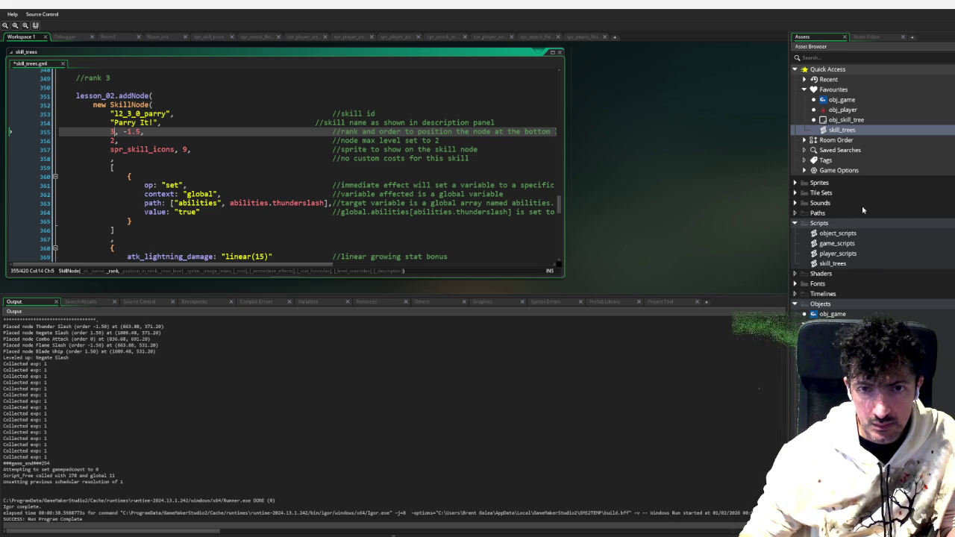
left_click(861, 206)
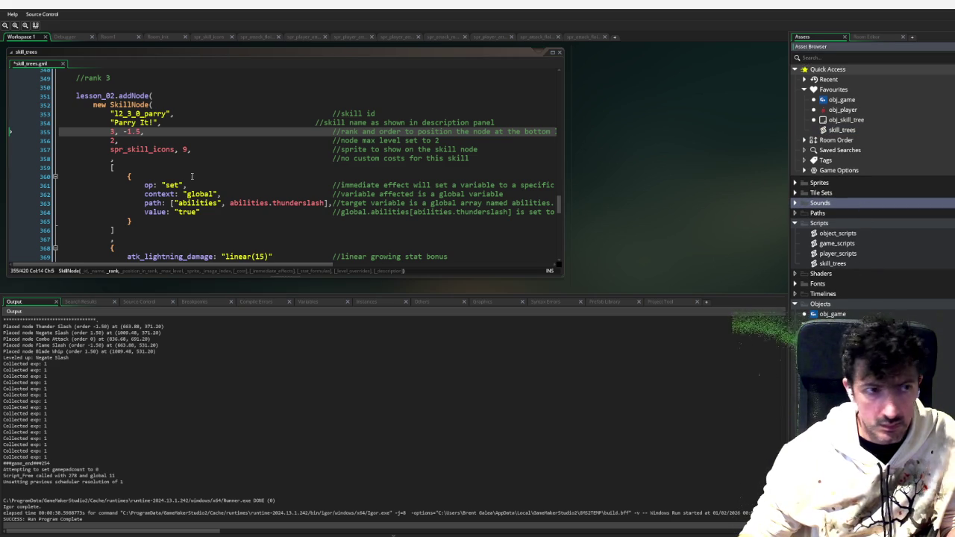
scroll(236, 218, "up", 10)
scroll(235, 217, "up", 10)
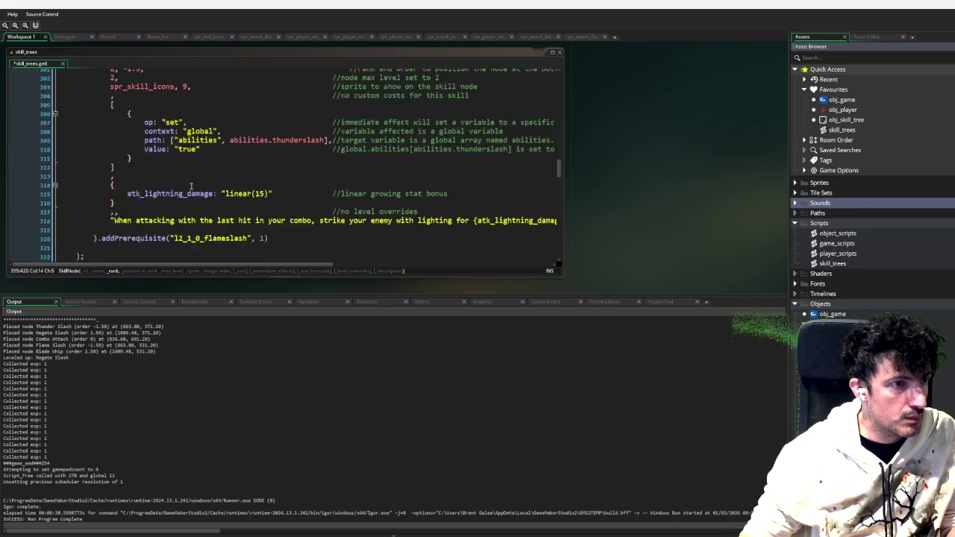
scroll(178, 181, "down", 12)
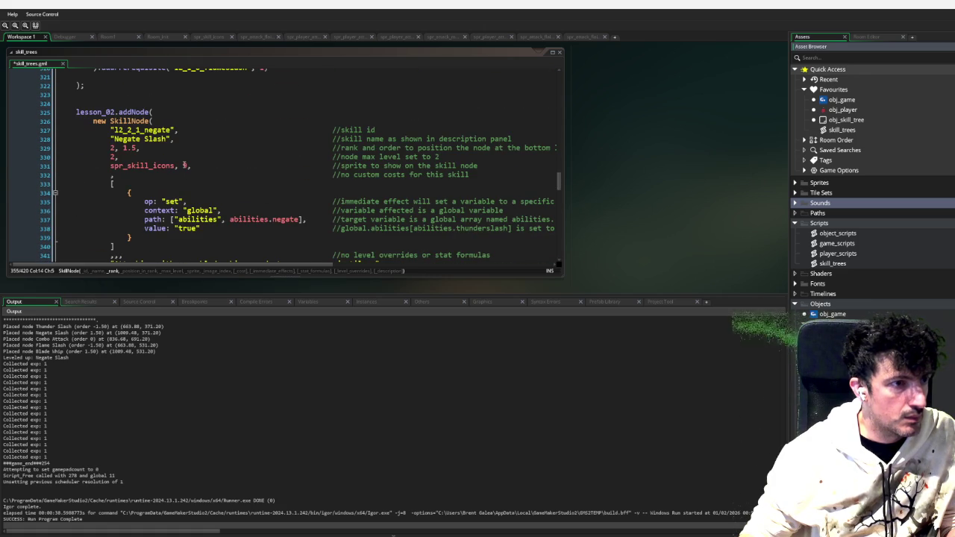
Set the Negate Slash node's icon index from 3 to 10
left_click(184, 165)
double_click(185, 165)
type("10")
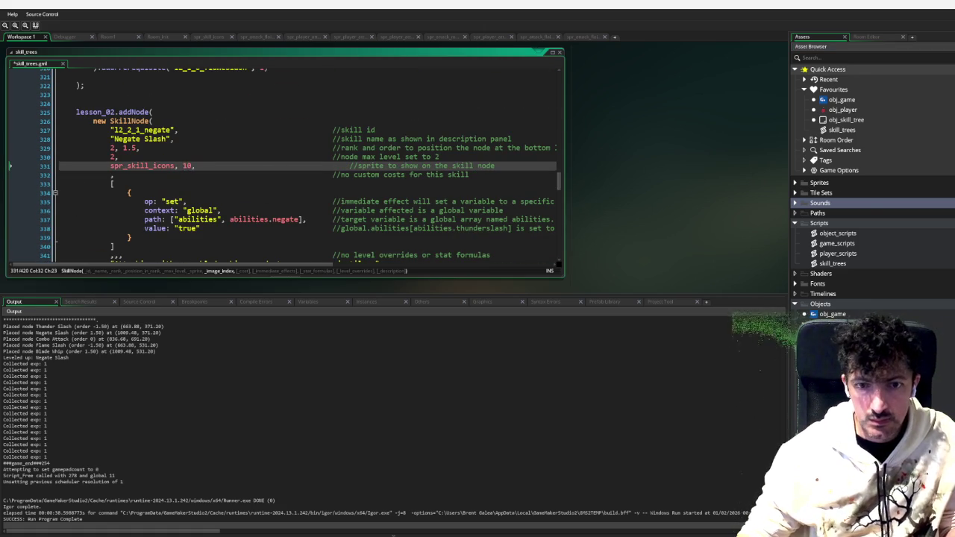
Collapse Scripts, expand Sprites and open the spr_skill_icons sprite
left_click(796, 225)
left_click(795, 183)
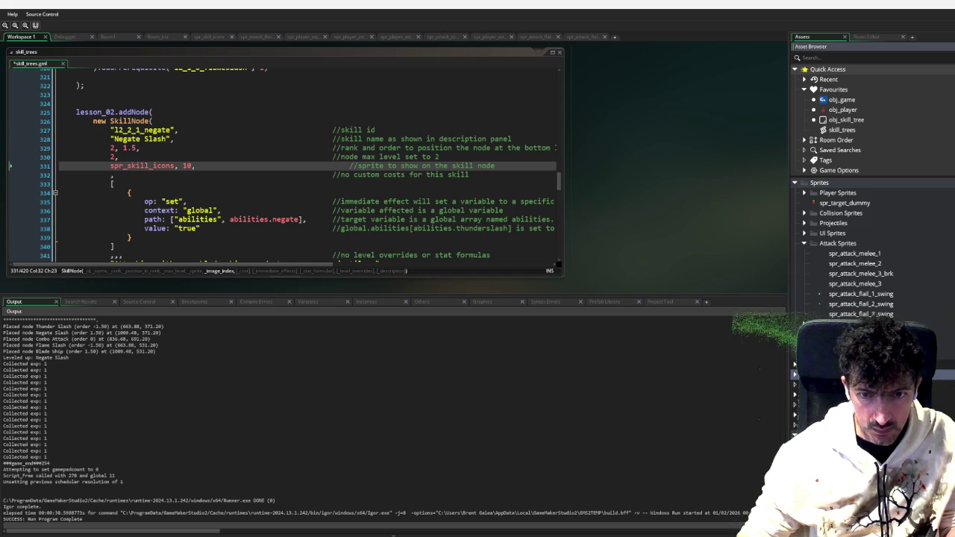
key("F12")
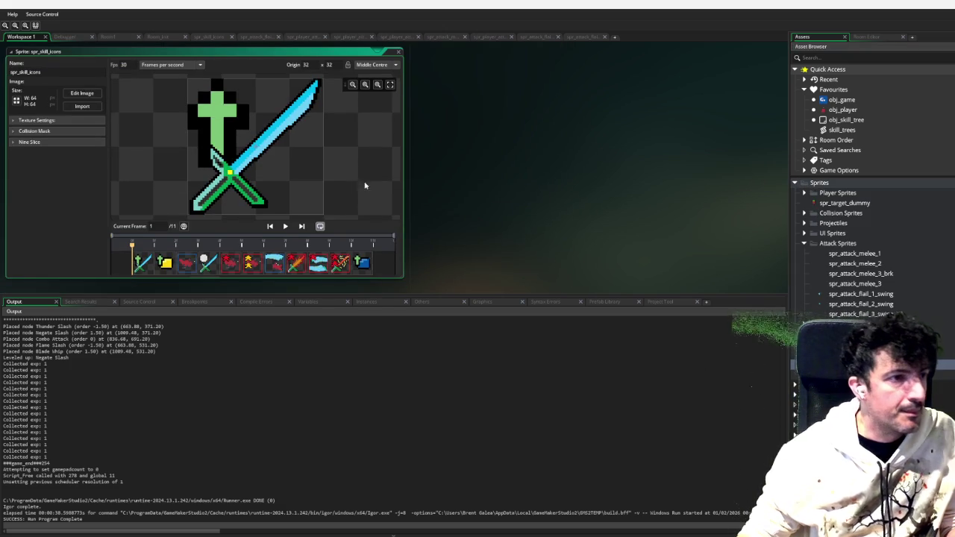
In spr_skill_icons' image editor, duplicate the sword icon frame and view frame 9
left_click(83, 93)
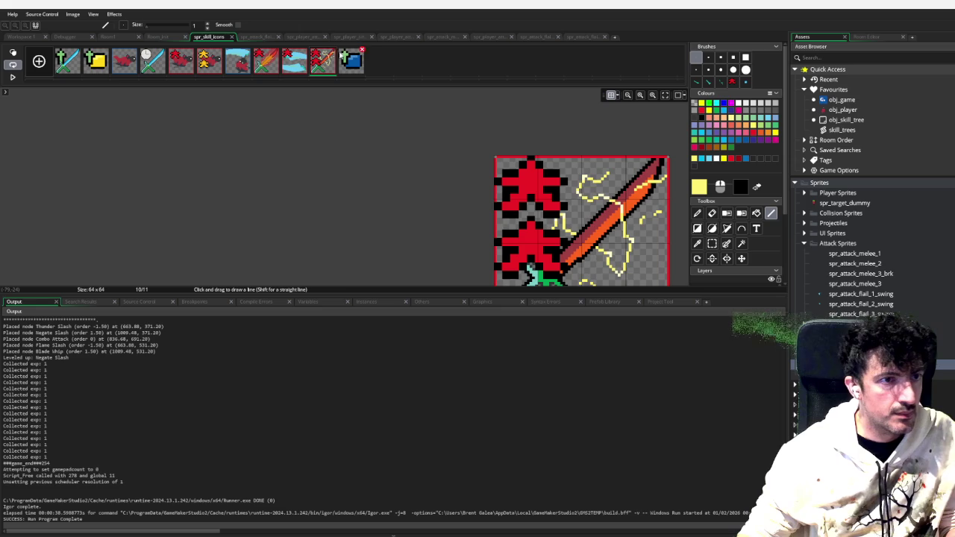
key("ctrl+d")
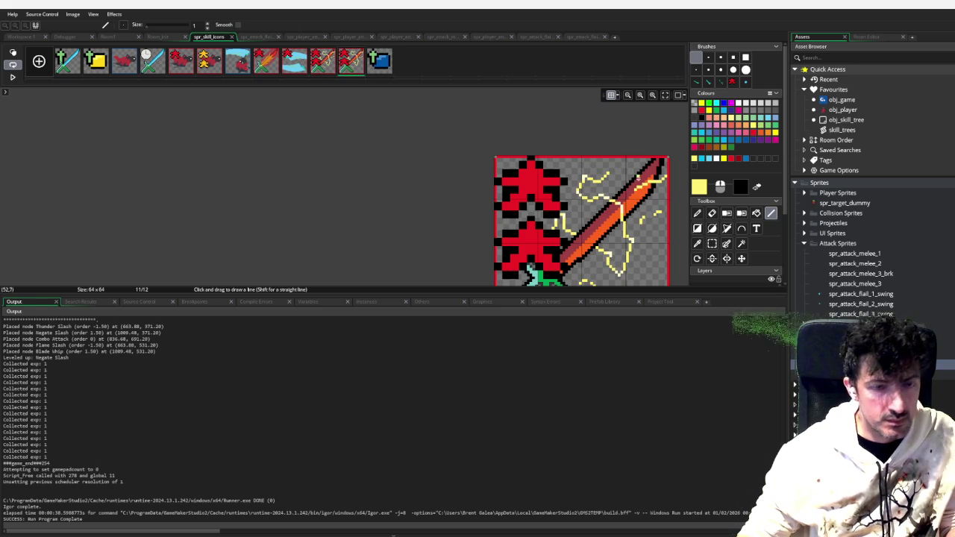
scroll(399, 144, "down", 2)
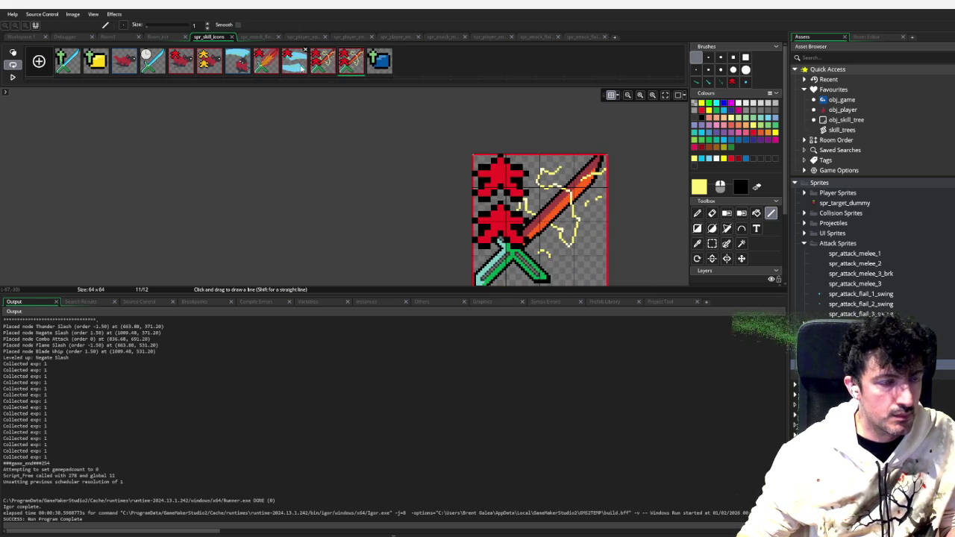
left_click(297, 68)
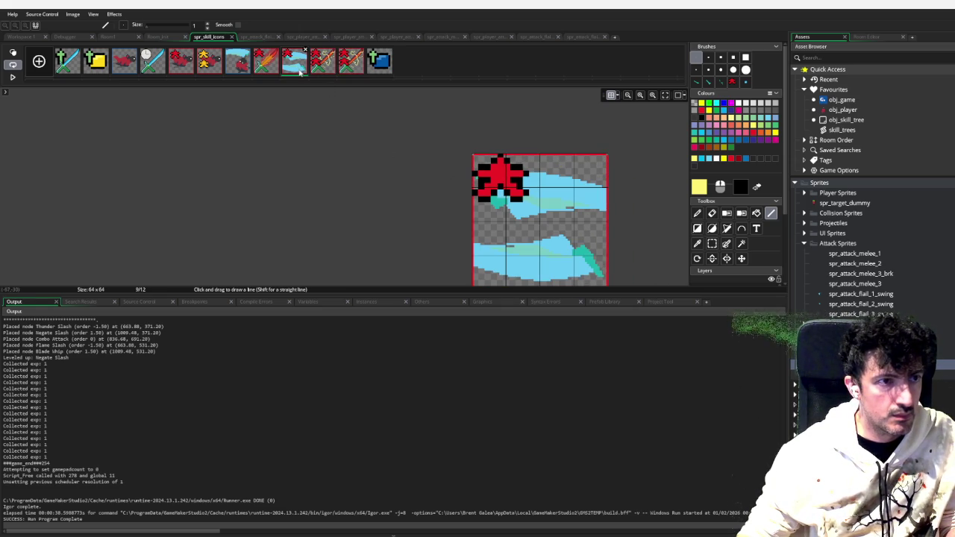
scroll(362, 142, "up", 3)
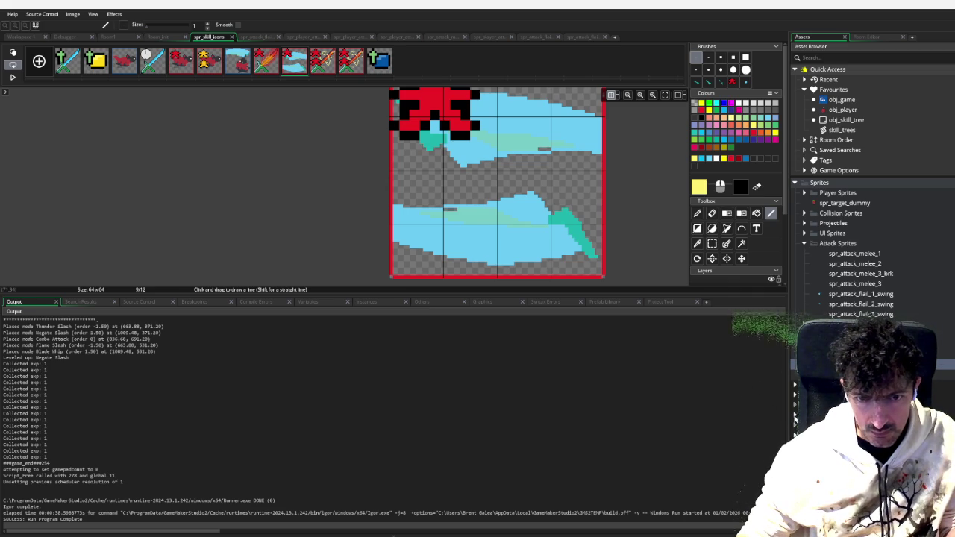
Open the Spr_Water_arc sprite from the 2D_animated_VFX group in the Asset Browser
left_click(811, 46)
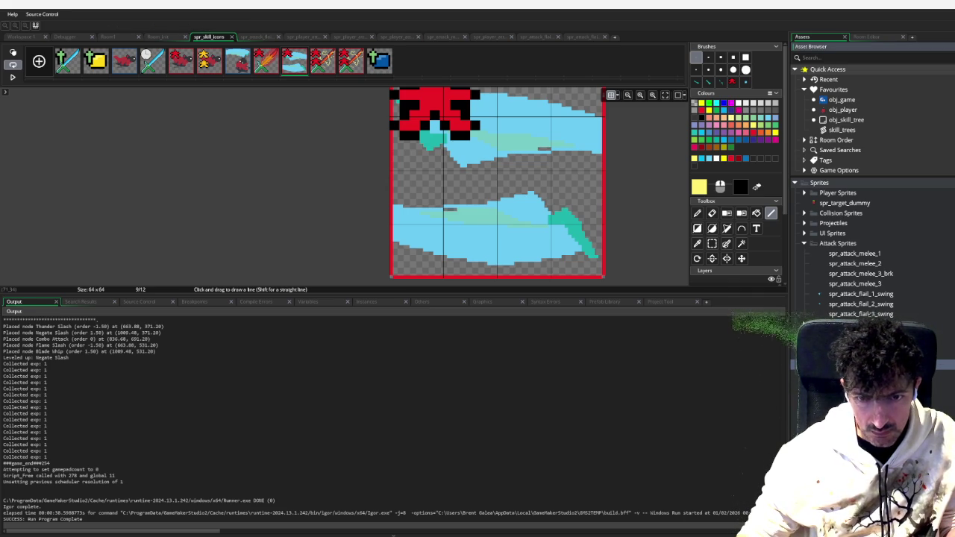
scroll(866, 187, "down", 10)
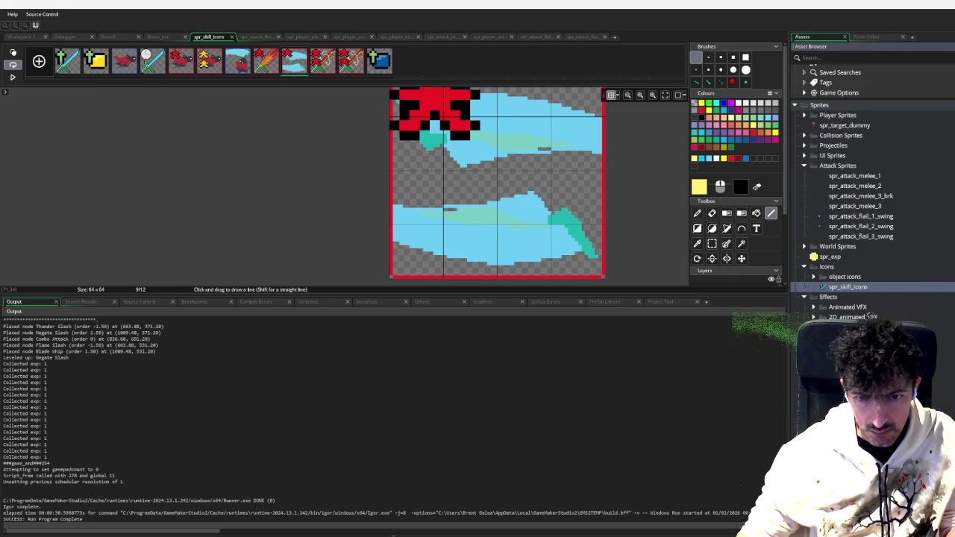
scroll(870, 317, "down", 4)
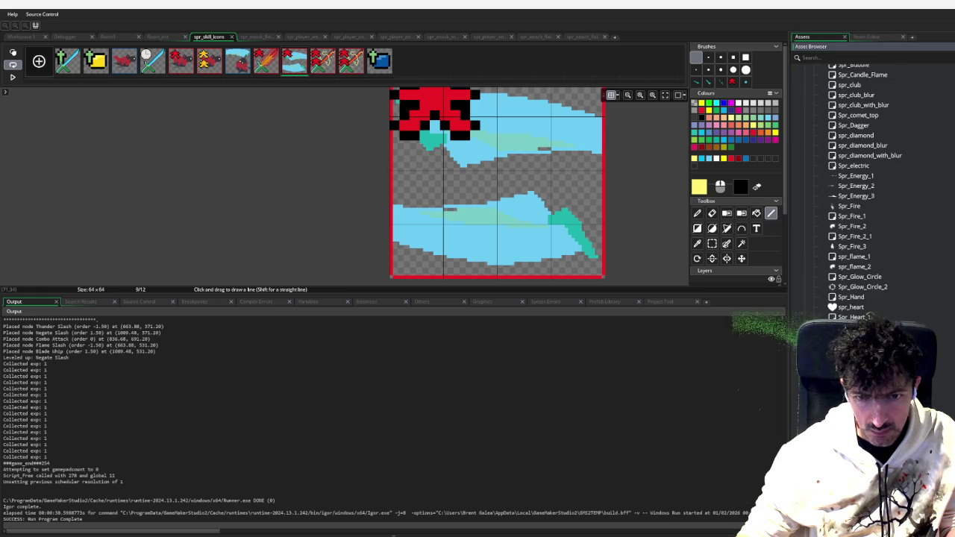
scroll(871, 316, "up", 6)
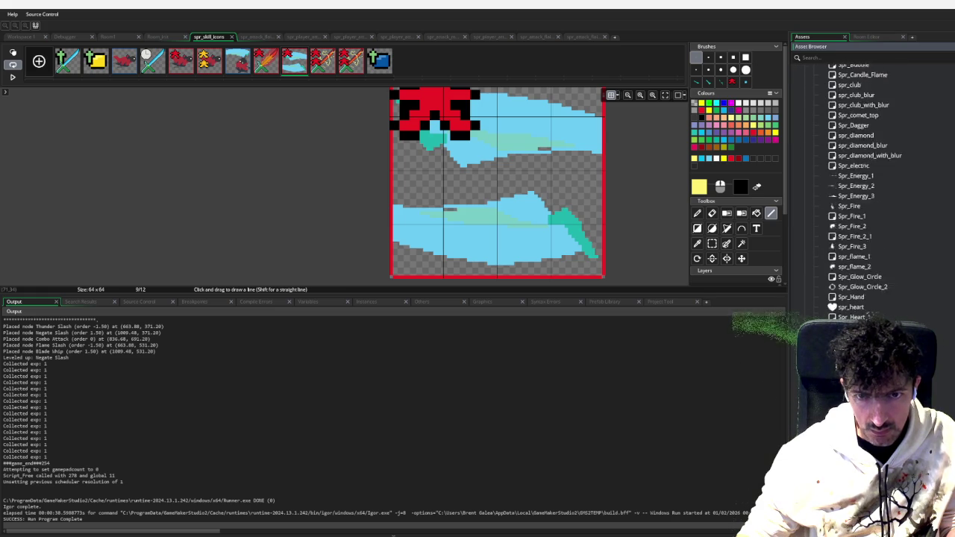
left_click(815, 155)
left_click(816, 147)
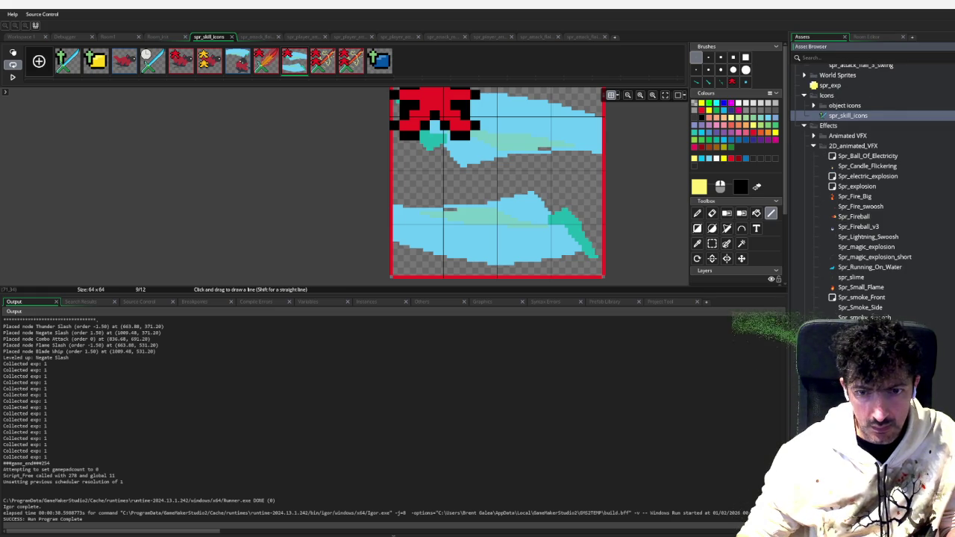
key("ctrl+Tab")
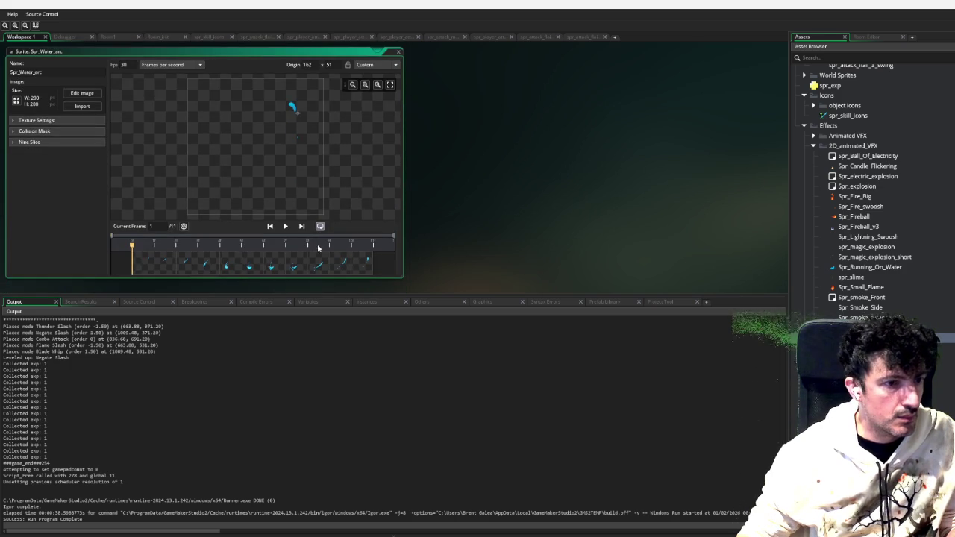
Preview water arc frames 11, 10, 4 and 6, then duplicate the sprite as Spr_Water_arc_1
left_click(363, 268)
left_click(344, 269)
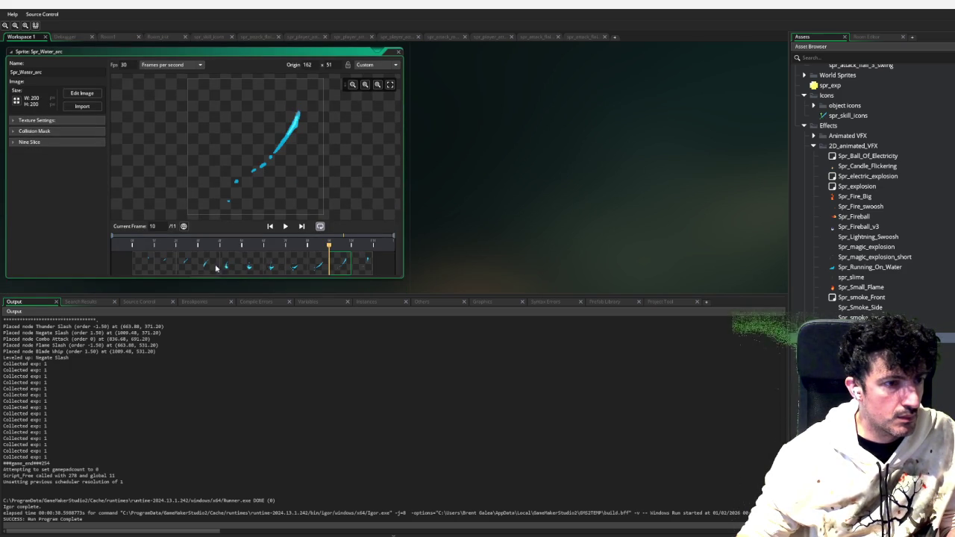
left_click(212, 269)
left_click(336, 266)
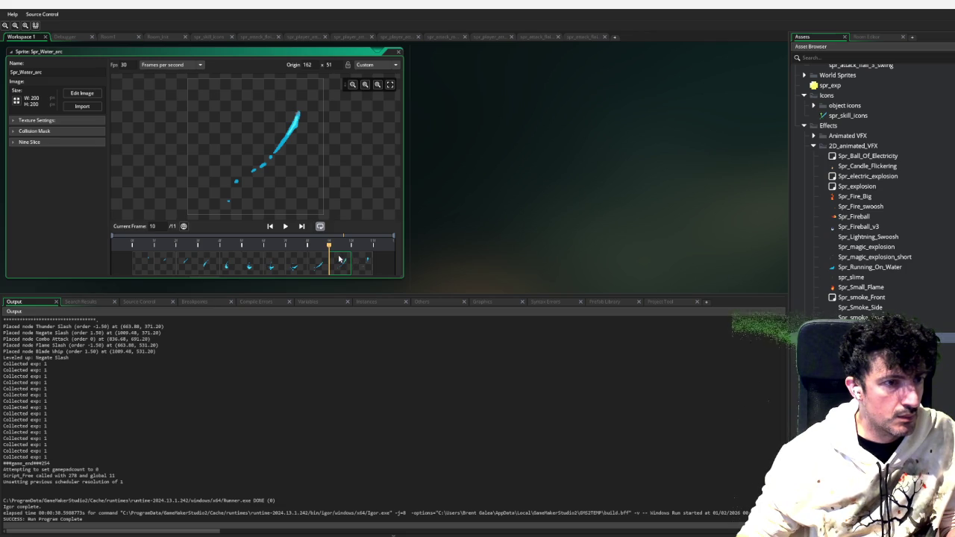
left_click(254, 270)
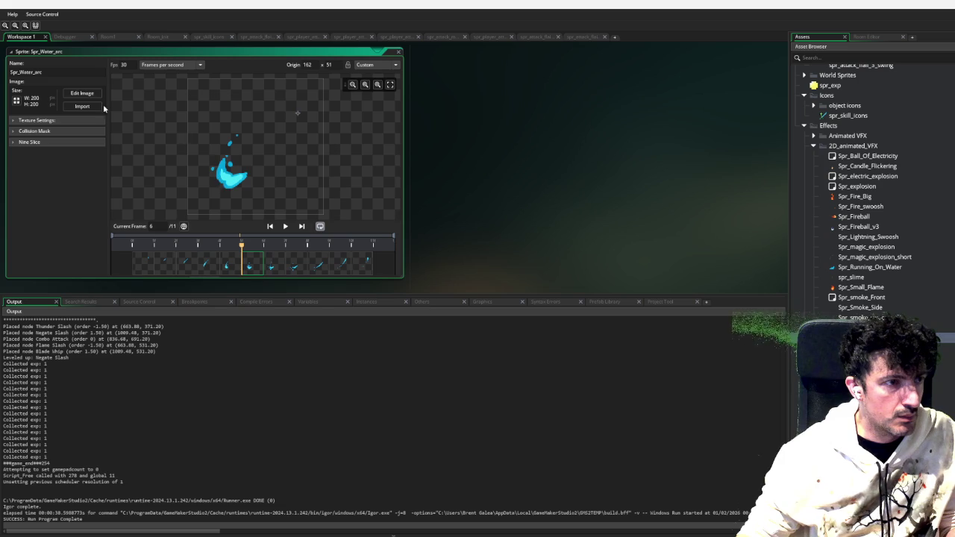
left_click(82, 94)
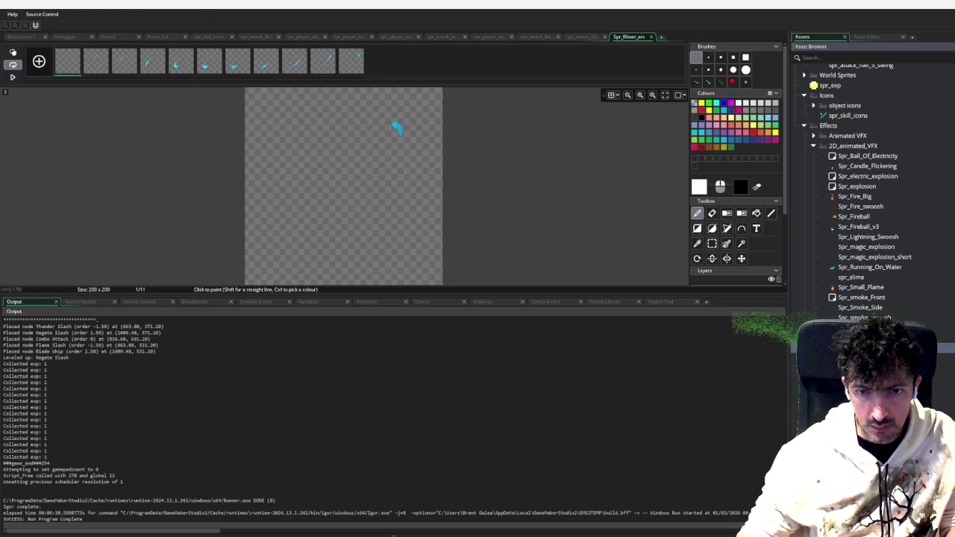
key("ctrl+Tab")
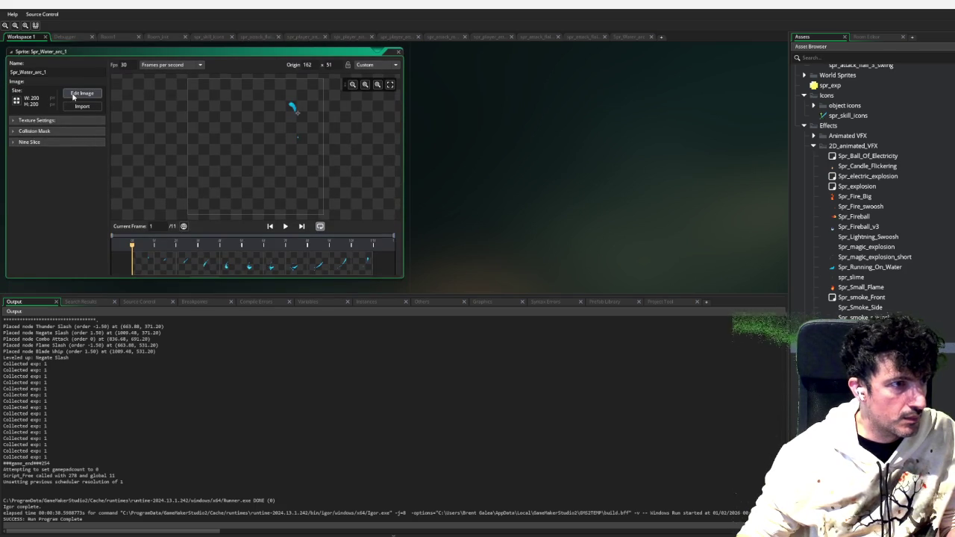
Copy the long slash from frame 10 of Spr_Water_arc_1 onto the frame 6 splash
left_click(80, 94)
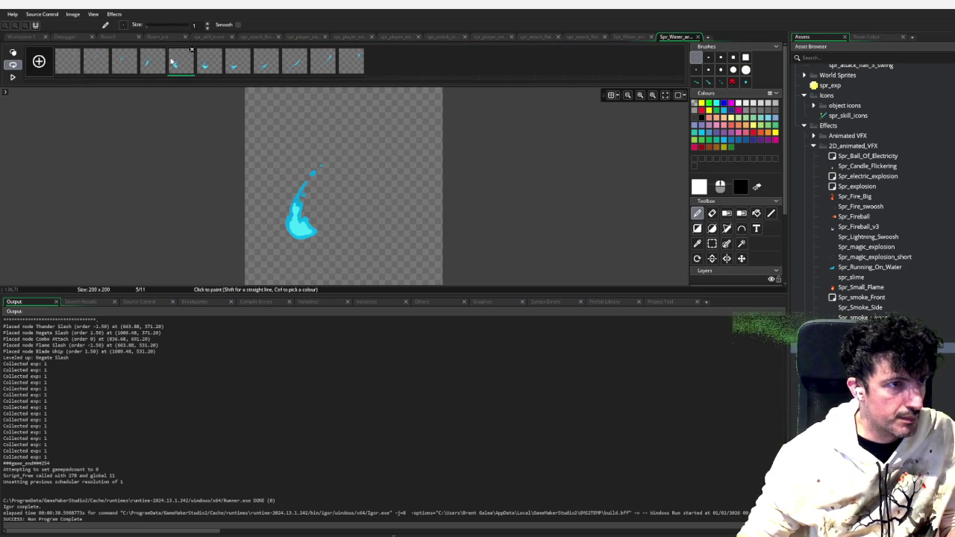
left_click(297, 63)
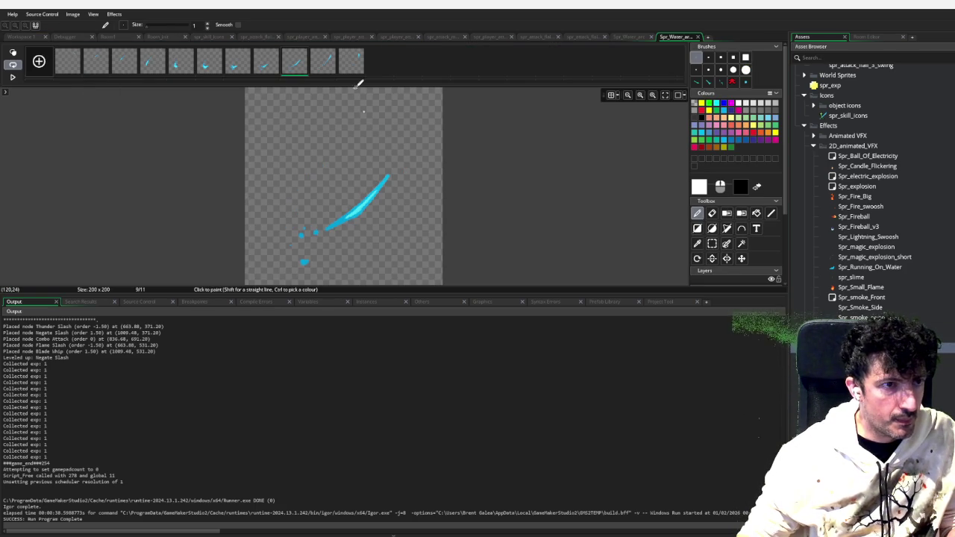
left_click(323, 63)
key("s")
mouse_move(430, 121)
left_mouse_down()
mouse_move(316, 231)
mouse_move(303, 265)
left_mouse_up()
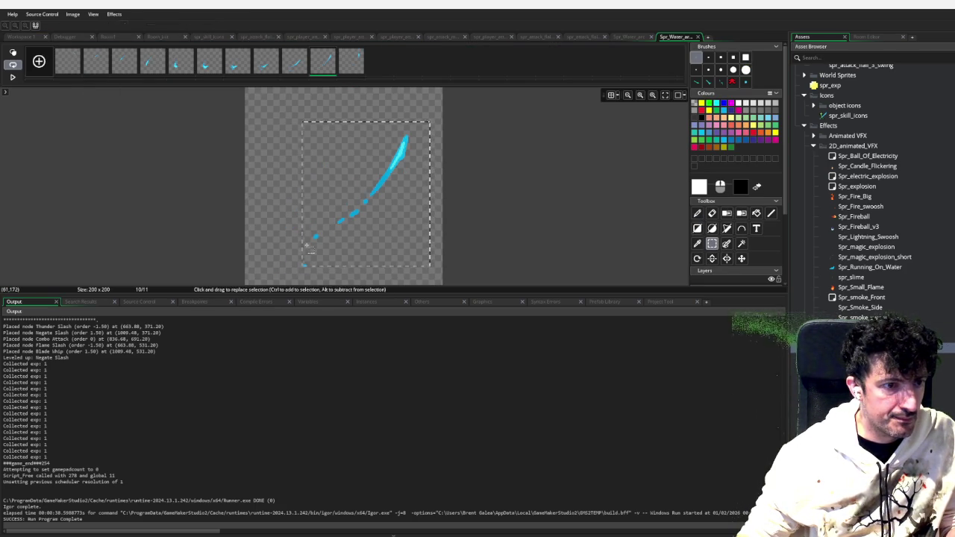
key("d")
left_click(209, 66)
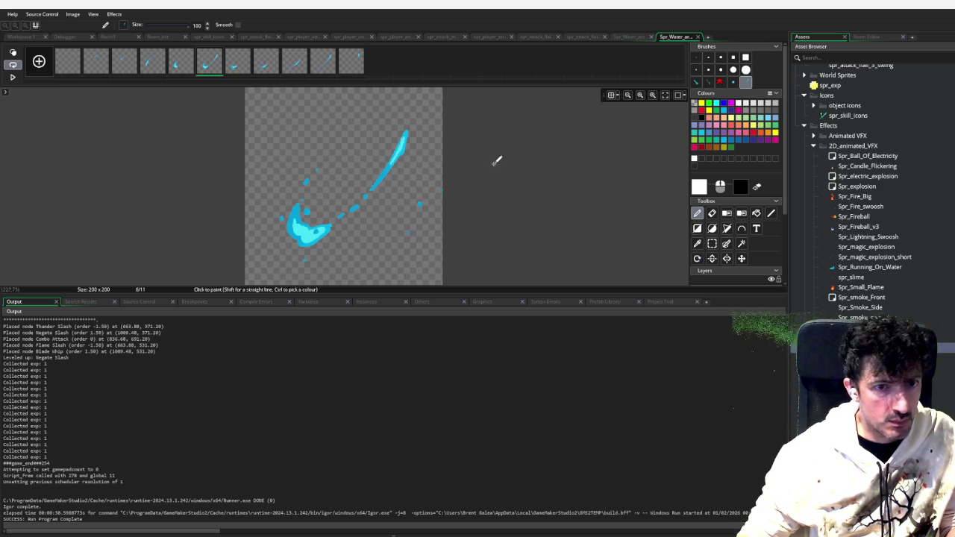
mouse_move(588, 295)
left_mouse_down()
mouse_move(620, 428)
mouse_move(672, 436)
left_mouse_up()
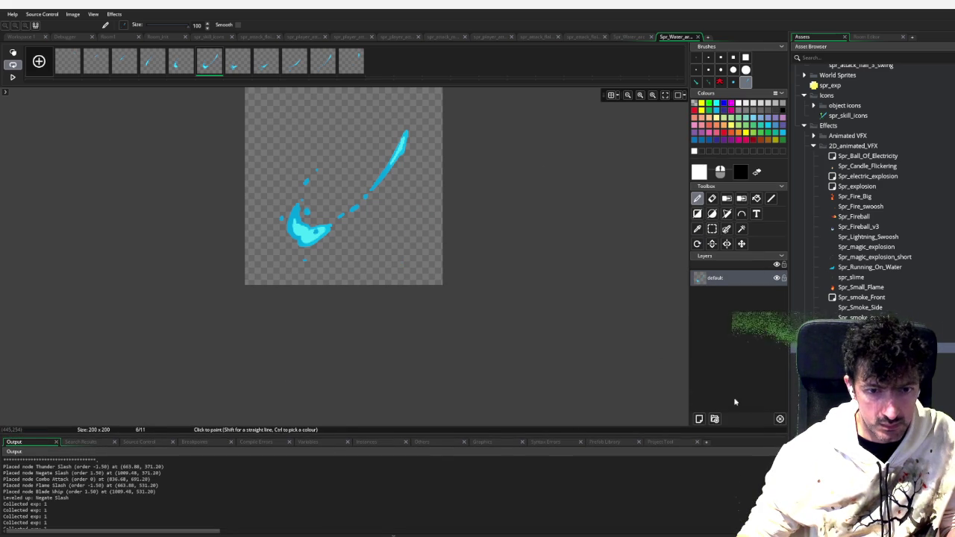
Add a new layer and draw a white filled circle near the canvas centre with the ellipse tool
left_click(700, 419)
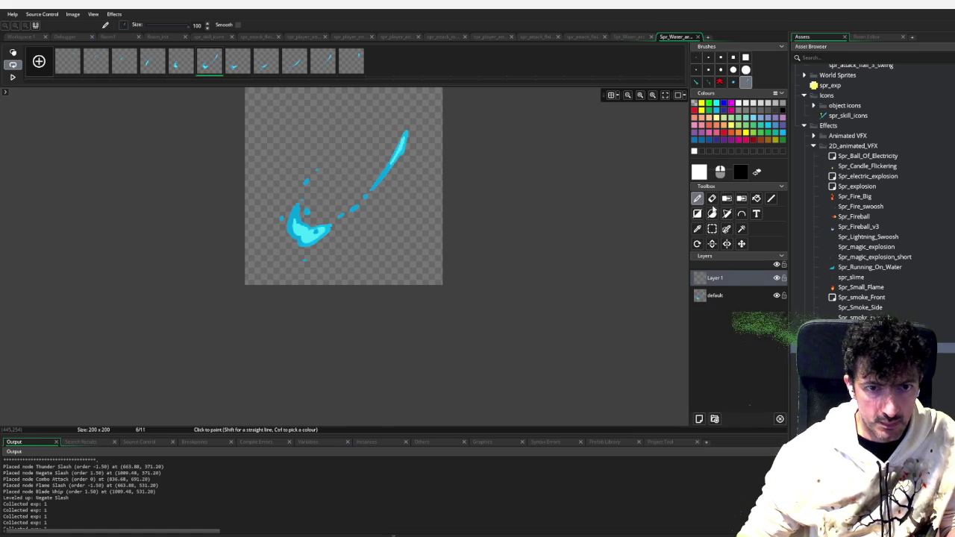
left_click(733, 69)
left_click(745, 70)
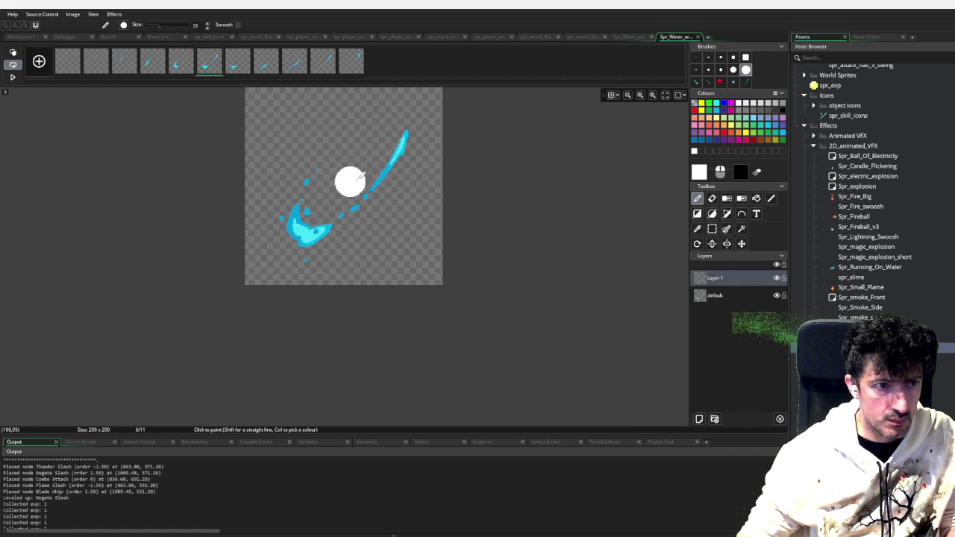
left_click(712, 215)
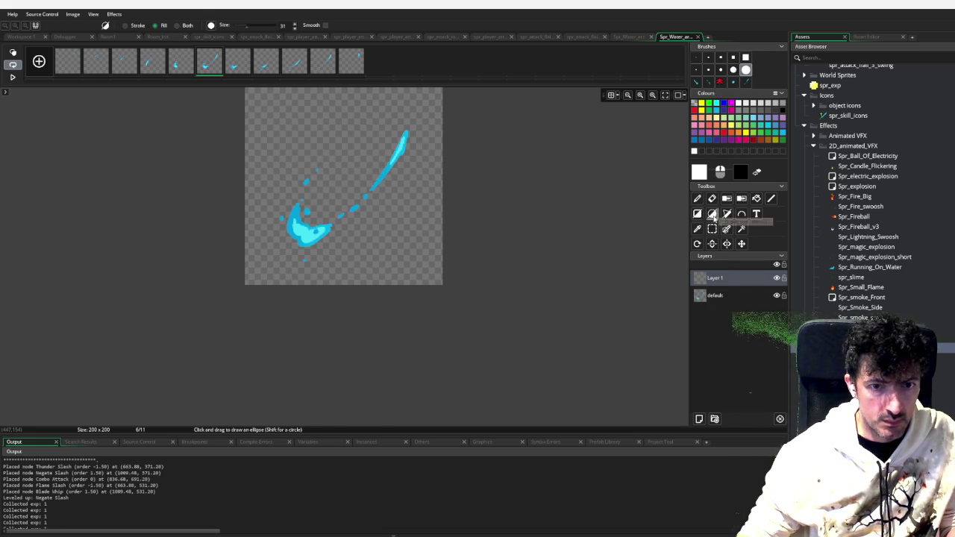
left_click(697, 58)
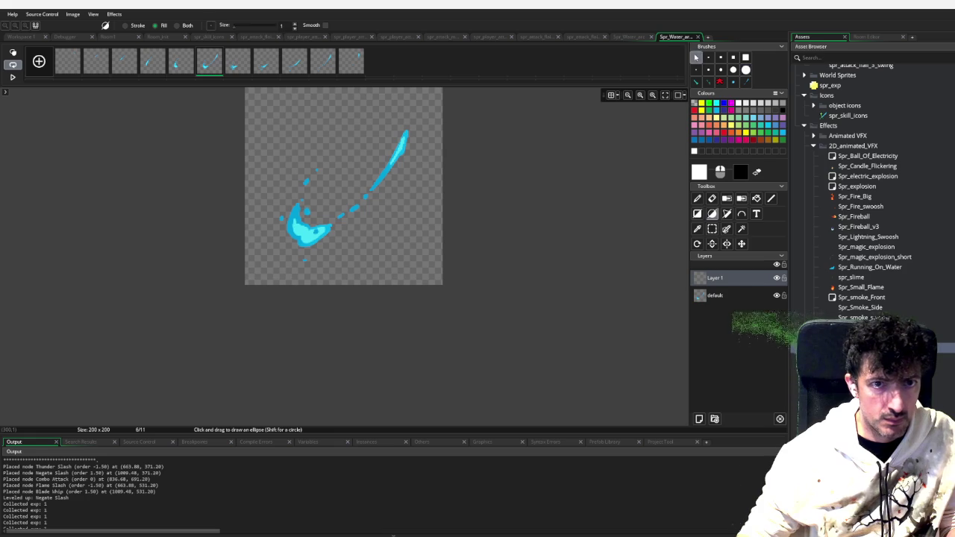
mouse_move(325, 138)
left_mouse_down()
mouse_move(363, 163)
mouse_move(412, 228)
left_mouse_up()
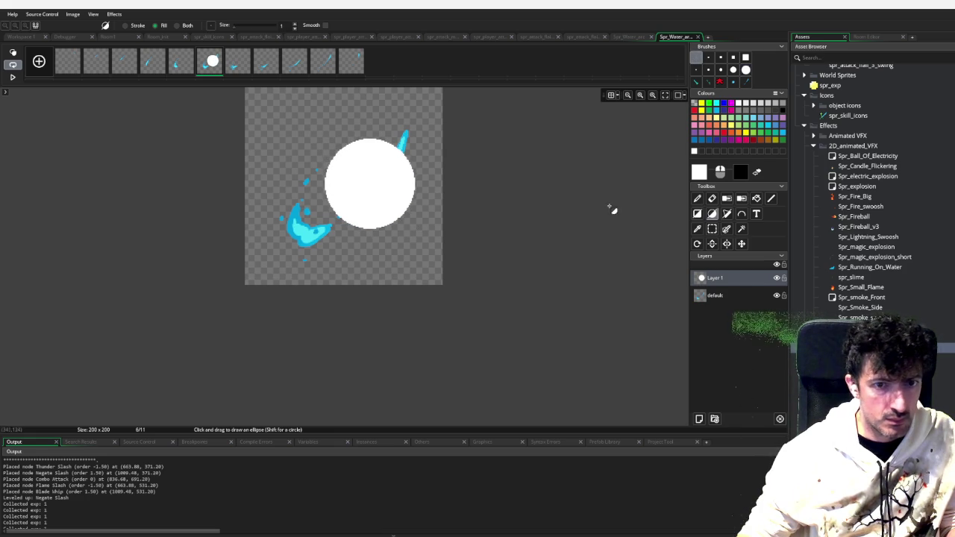
Delete the extra Layer 2 and set crimson as the Line tool colour
left_click(771, 198)
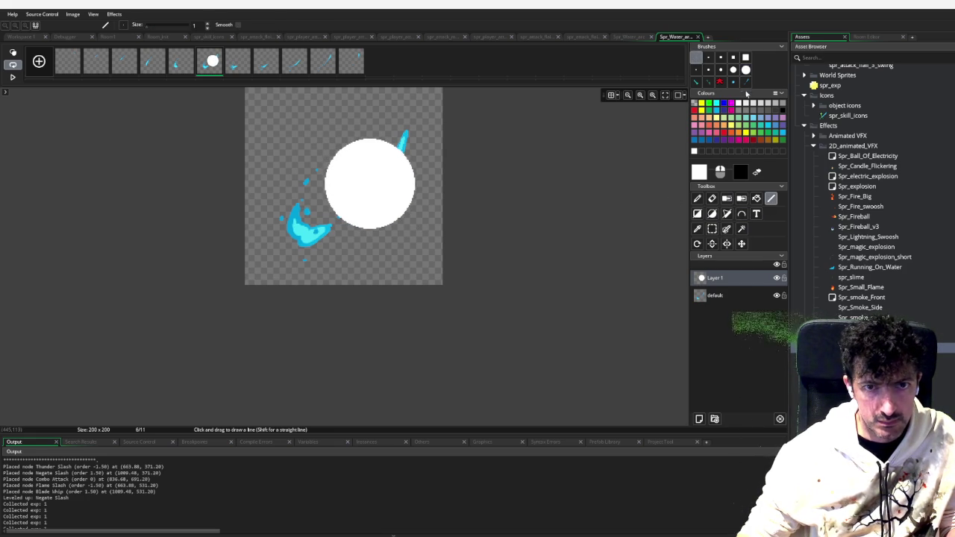
left_click(699, 418)
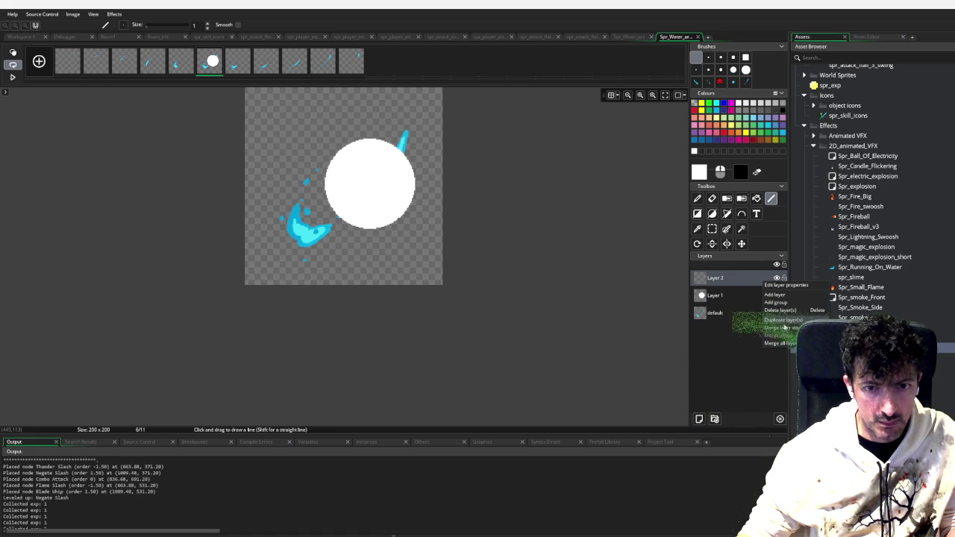
left_click(789, 313)
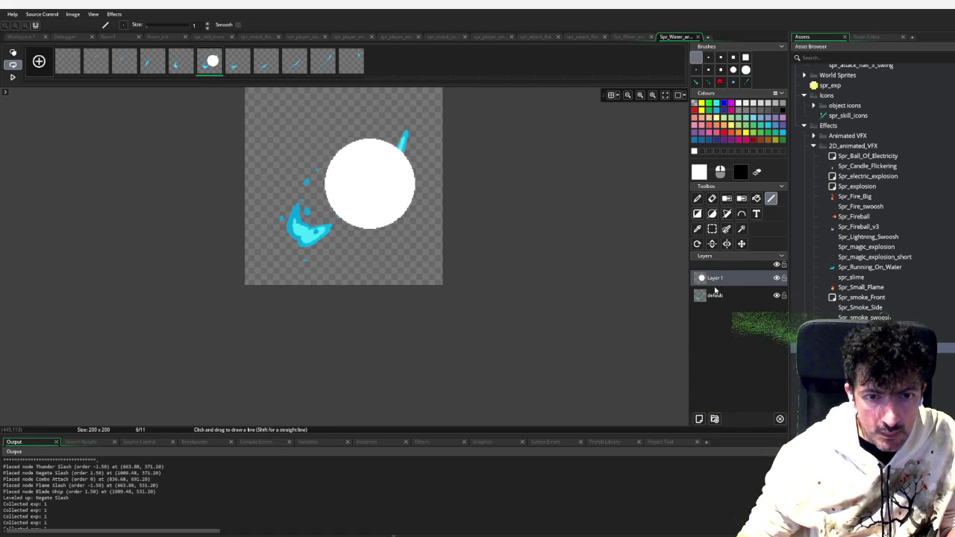
left_click(744, 141)
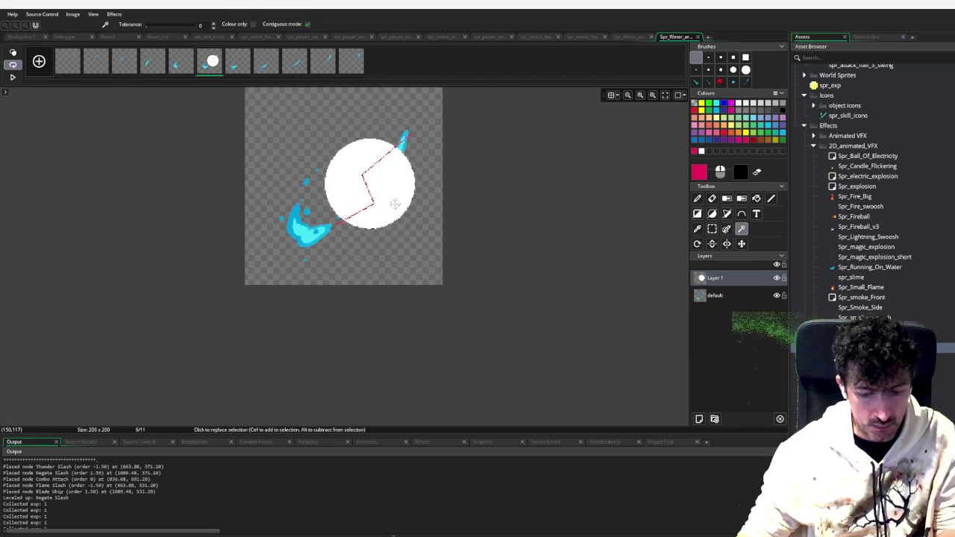
Shift the circle's left half up-left along the zig-zag, then add an empty Layer 2
key("space")
left_click_drag(396, 207, 414, 206)
key("ctrl+z")
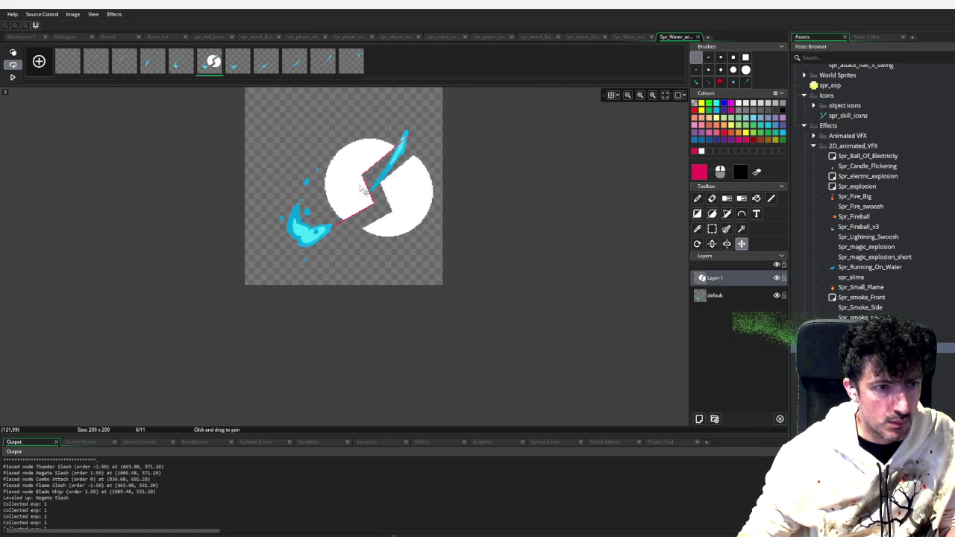
key("w")
mouse_move(354, 187)
left_mouse_down()
mouse_move(341, 180)
mouse_move(348, 190)
left_mouse_up()
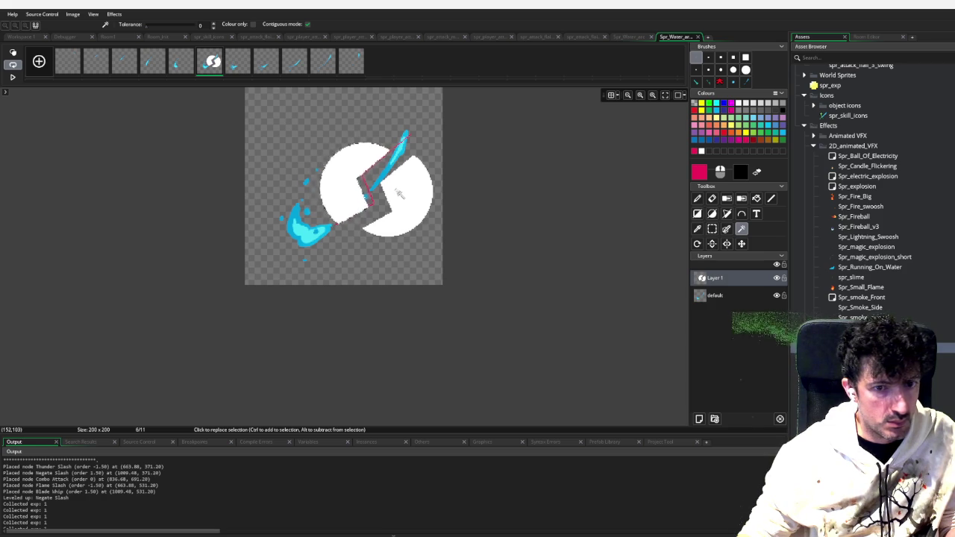
left_click(700, 419)
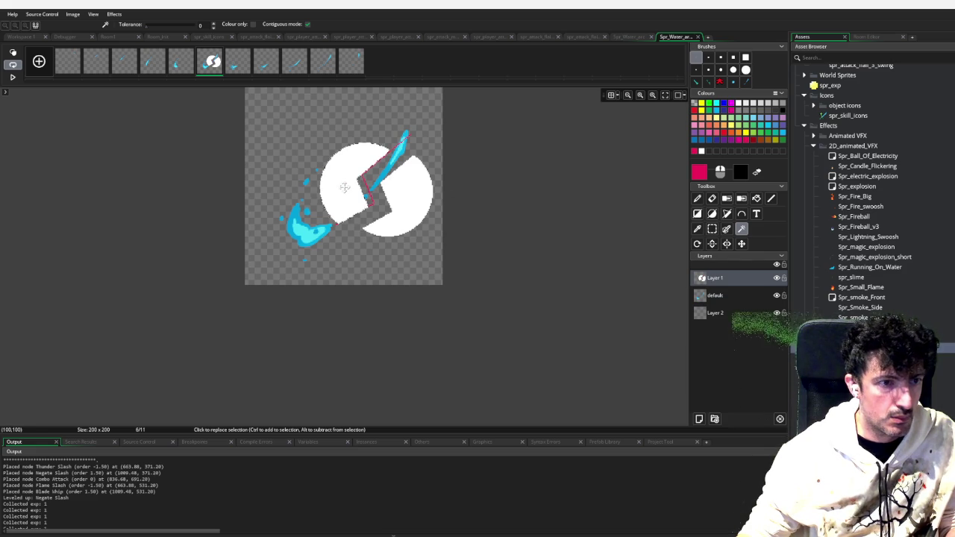
Cut the left circle half out of Layer 1 and place it on Layer 2
key("Delete")
key("d")
double_click(720, 314)
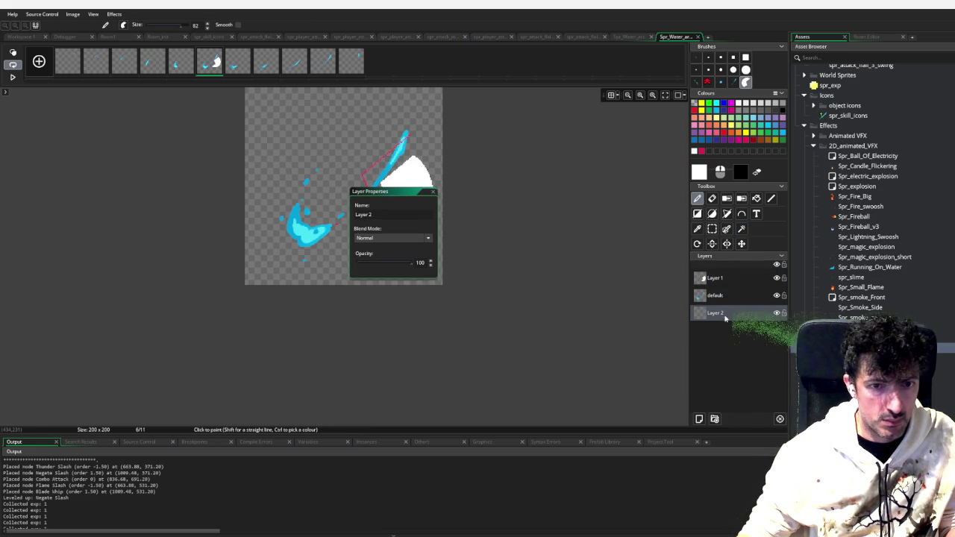
left_click(366, 183)
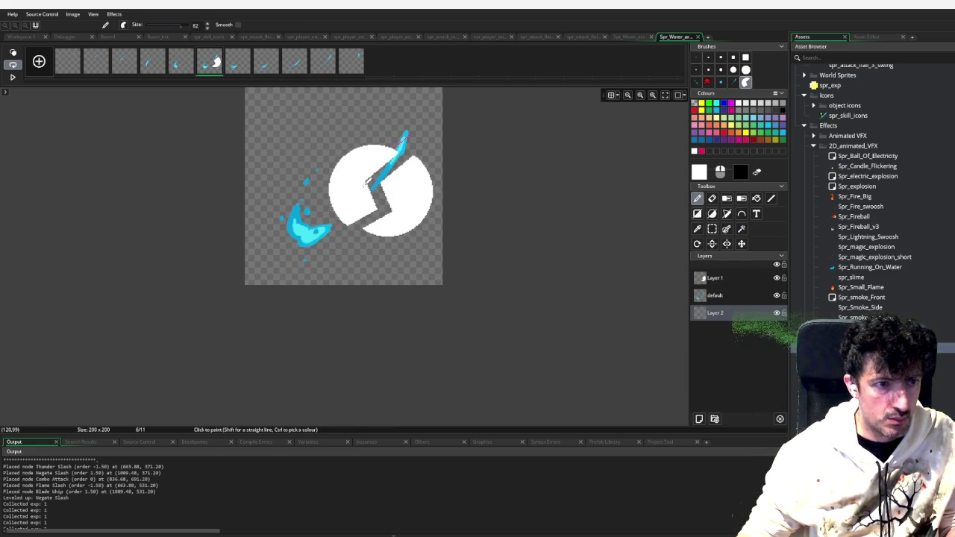
left_click_drag(403, 195, 495, 196)
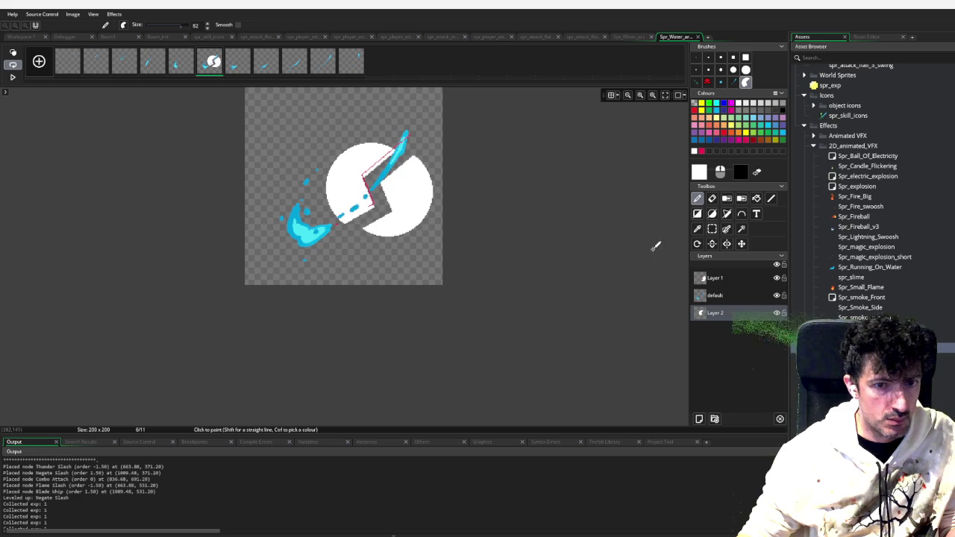
left_click(737, 279)
key("s")
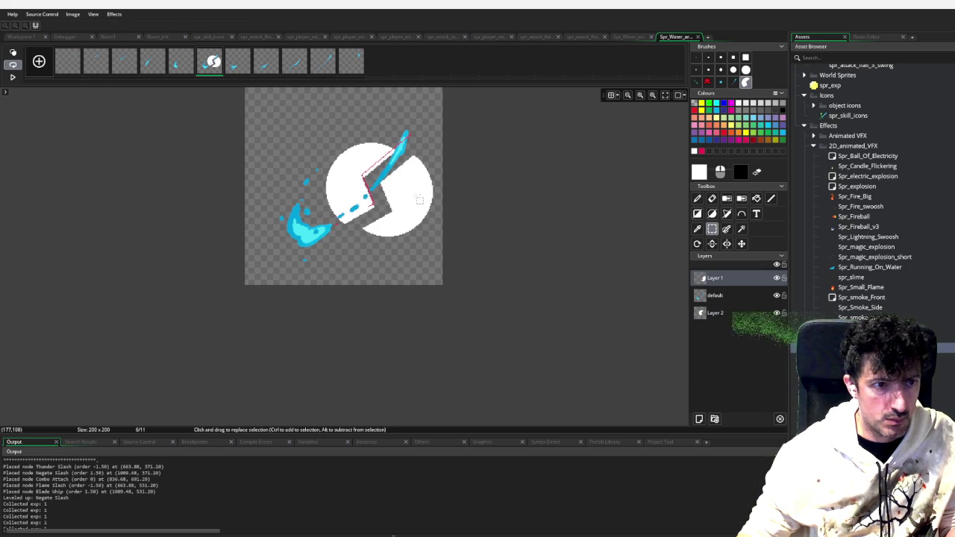
key("w")
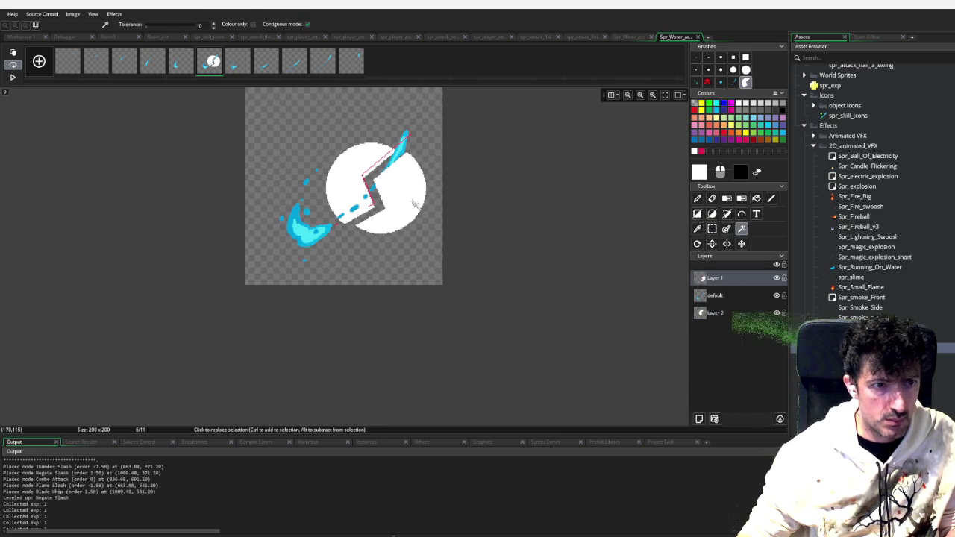
Lower Layer 1's opacity to 74, clear the selection, and open Spr_Fireball_v3
double_click(715, 277)
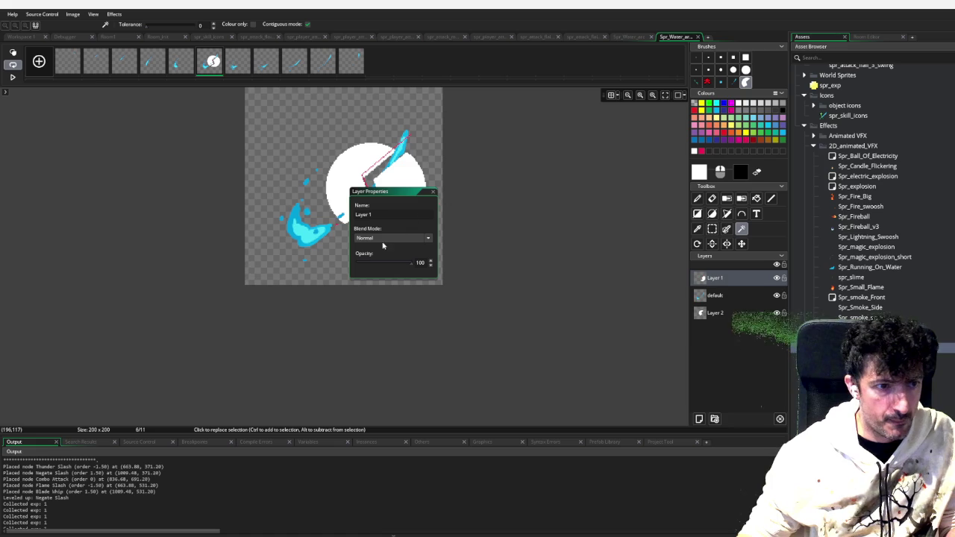
left_click_drag(414, 265, 397, 264)
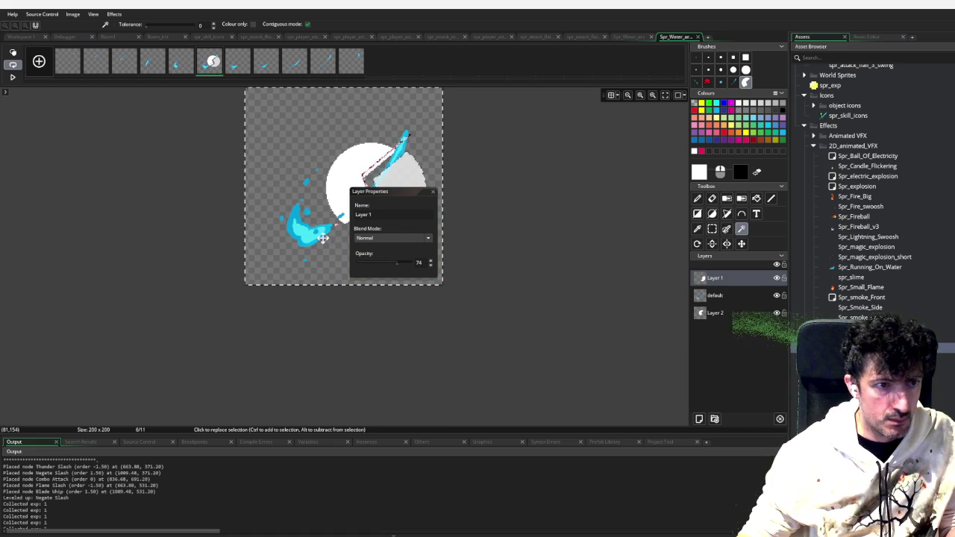
left_click(267, 154)
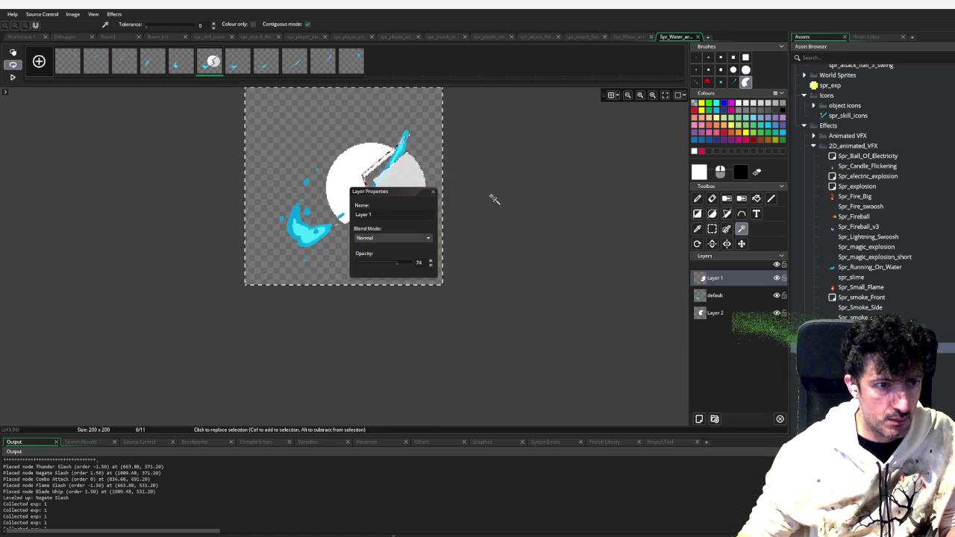
left_click(432, 192)
left_click(476, 195)
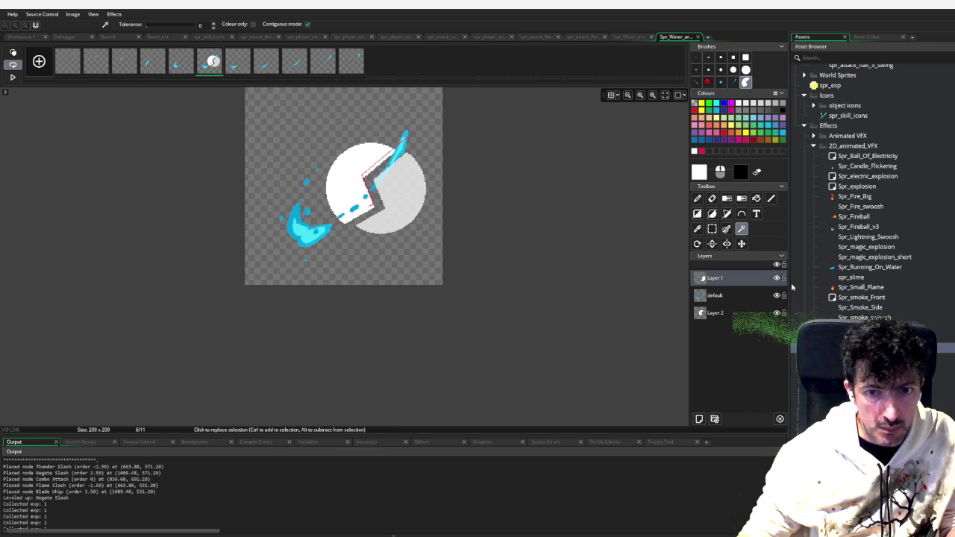
scroll(858, 278, "up", 3)
double_click(850, 319)
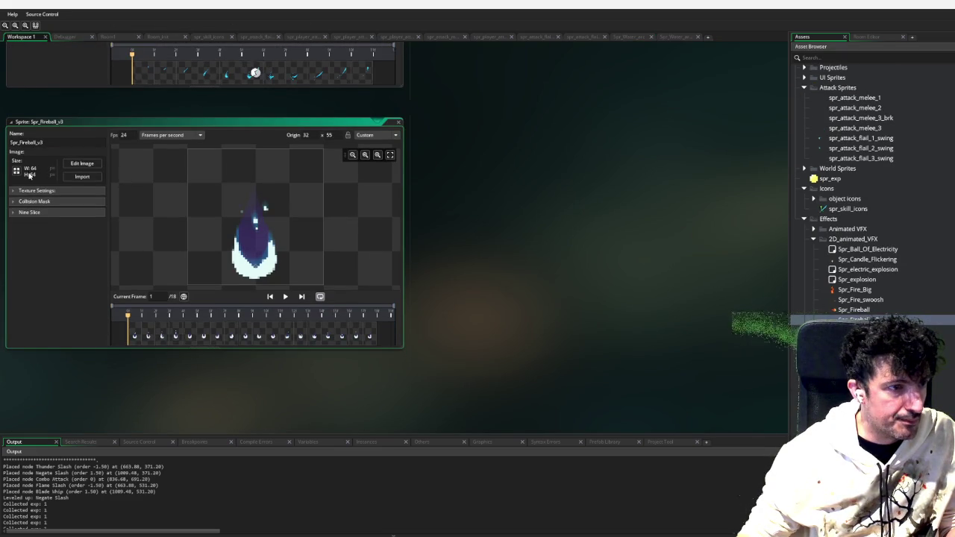
Open the Spr_Fireball_v3 image for editing and select a patch of its flame
left_click(66, 159)
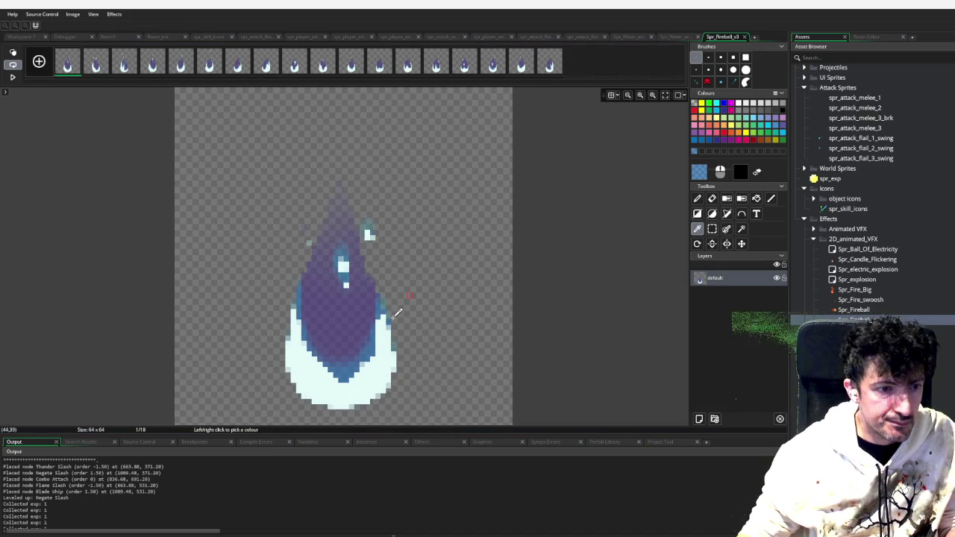
key("p")
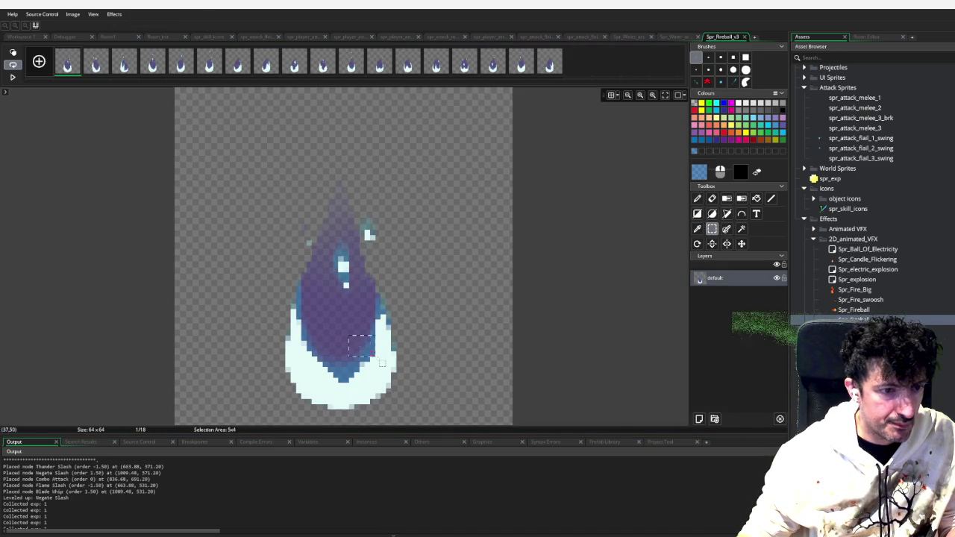
left_click(368, 300)
Back on the water sprite, sample a colour and set a 1-pixel brush, undoing a test stroke
key("ctrl+shift+Tab")
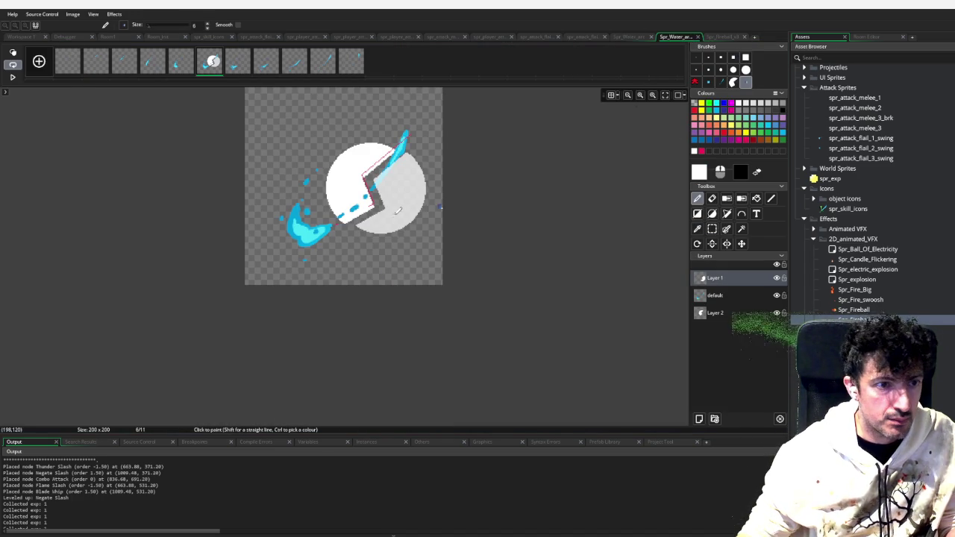
scroll(278, 141, "up", 1)
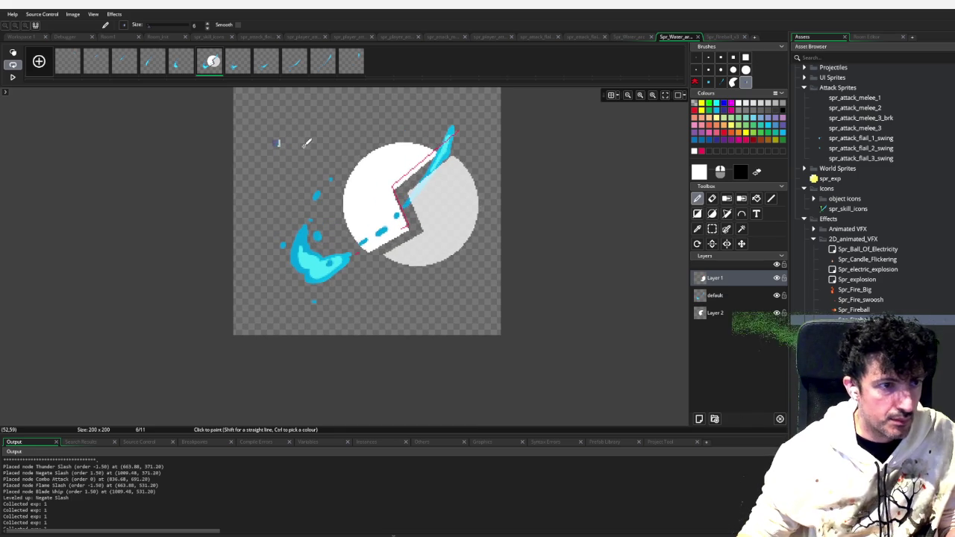
key("i")
left_click(277, 141)
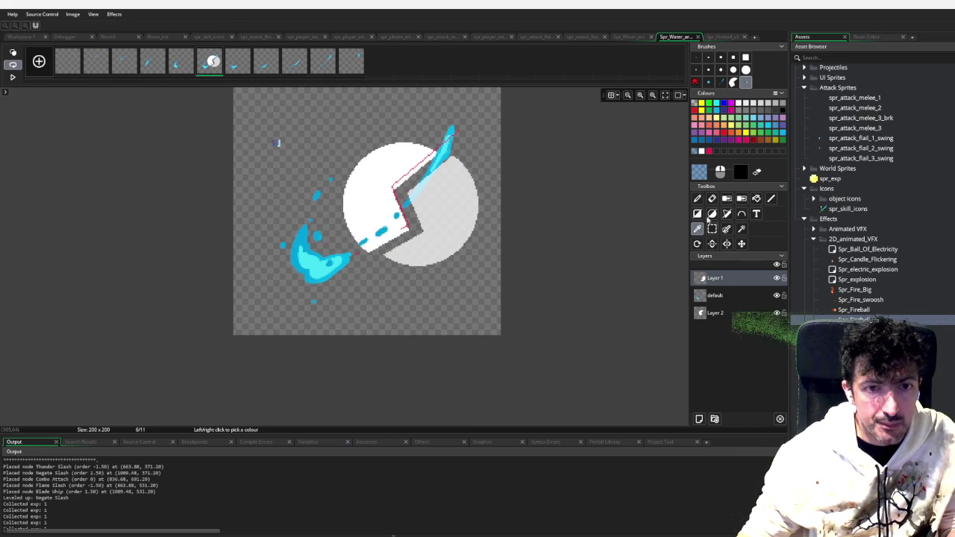
key("d")
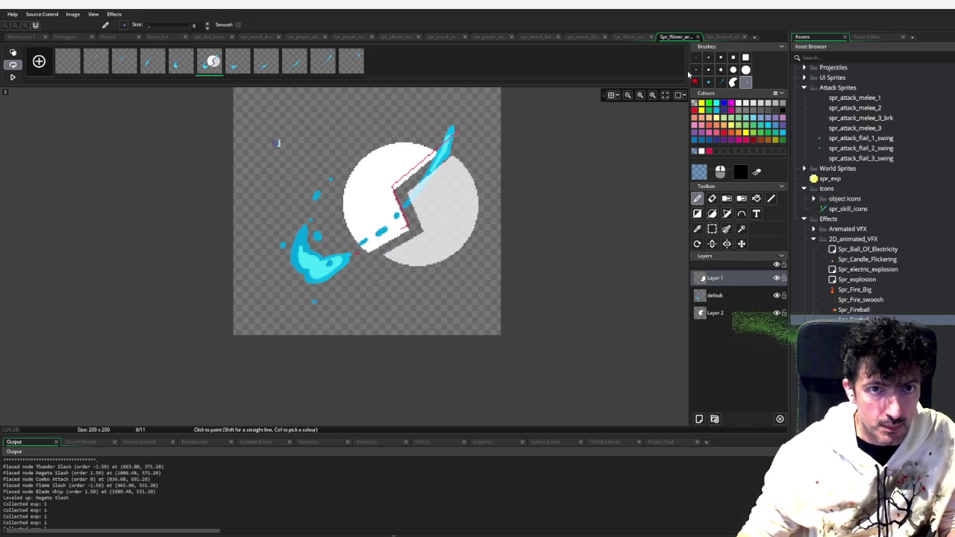
left_click(696, 58)
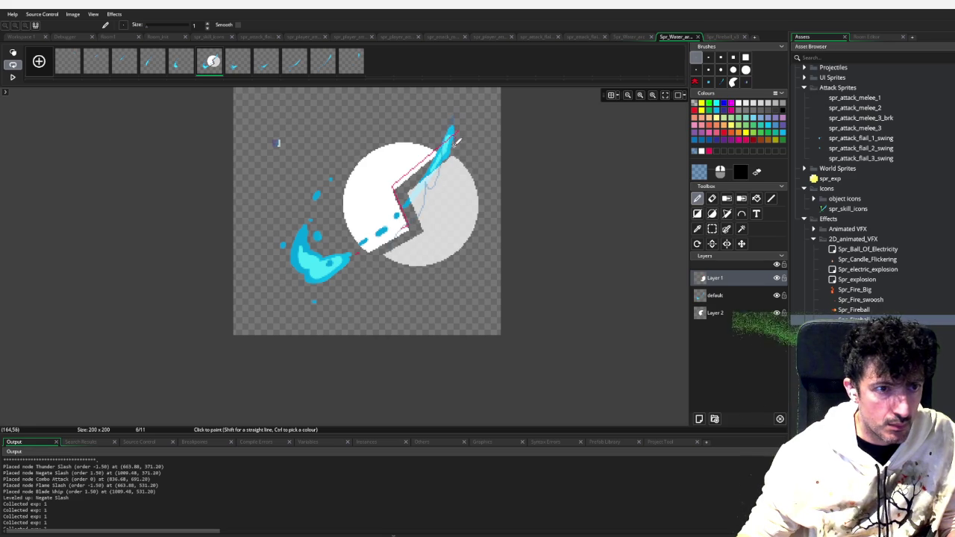
key("ctrl+z")
scroll(477, 189, "up", 2)
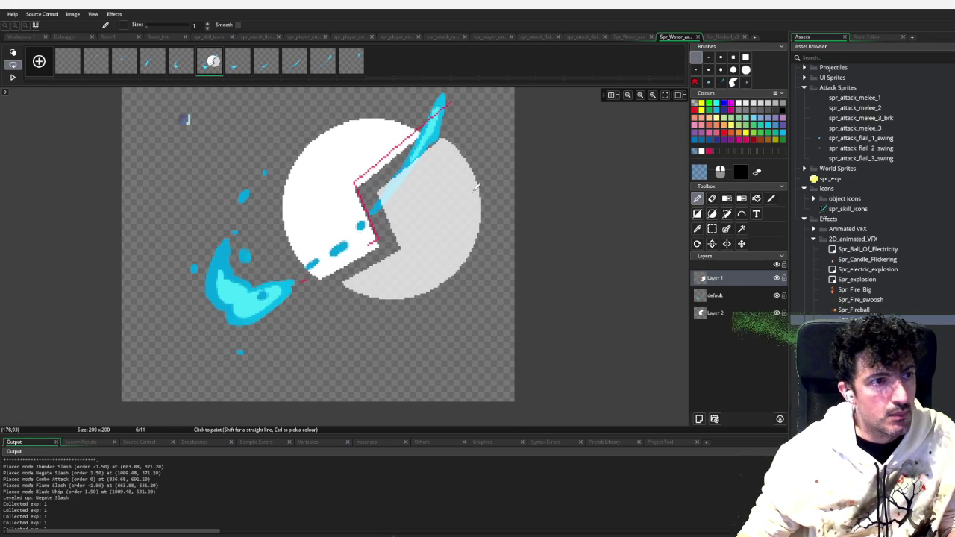
scroll(452, 187, "up", 2)
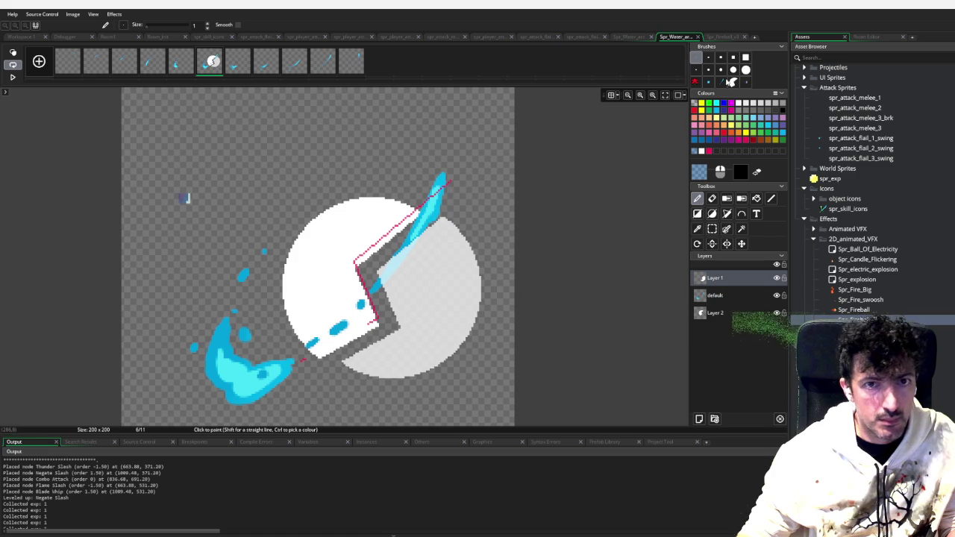
With a size-7 eraser, remove the light-blue blade trail and white pixels near the bottom notch
key("e")
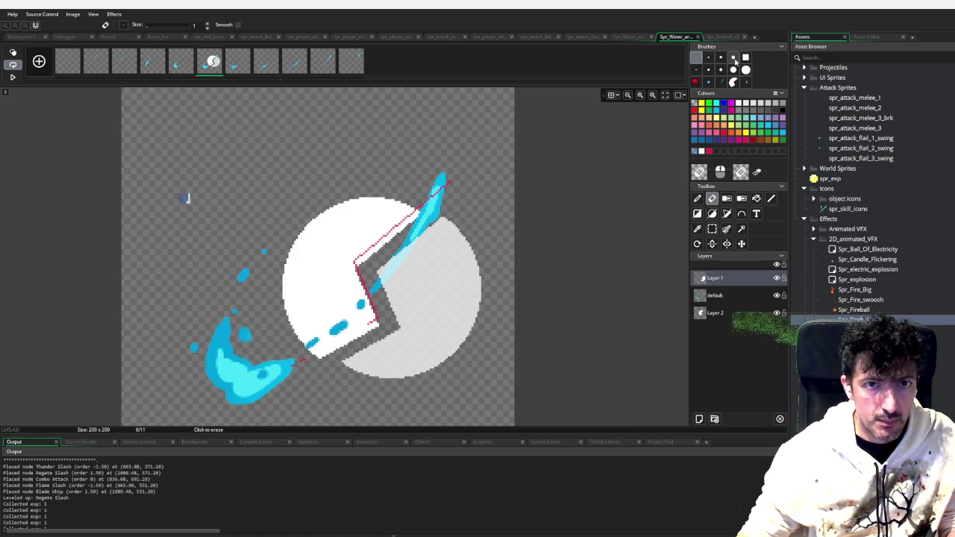
left_click(733, 57)
mouse_move(426, 221)
left_mouse_down()
mouse_move(366, 299)
mouse_move(383, 278)
left_mouse_up()
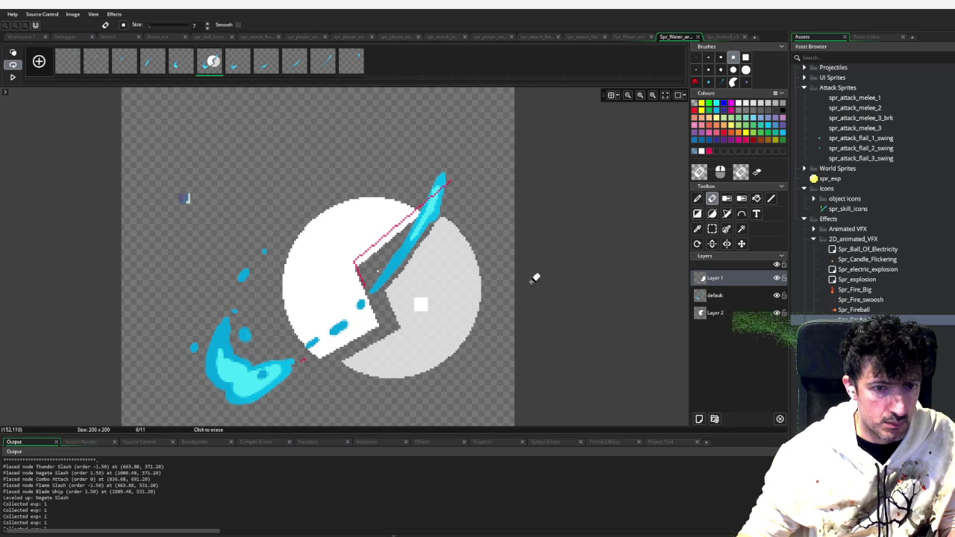
left_click(713, 313)
mouse_move(332, 349)
left_mouse_down()
mouse_move(324, 352)
mouse_move(373, 305)
mouse_move(377, 313)
mouse_move(336, 347)
mouse_move(366, 288)
left_mouse_up()
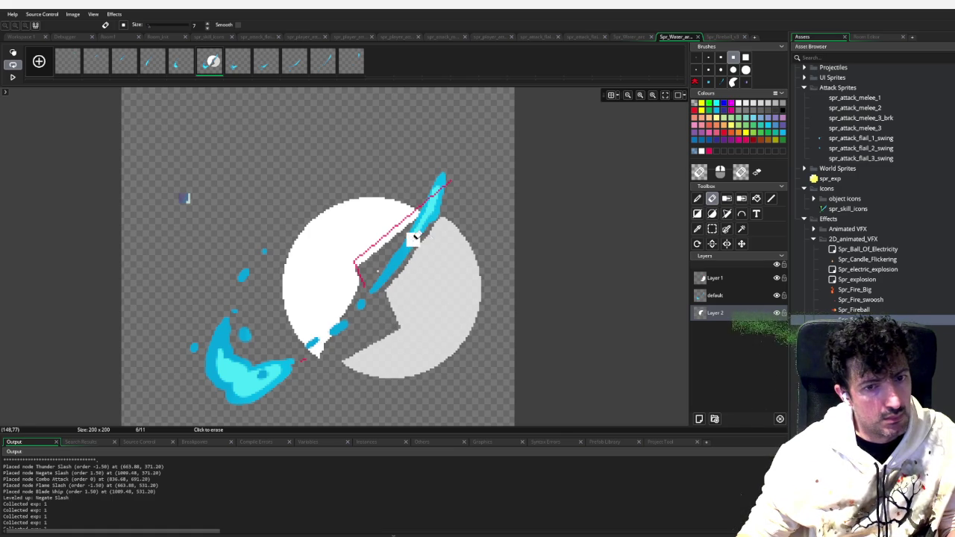
Erase a streak of the grey half beside the blade, then magic-wand select the region beside the slash
left_click(715, 277)
mouse_move(383, 324)
left_mouse_down()
mouse_move(423, 245)
mouse_move(391, 294)
mouse_move(395, 284)
mouse_move(394, 304)
left_mouse_up()
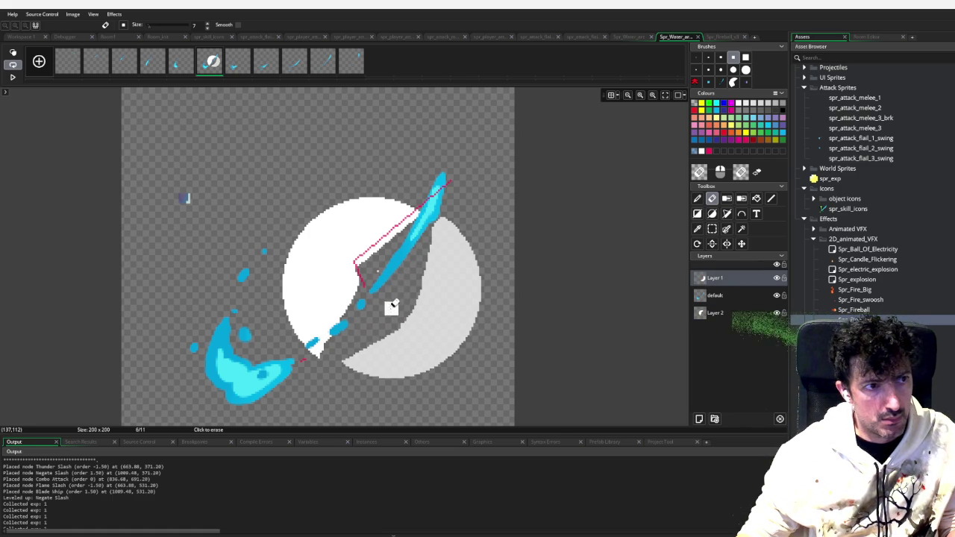
left_click(715, 313)
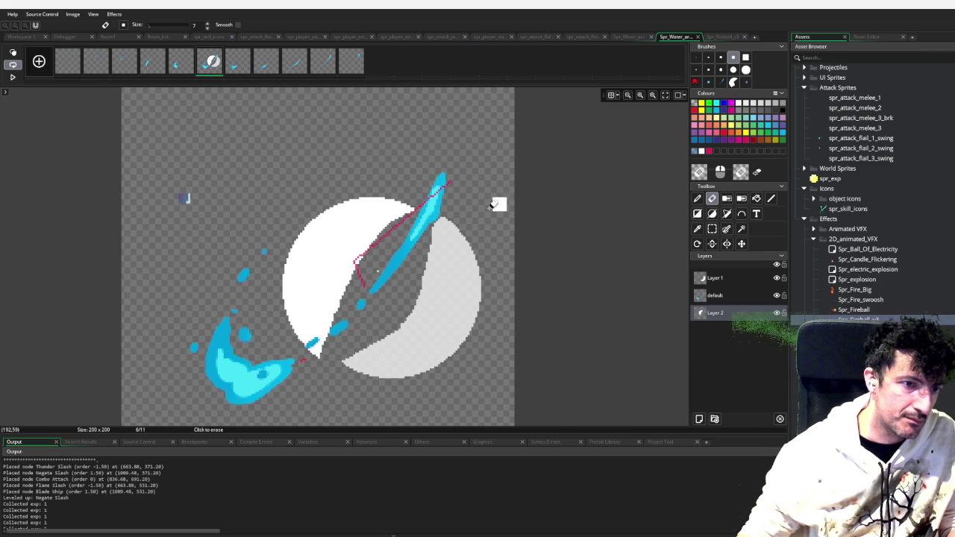
key("ctrl+y")
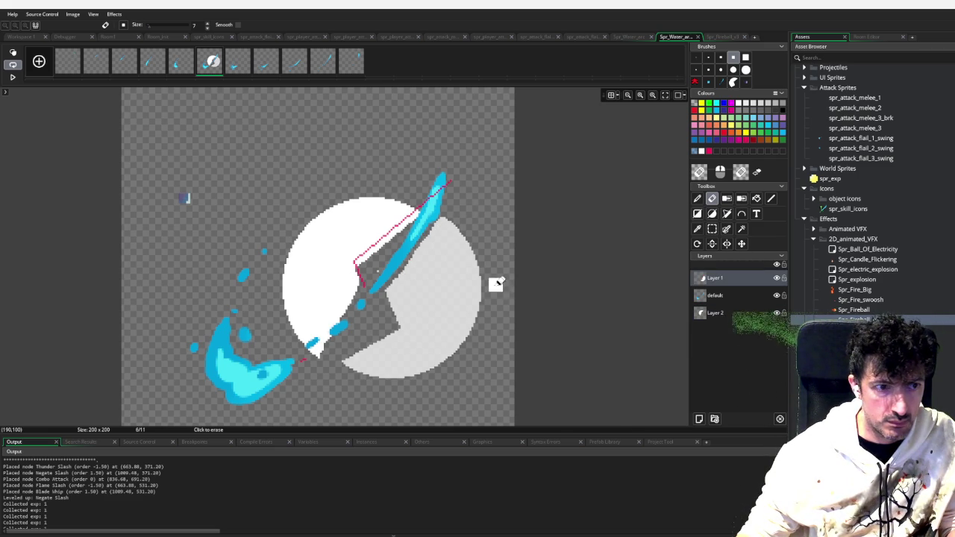
key("w")
left_click(345, 256)
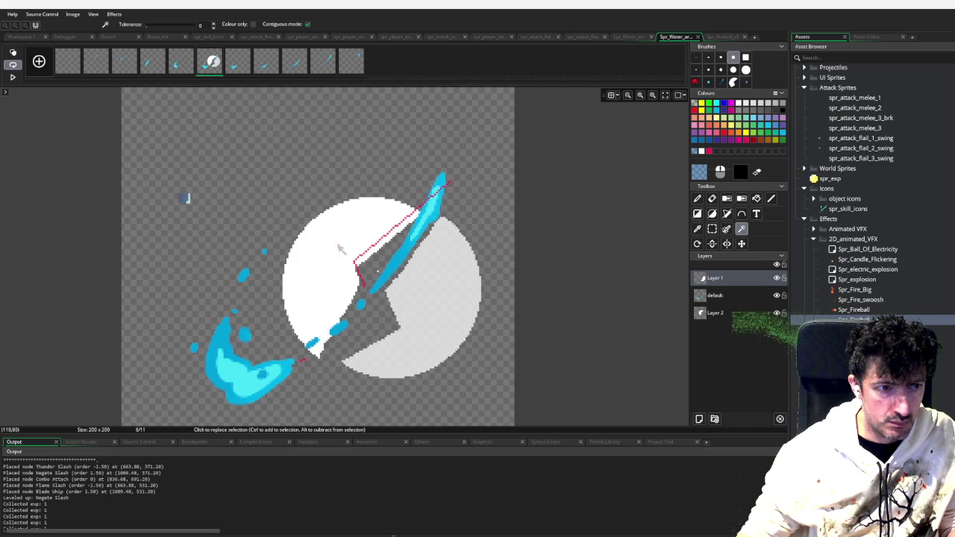
Push the white half up-left on Layer 2 and the grey half down on Layer 1
left_click(715, 313)
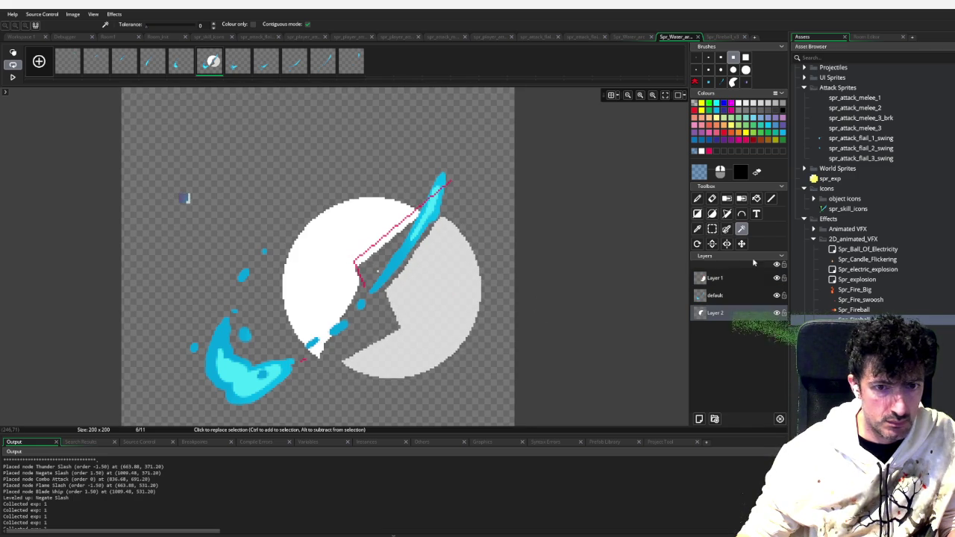
left_click(733, 279)
key("ctrl+i")
left_click(762, 308)
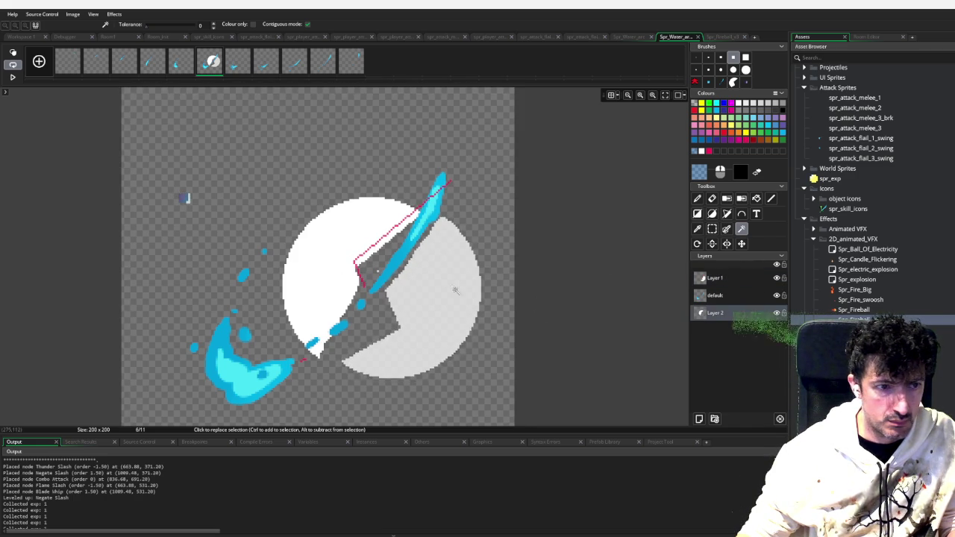
left_click_drag(333, 269, 298, 236)
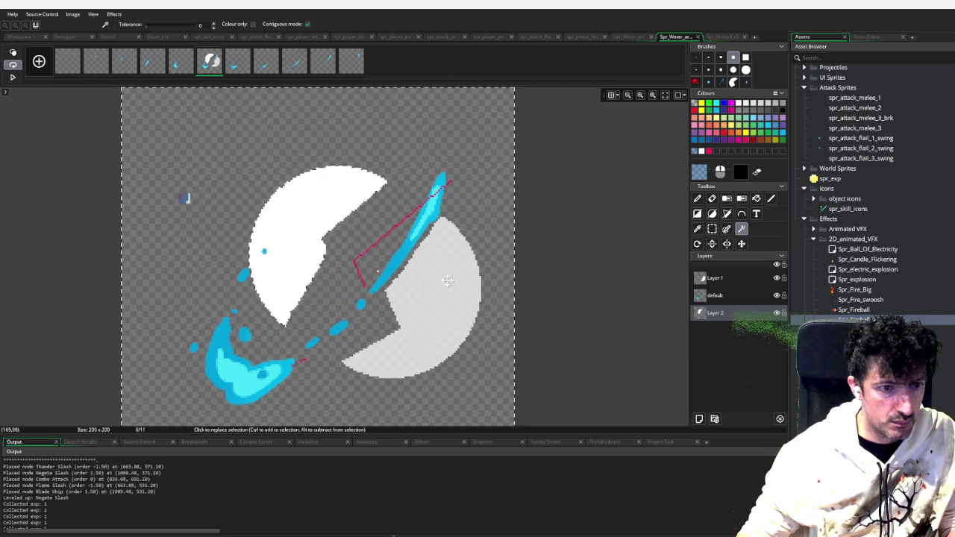
left_click(694, 278)
mouse_move(445, 299)
left_mouse_down()
mouse_move(446, 329)
mouse_move(433, 340)
left_mouse_up()
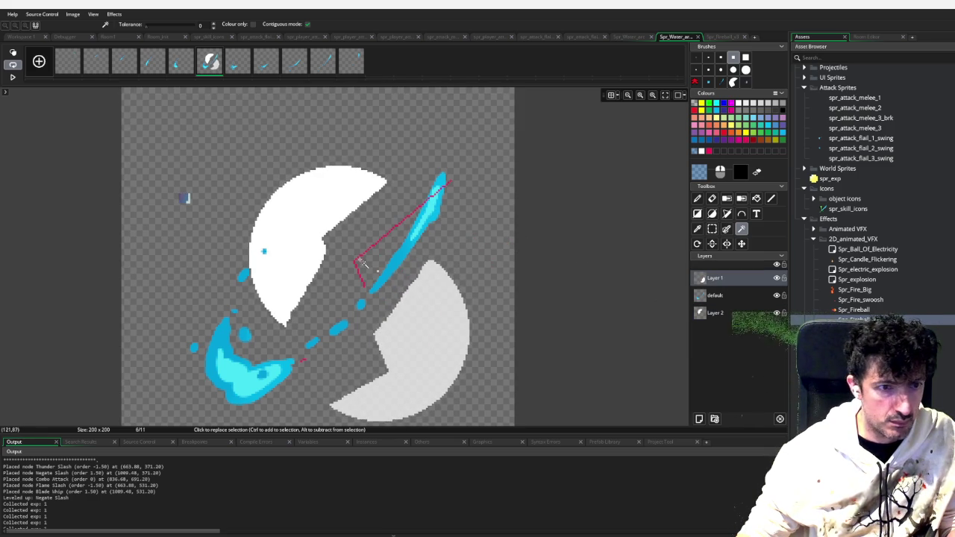
Remove the crimson guide-line colour and add a new Layer 3 on top
left_click(728, 199)
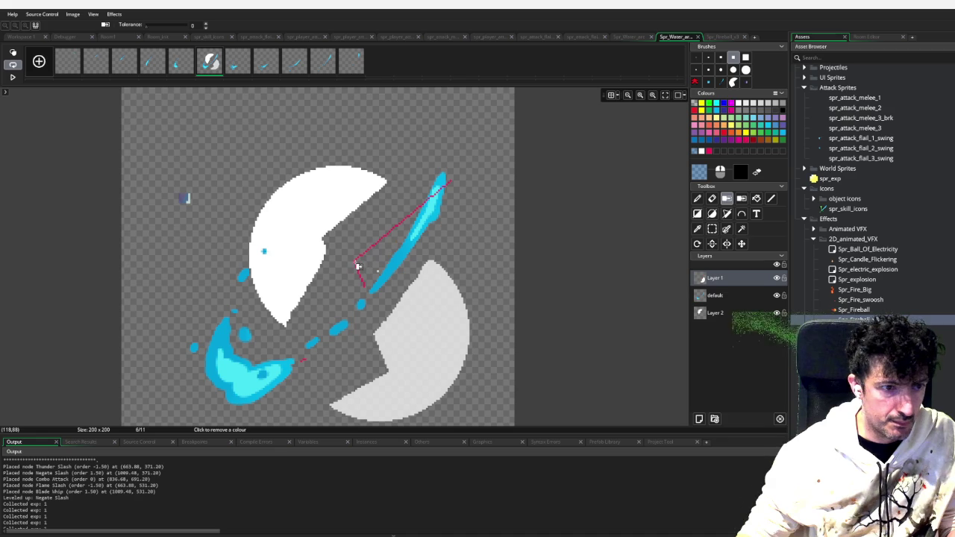
scroll(459, 231, "down", 1)
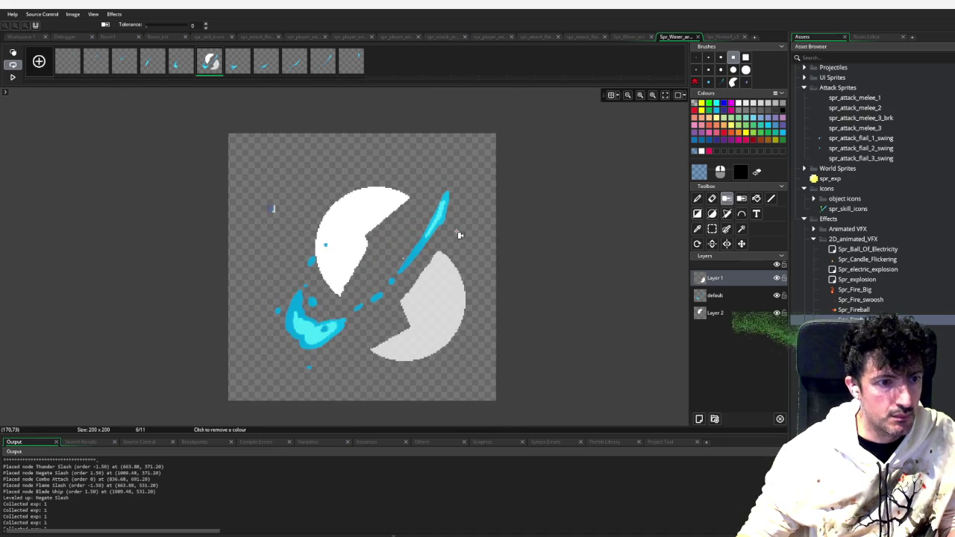
scroll(458, 227, "up", 3)
scroll(458, 224, "down", 2)
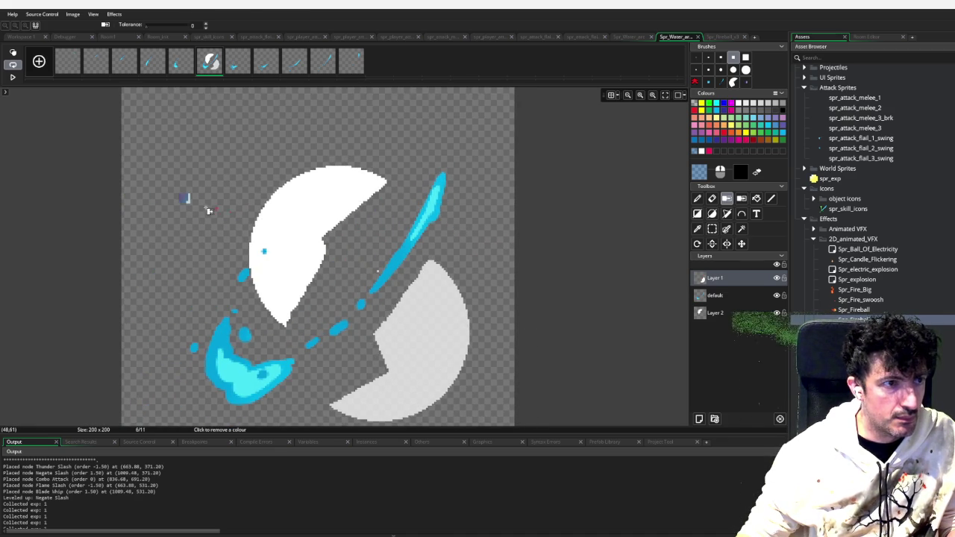
key("w")
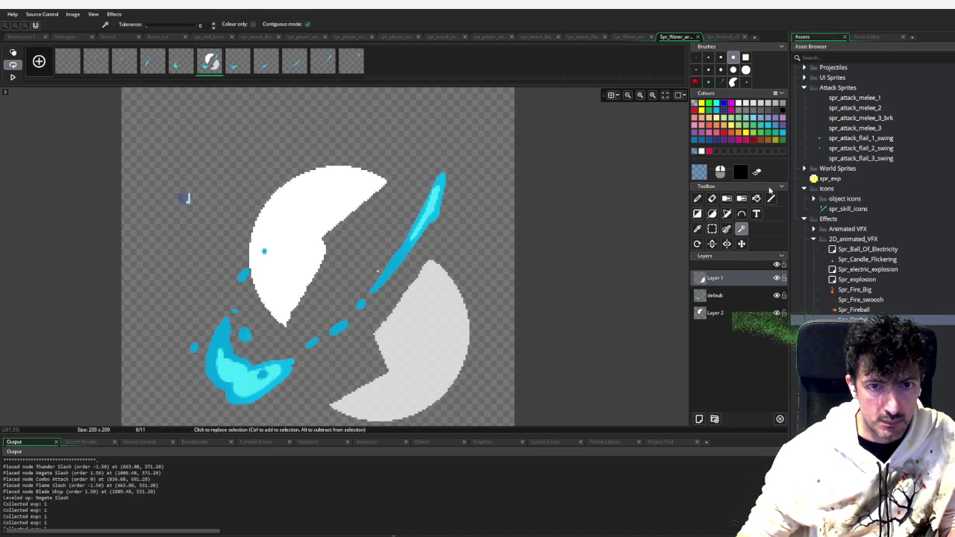
left_click(699, 419)
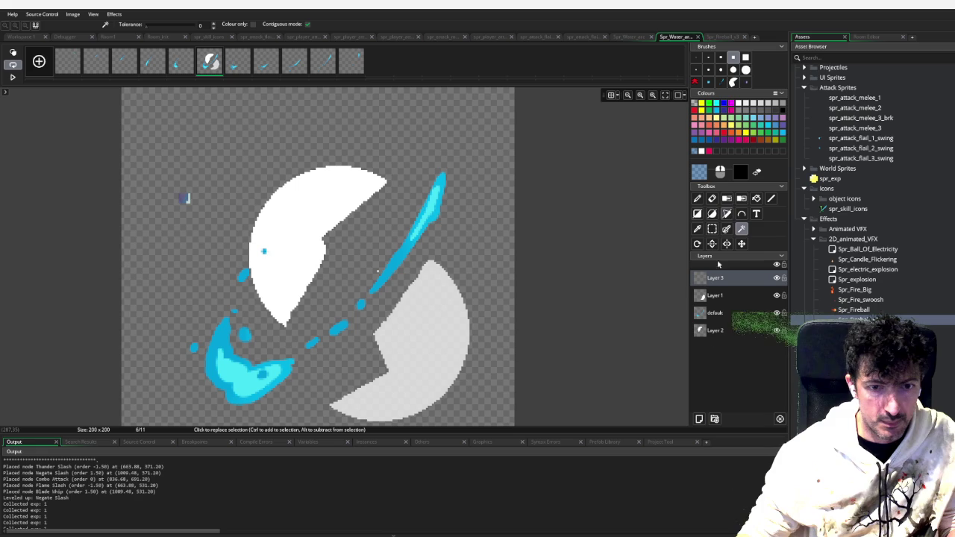
Pencil a 1-pixel flame outline around the upper half and fill it light blue
key("i")
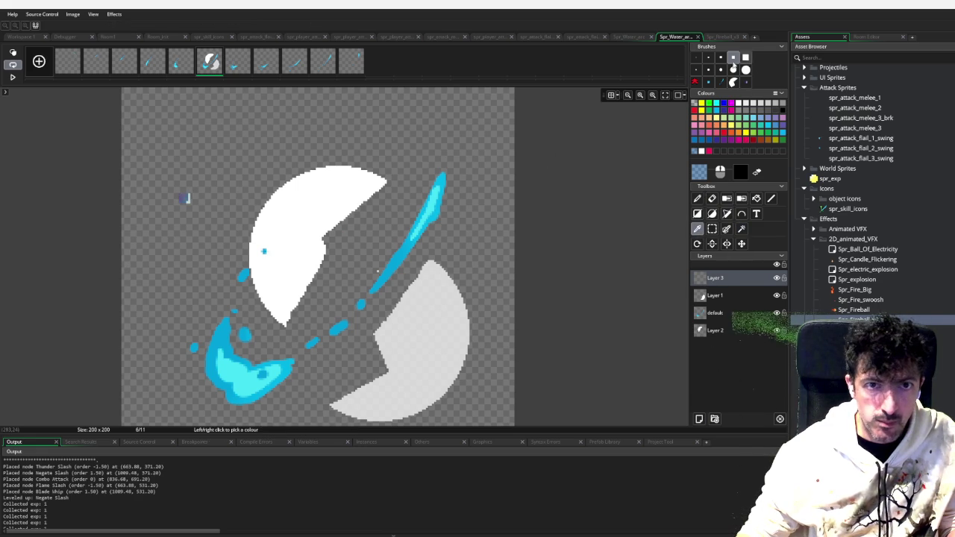
left_click(697, 57)
mouse_move(272, 308)
left_mouse_down()
mouse_move(255, 277)
mouse_move(262, 177)
mouse_move(305, 137)
mouse_move(310, 117)
mouse_move(337, 147)
mouse_move(362, 117)
mouse_move(345, 187)
mouse_move(350, 211)
mouse_move(288, 319)
mouse_move(270, 308)
left_mouse_up()
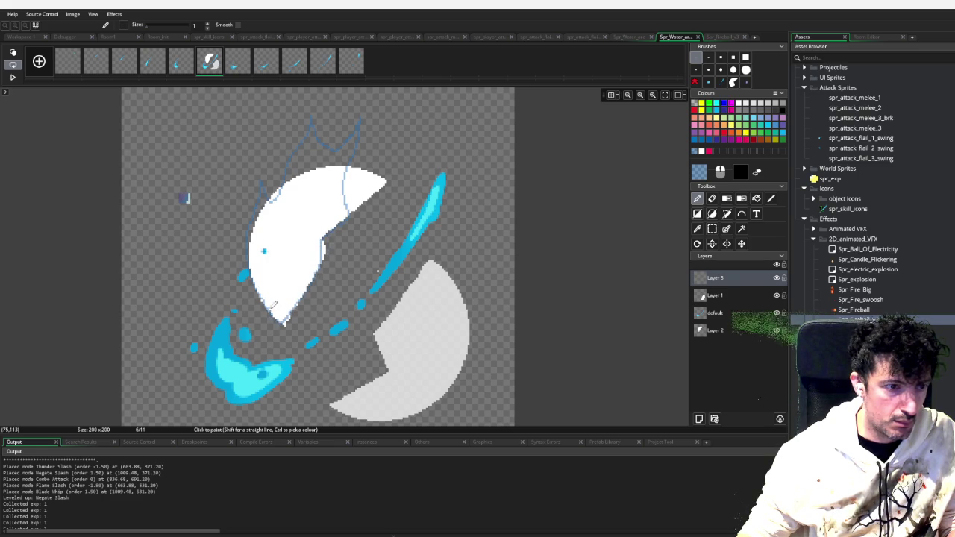
key("f")
left_click(284, 255)
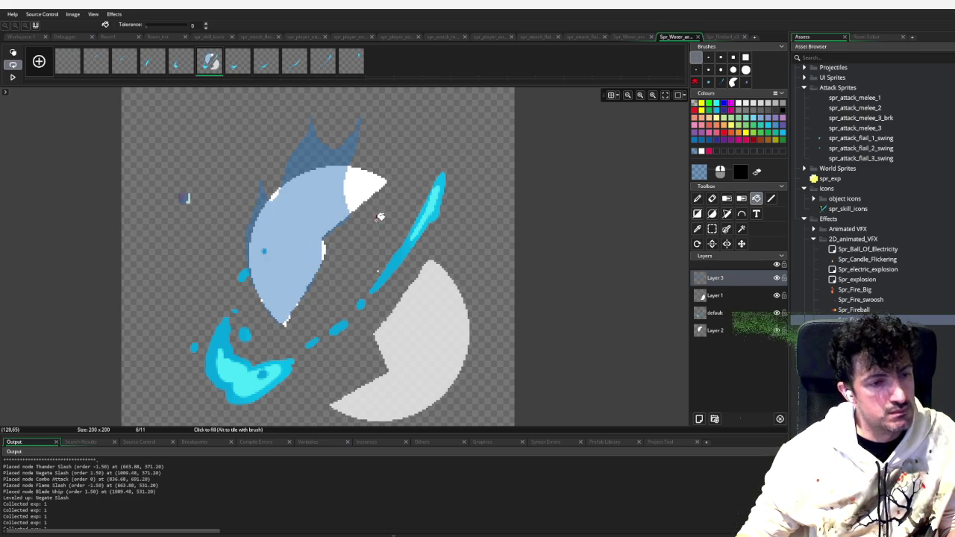
Outline a flame around the lower half, fill it light blue, and sample the darker blue
left_click(697, 199)
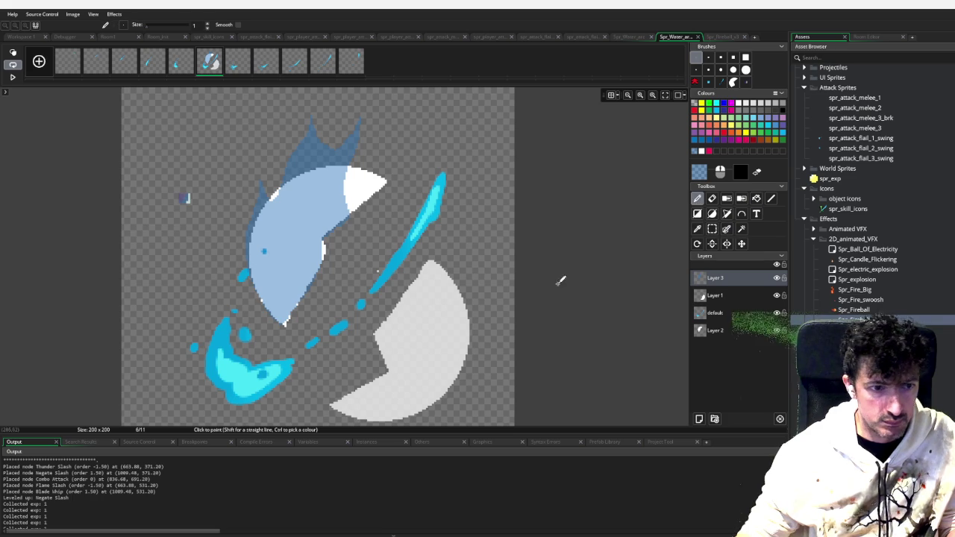
mouse_move(334, 400)
left_mouse_down()
mouse_move(379, 369)
mouse_move(388, 304)
mouse_move(404, 299)
mouse_move(398, 199)
left_mouse_up()
mouse_move(423, 259)
left_mouse_down()
mouse_move(472, 290)
mouse_move(476, 358)
mouse_move(430, 402)
mouse_move(333, 404)
left_mouse_up()
key("f")
left_click(421, 356)
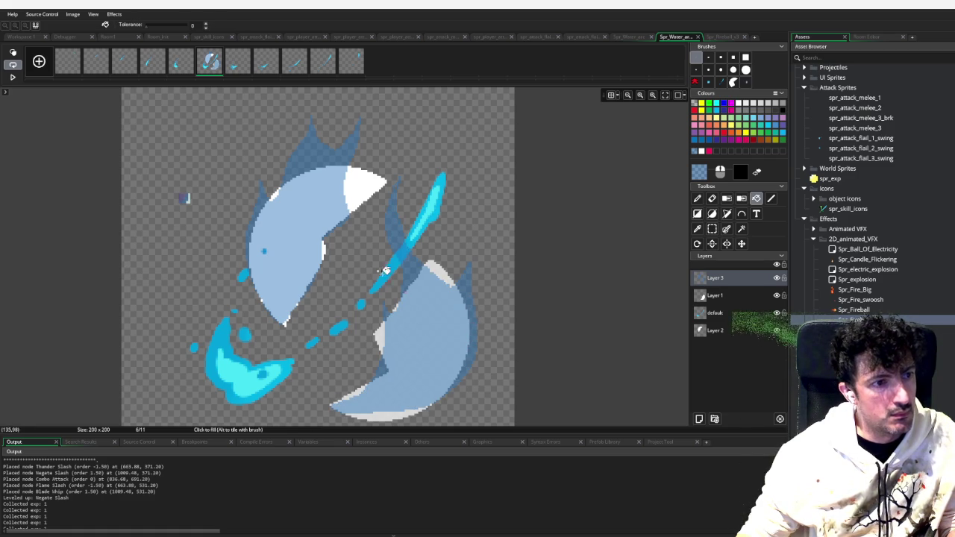
key("i")
left_click(371, 164)
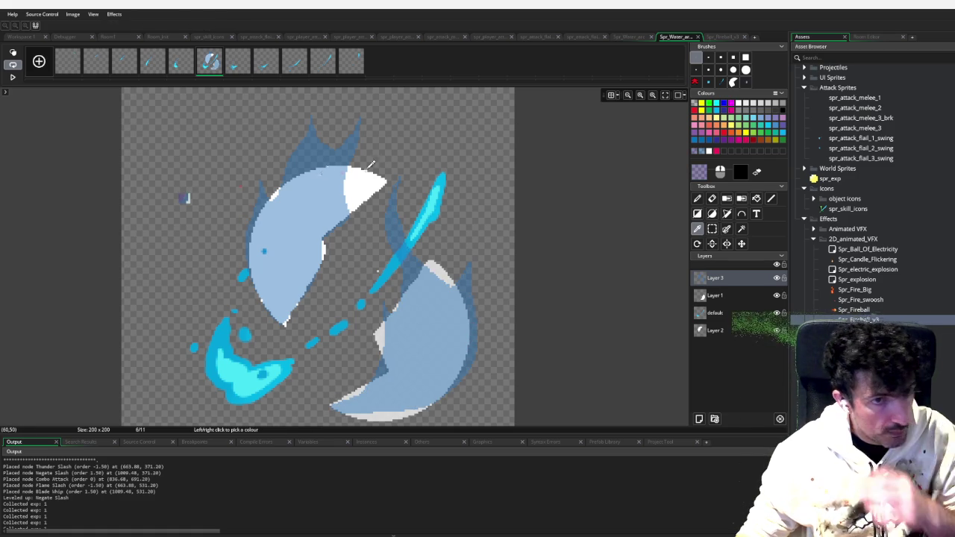
Add Layer 4 below Layer 3 and fill a darker purple shading area on the upper half
left_click(700, 419)
left_click_drag(726, 283, 723, 300)
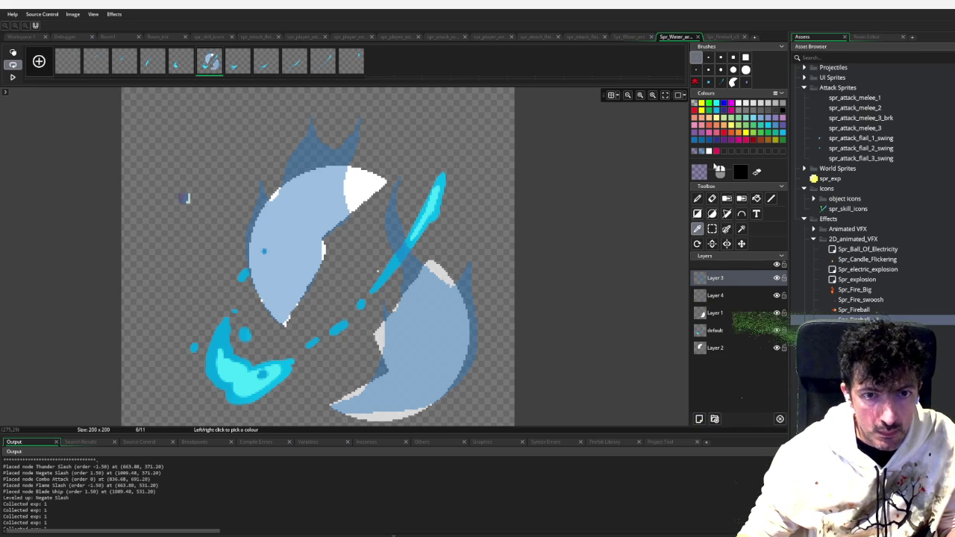
key("d")
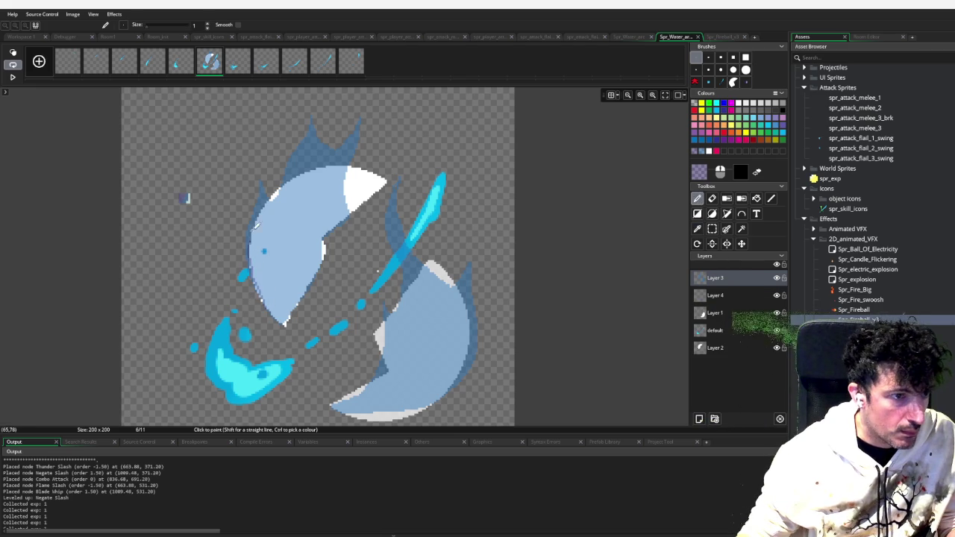
mouse_move(320, 95)
left_mouse_down()
mouse_move(342, 188)
mouse_move(326, 253)
mouse_move(273, 317)
mouse_move(270, 298)
left_mouse_up()
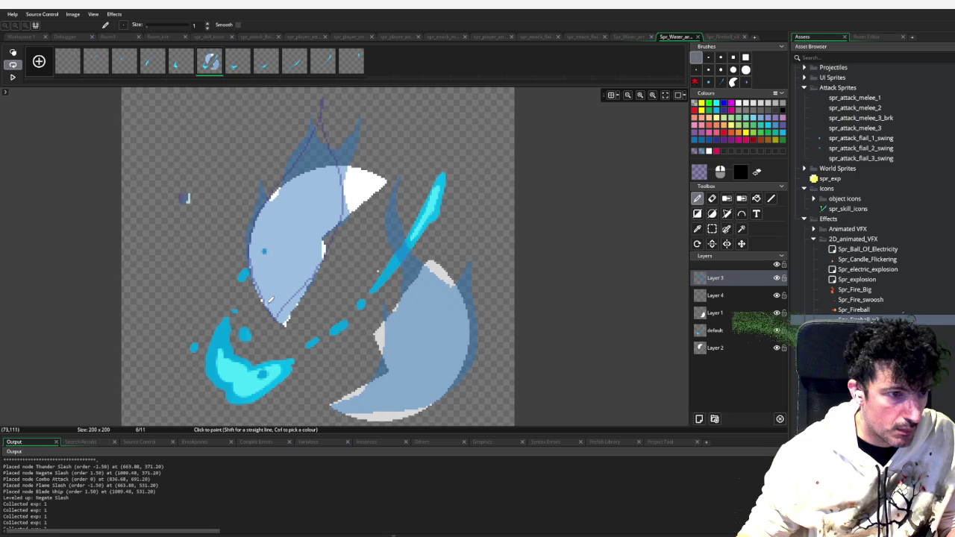
key("f")
left_click(294, 270)
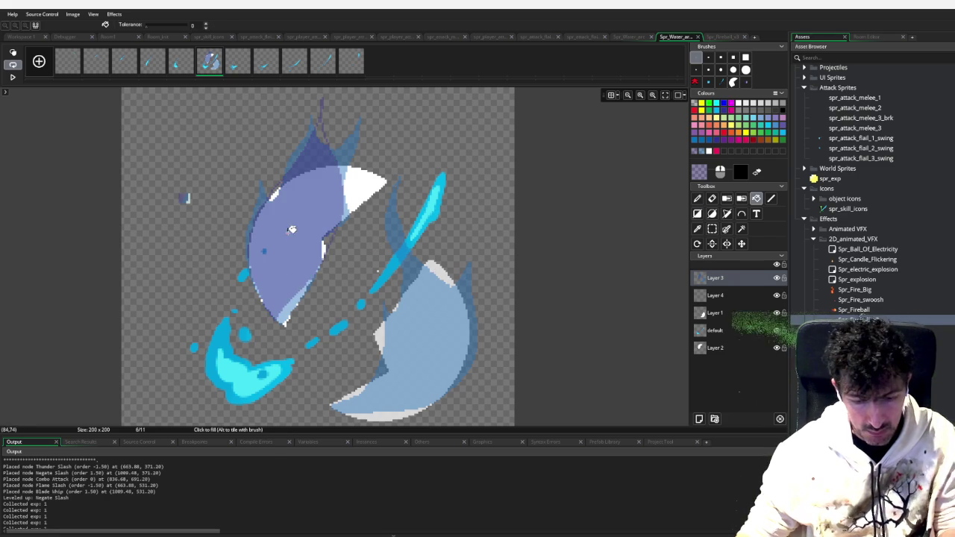
Fill two dark blue shading strips on the lower half's right side
key("l")
mouse_move(342, 398)
left_mouse_down()
mouse_move(388, 370)
mouse_move(427, 324)
mouse_move(367, 387)
mouse_move(377, 399)
mouse_move(444, 342)
mouse_move(460, 211)
mouse_move(486, 319)
mouse_move(442, 386)
mouse_move(352, 403)
left_mouse_up()
key("p")
key("f")
left_click(448, 367)
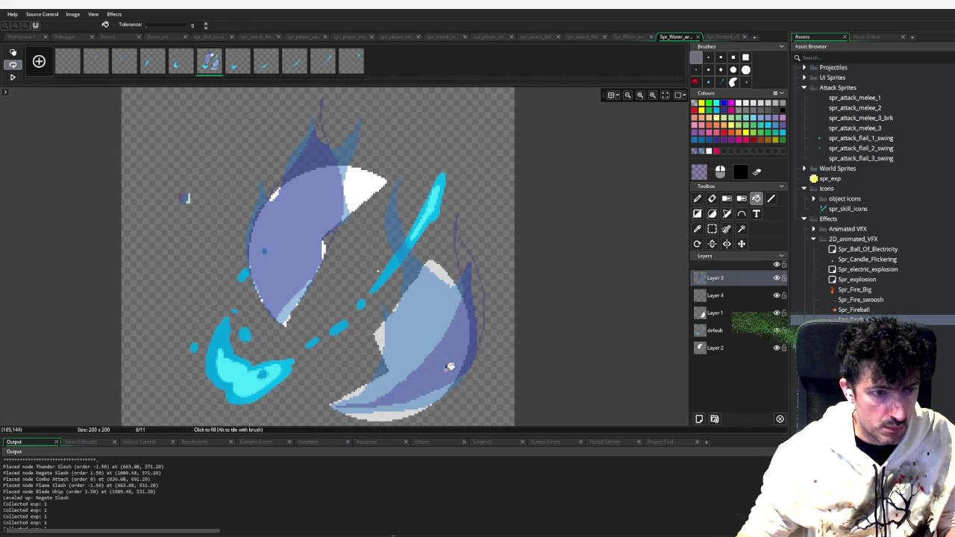
left_click(481, 305)
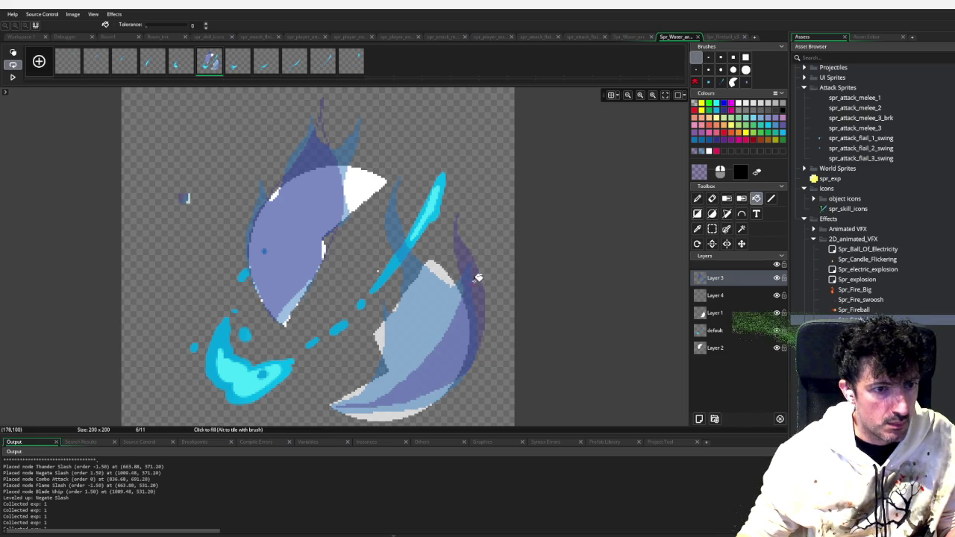
Clear the stray blue pixel in the upper-left empty area using rectangle select
key("s")
left_click_drag(203, 184, 145, 233)
key("Escape")
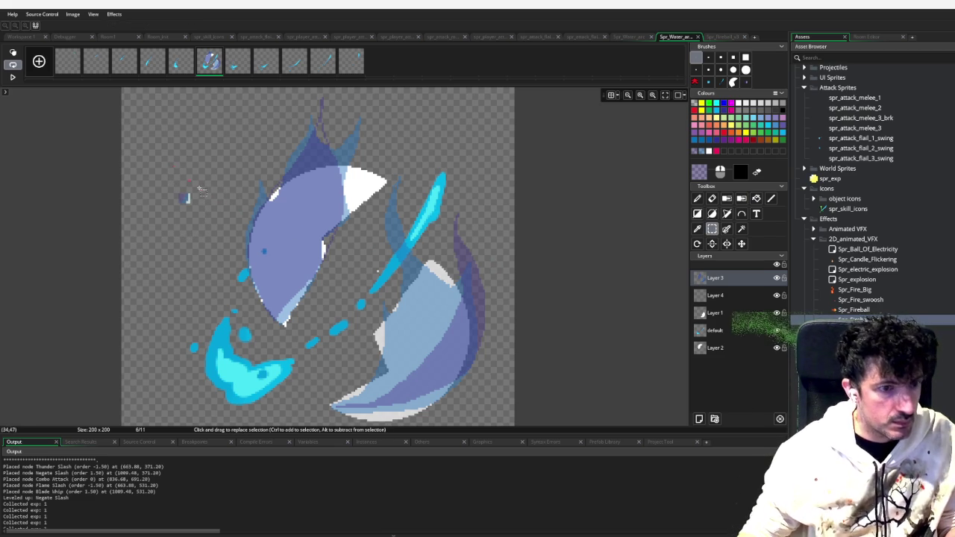
scroll(209, 195, "down", 2)
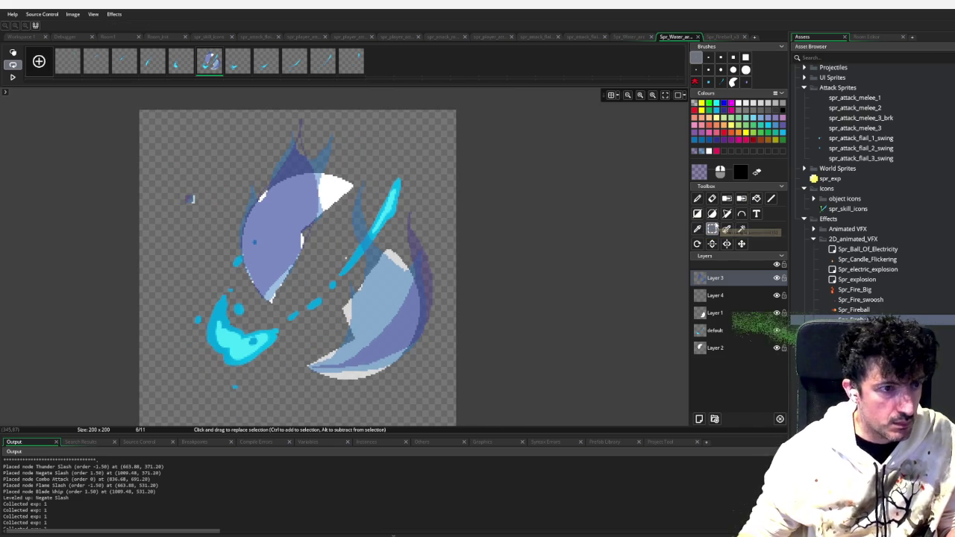
left_click(721, 330)
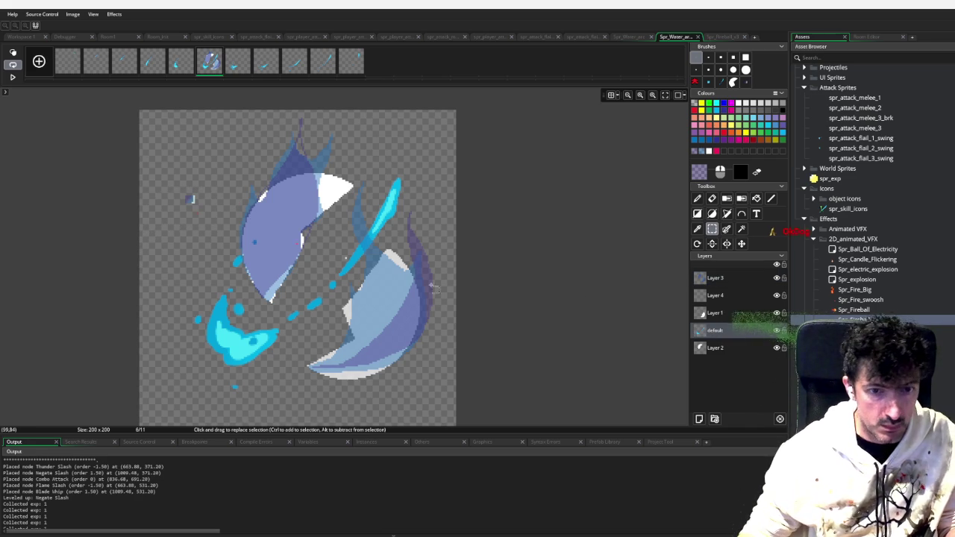
left_click_drag(208, 189, 160, 237)
left_click(185, 239)
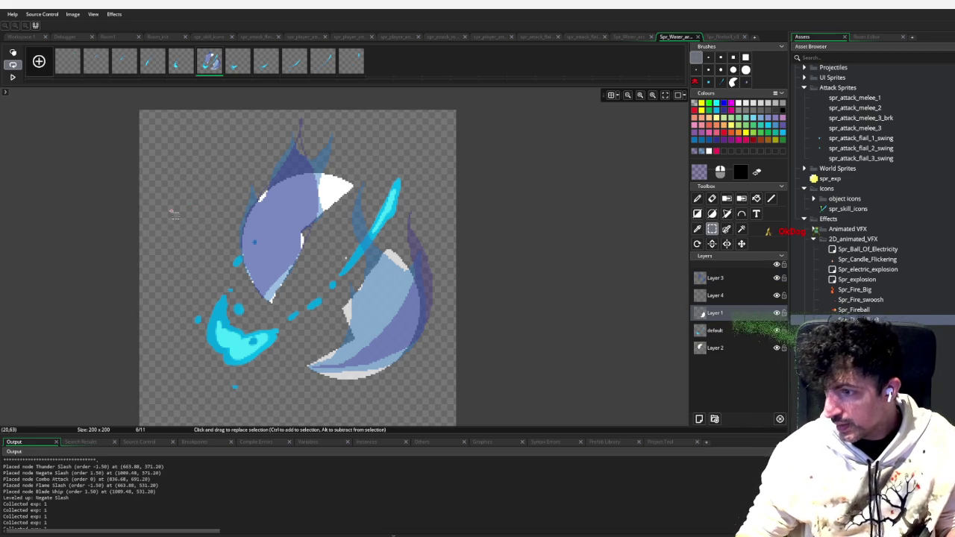
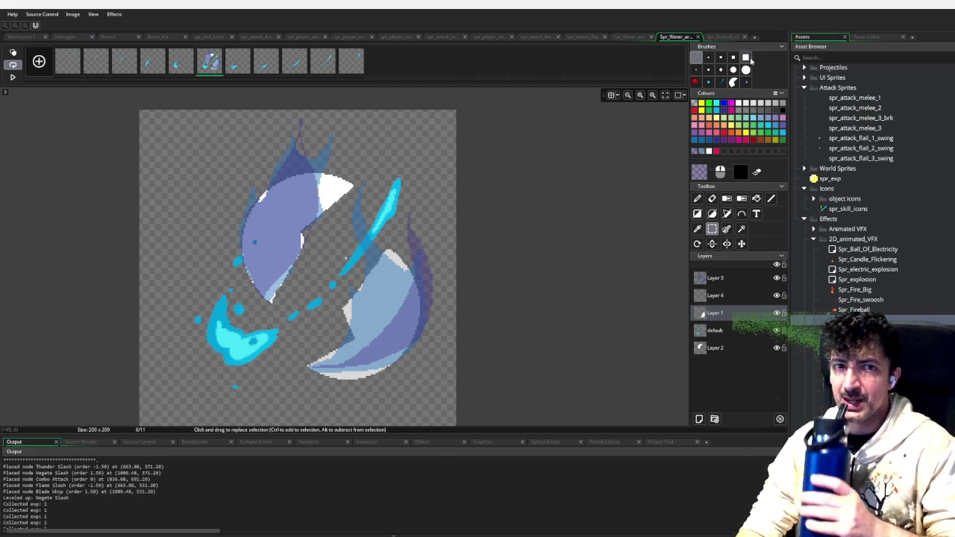
Set up a size-5 square eraser brush and step through the animation to frame 6
left_click(749, 58)
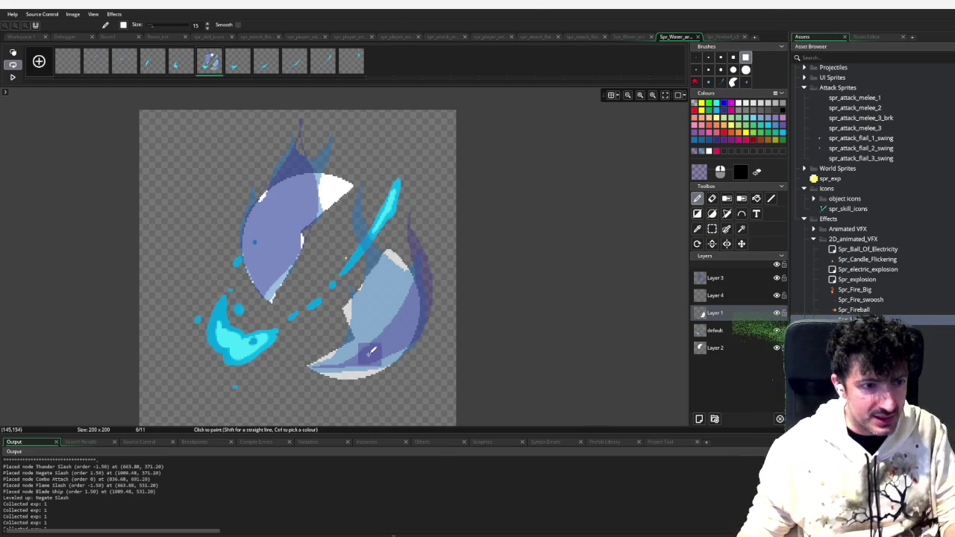
left_click(720, 57)
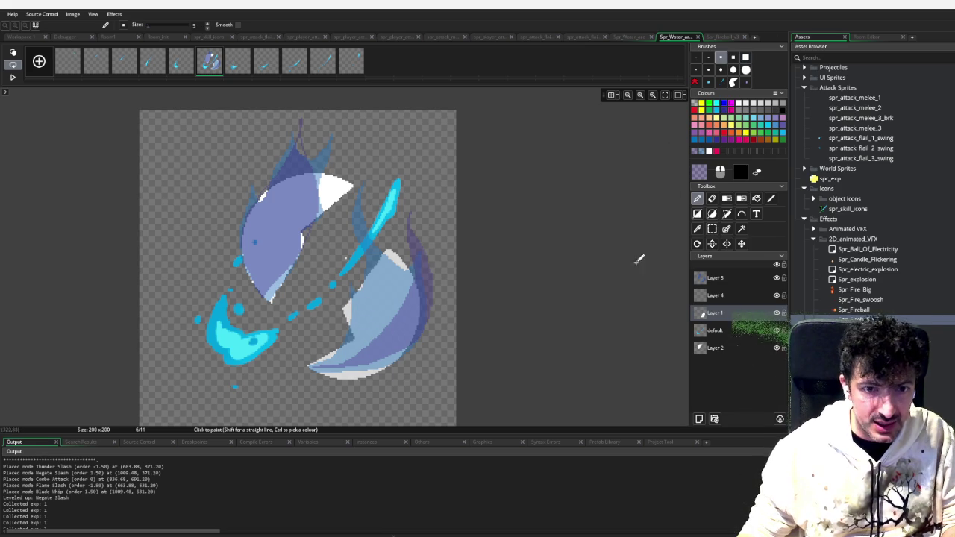
key("e")
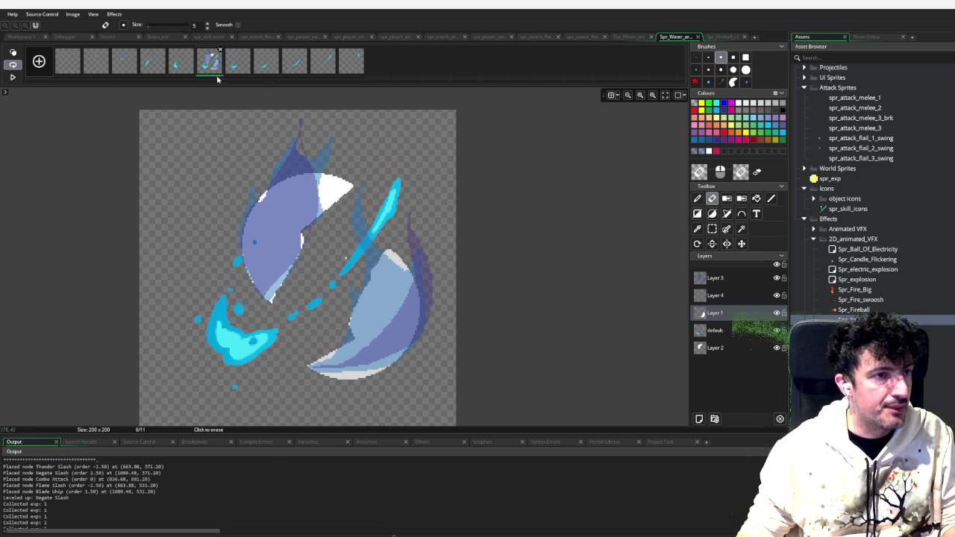
left_click(181, 63)
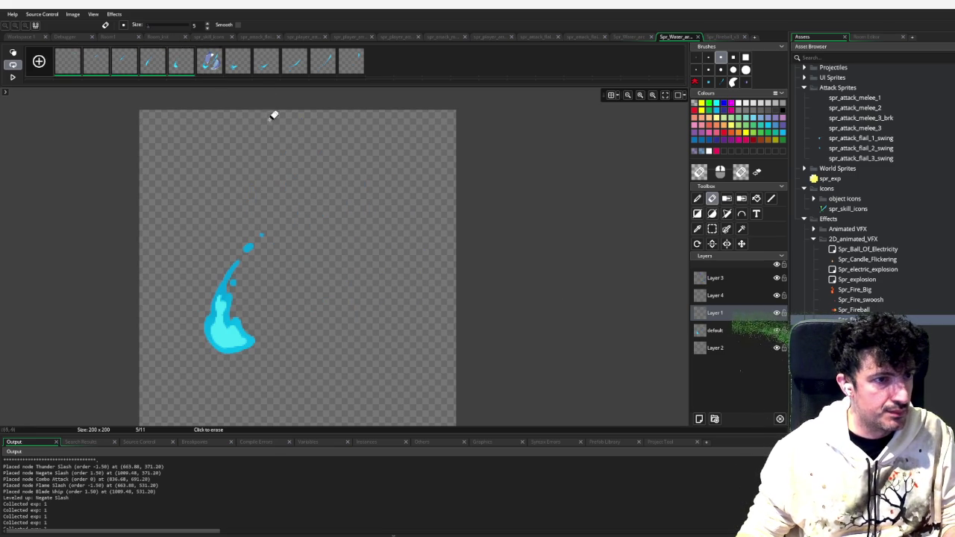
key("Right")
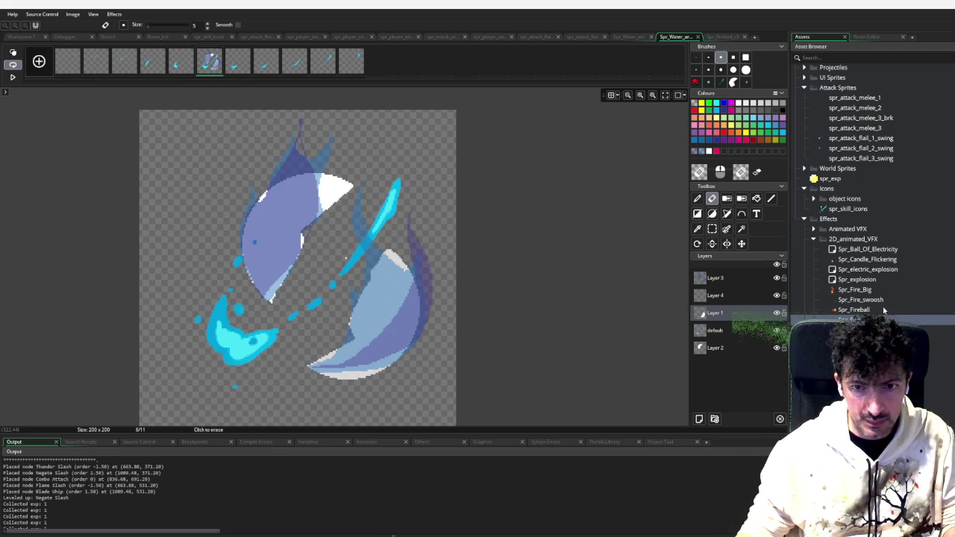
Open Spr_Fireball_v3 and scroll the workspace to Spr_Water_arc_2
double_click(851, 319)
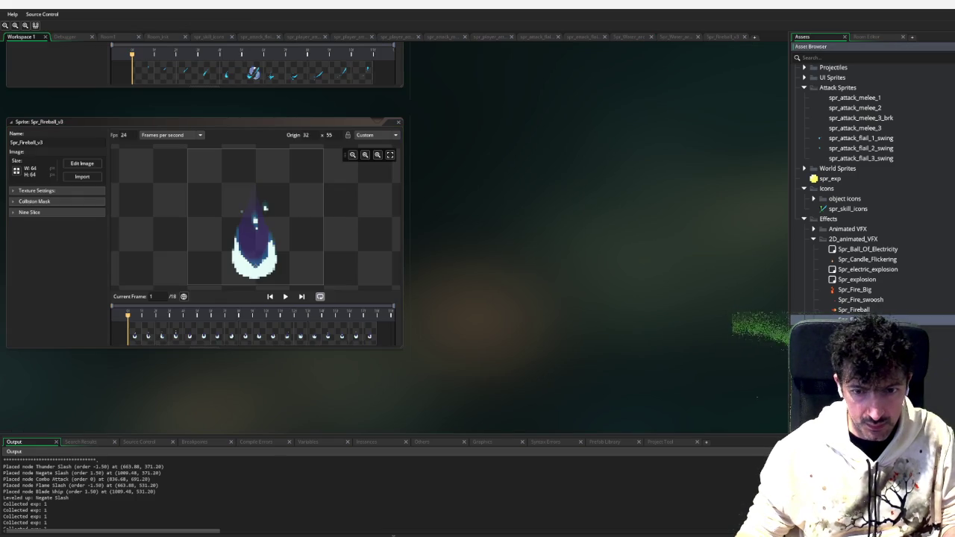
scroll(866, 224, "down", 2)
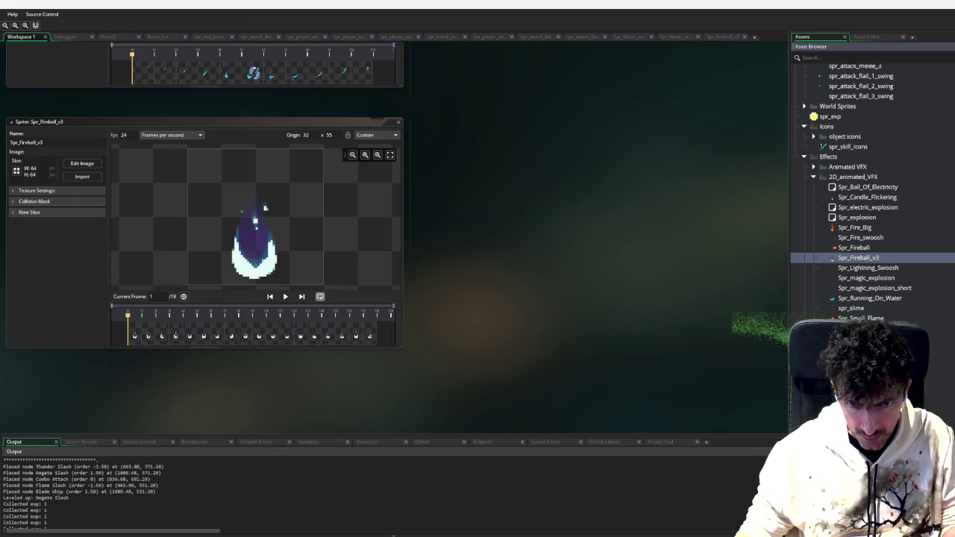
scroll(204, 238, "up", 5)
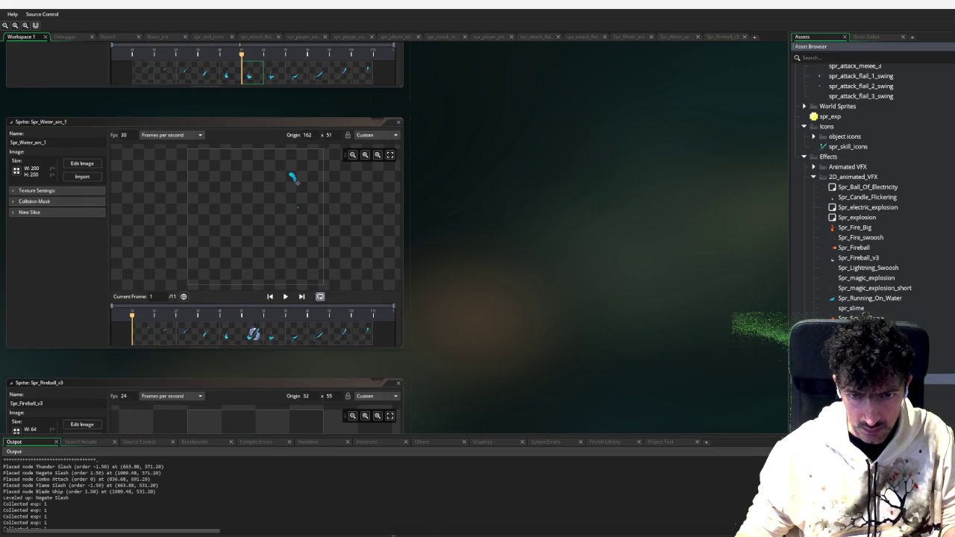
scroll(125, 187, "up", 5)
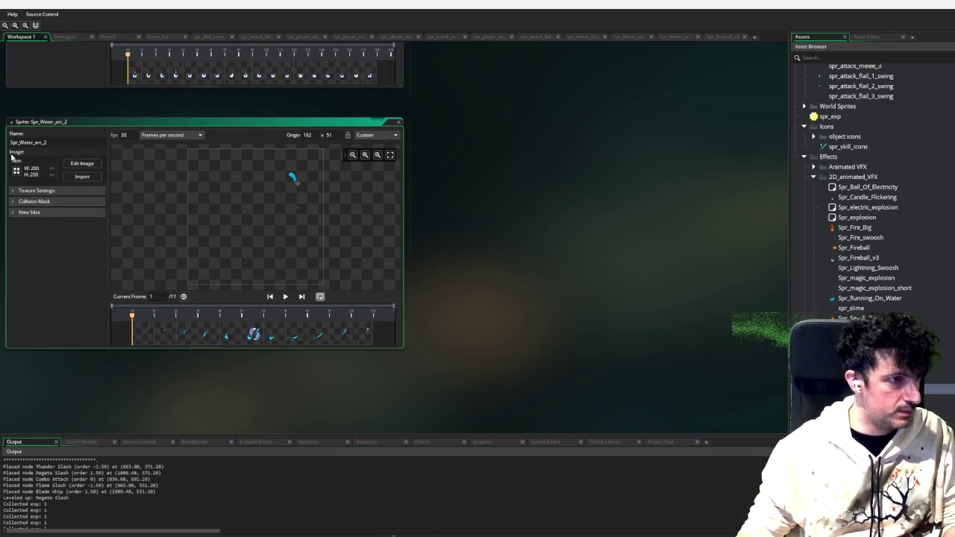
Try resizing Spr_Water_arc_2 to 64×64, then preview frame 6 in the image editor
left_click(18, 172)
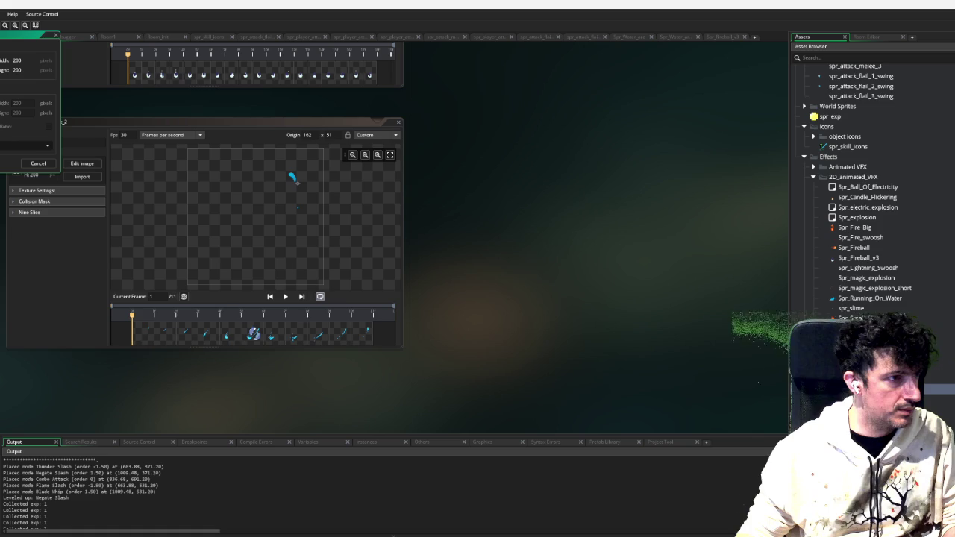
type("64")
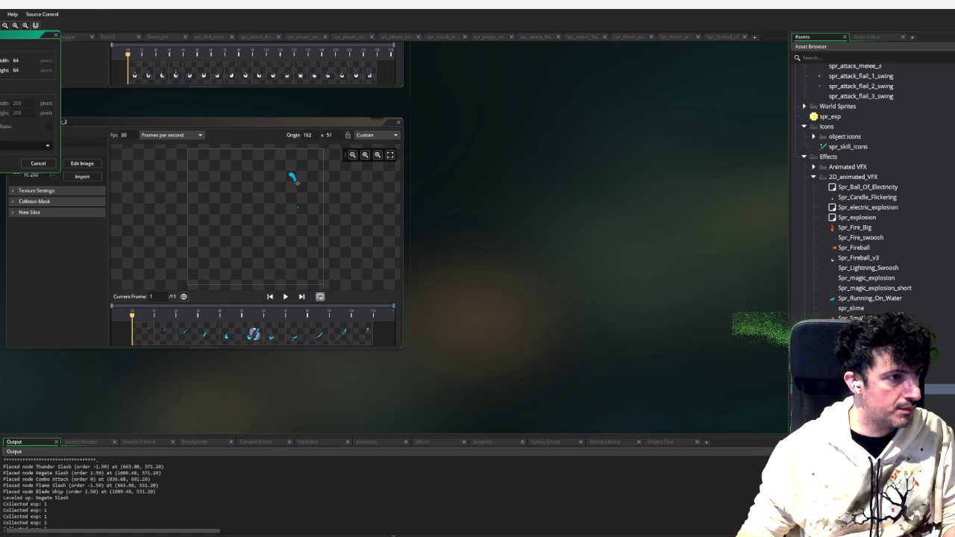
key("Return")
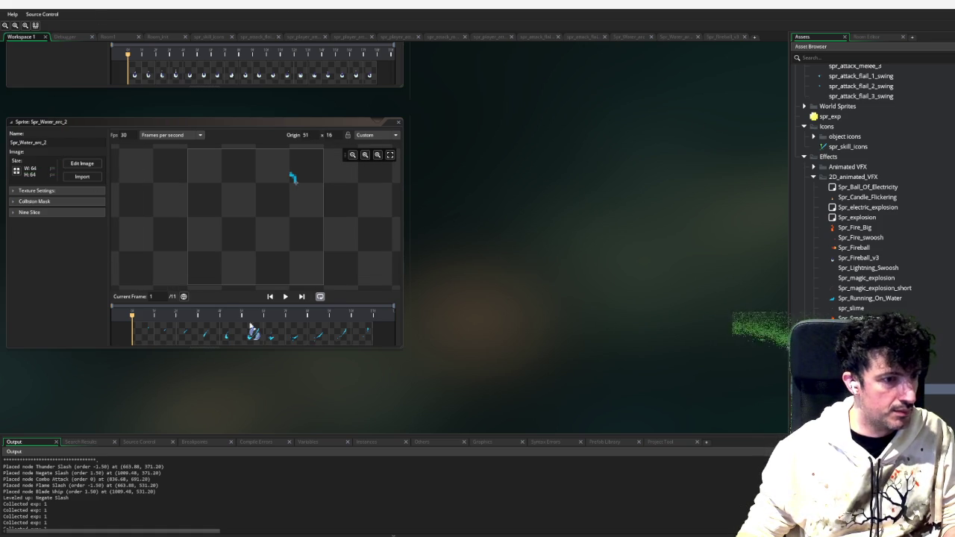
left_click(256, 341)
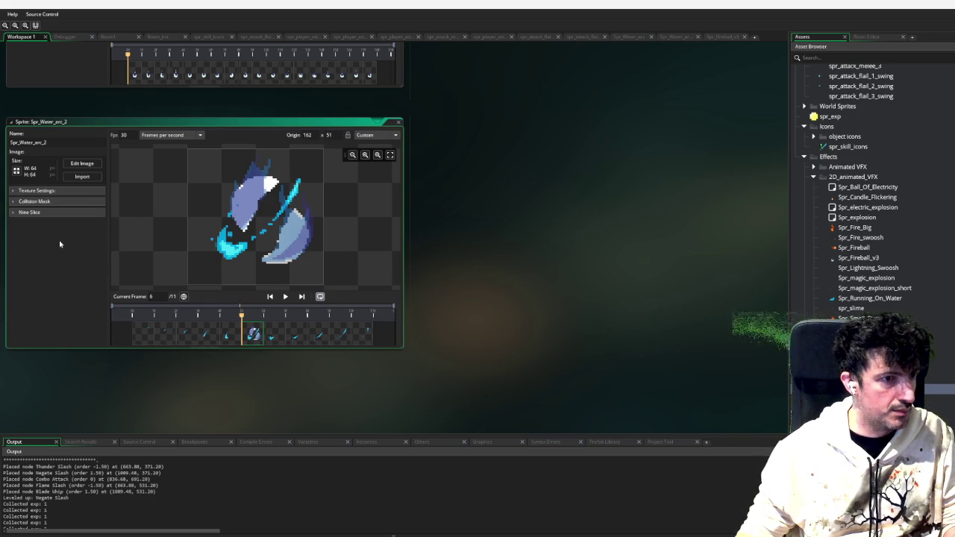
left_click(75, 164)
Show frame 6 of the water-arc sprite on the canvas and switch to selection and pan tools
left_click(211, 59)
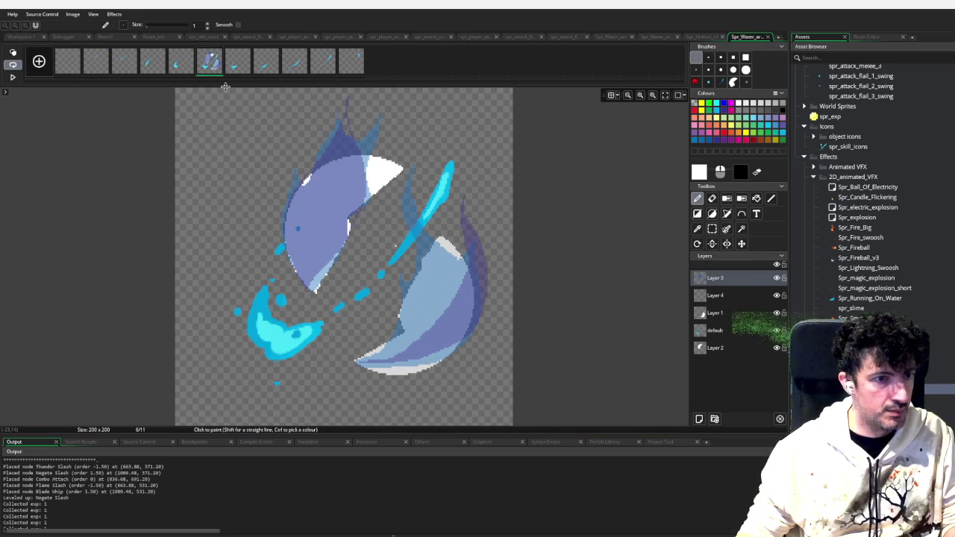
scroll(396, 246, "down", 2)
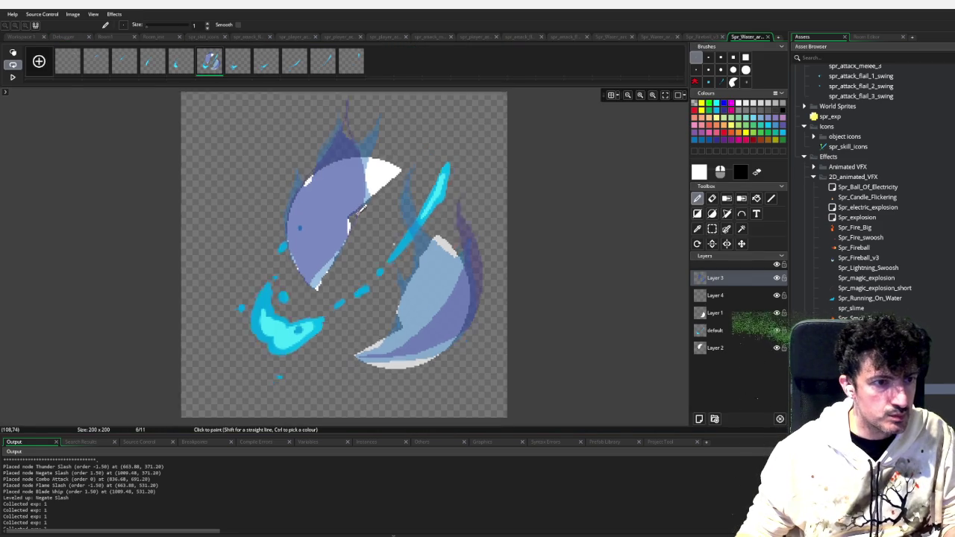
scroll(400, 253, "up", 1)
key("s")
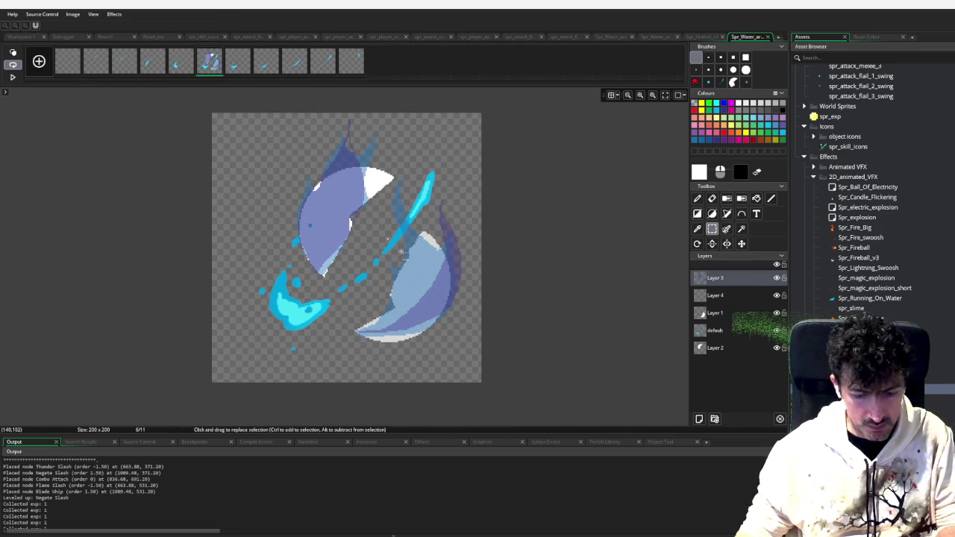
key("space")
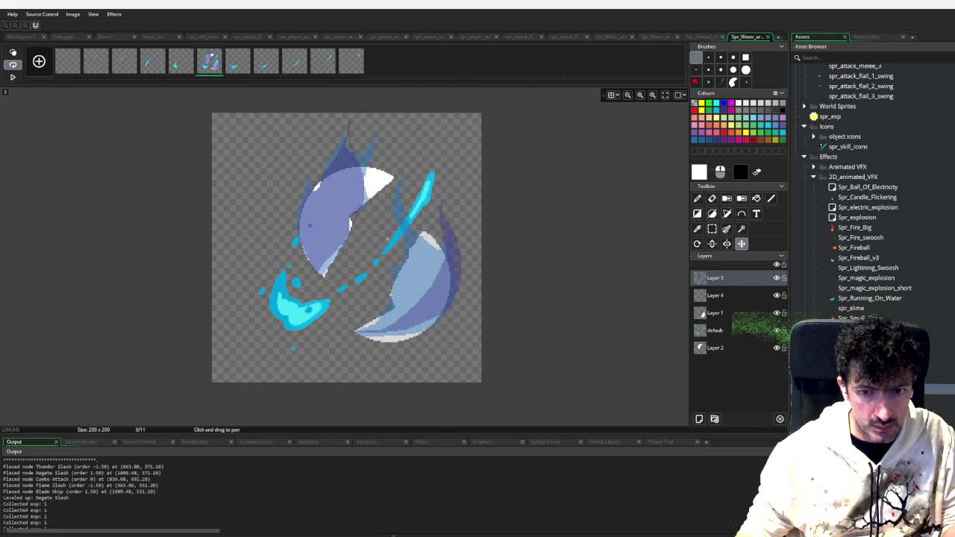
Resize the water-arc canvas to 192×192, checking the size in Calculator
key("ctrl+w")
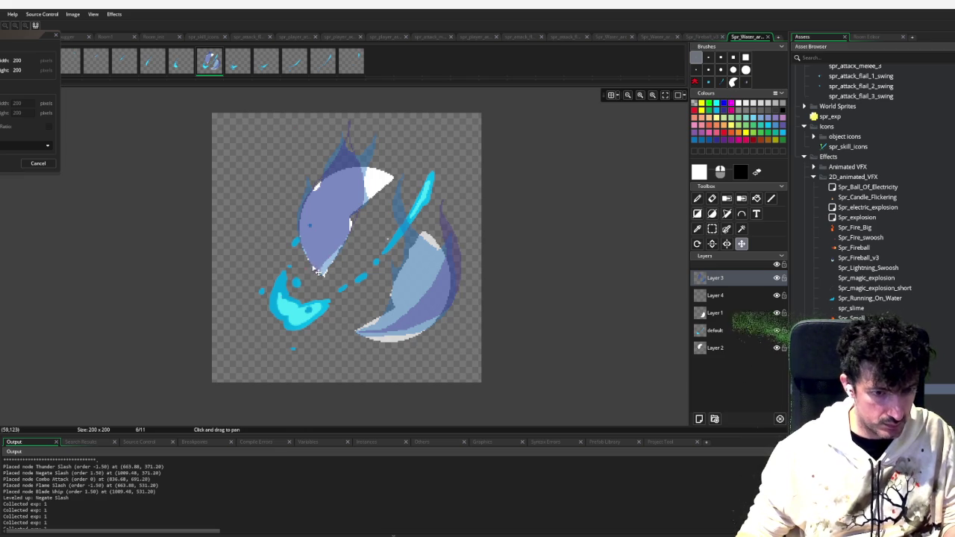
key("super")
type("calculator")
key("Return")
type("192")
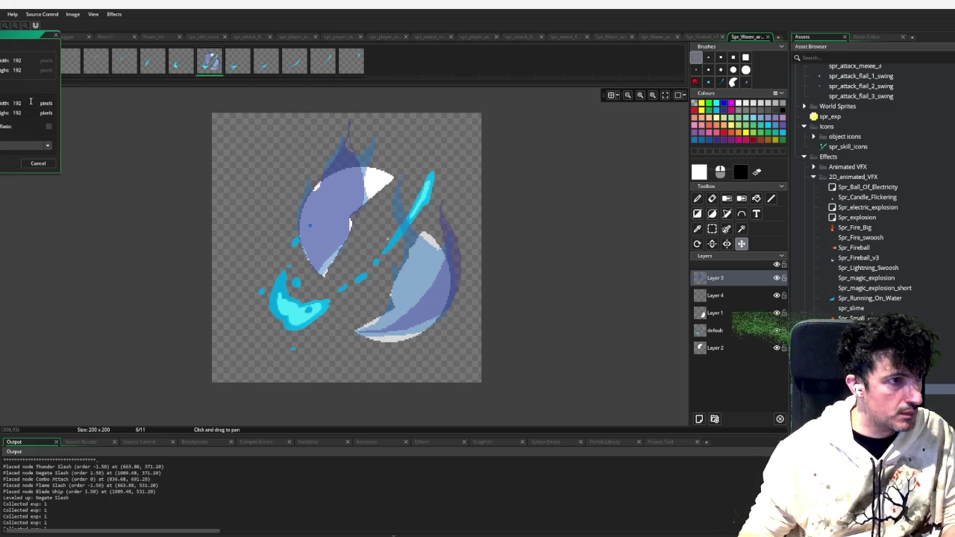
key("Return")
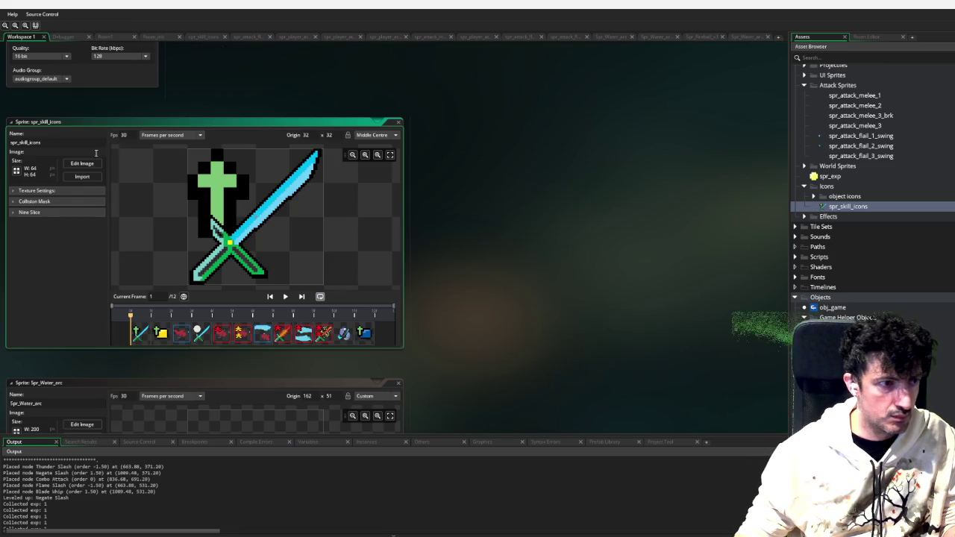
Paste the water-slash art into frame 11 and move the stray red arrow off the canvas
key("ctrl+v")
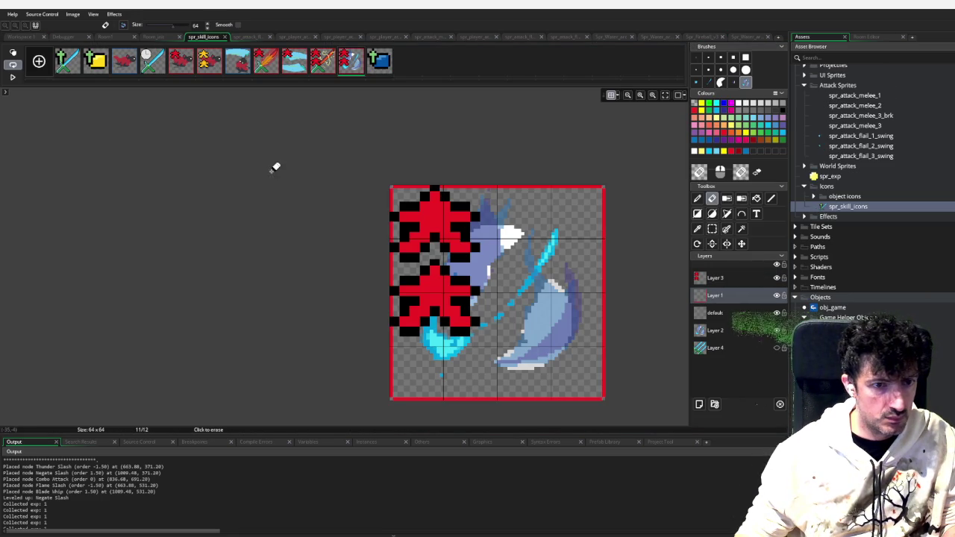
left_click(727, 277)
mouse_move(463, 291)
left_mouse_down()
mouse_move(341, 274)
mouse_move(343, 219)
mouse_move(250, 239)
mouse_move(236, 233)
left_mouse_up()
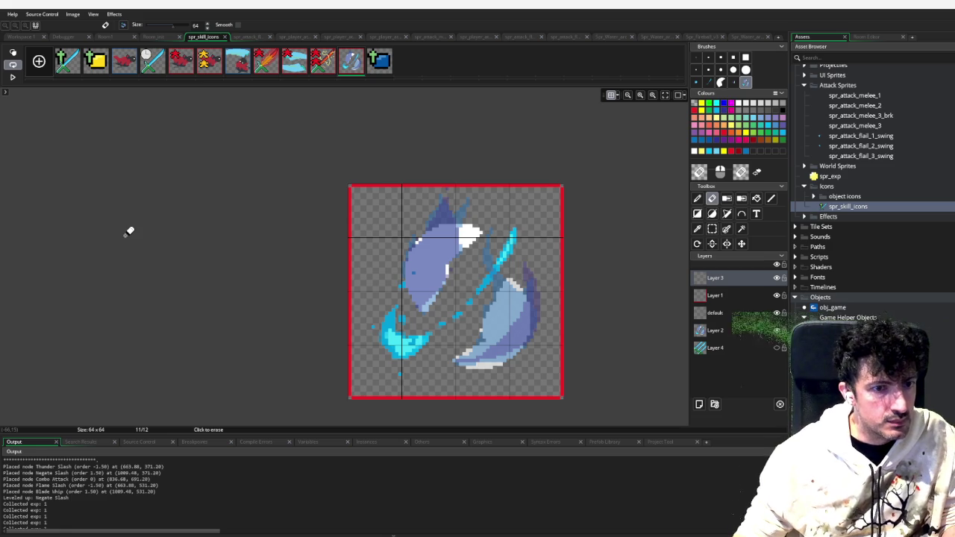
Open the skill_trees.gml script from the Favourites list
scroll(332, 254, "up", 1)
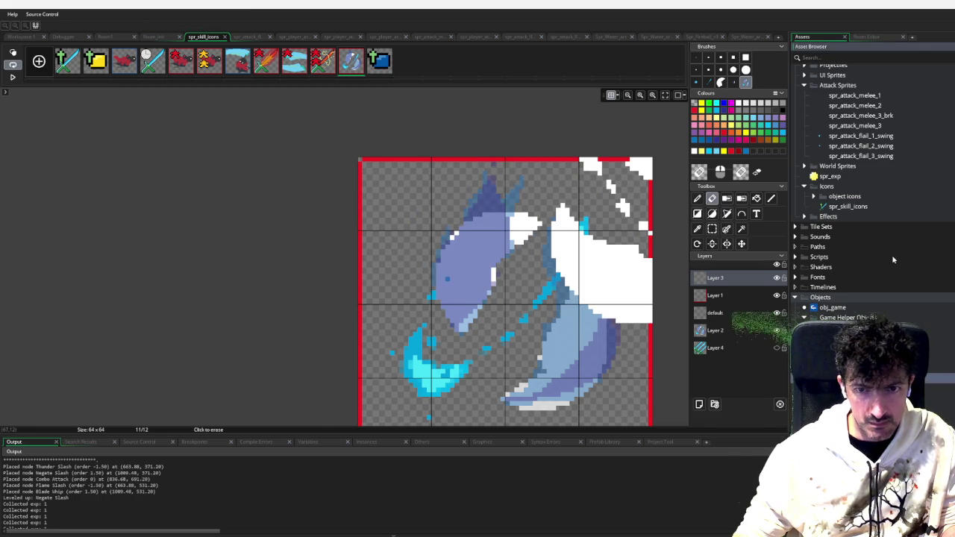
scroll(864, 167, "up", 3)
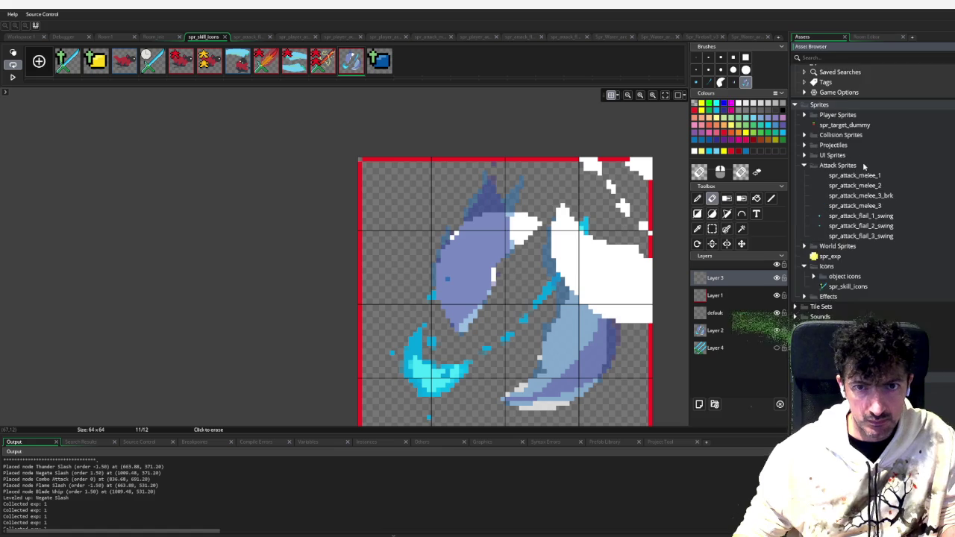
scroll(860, 128, "up", 3)
left_click(833, 129)
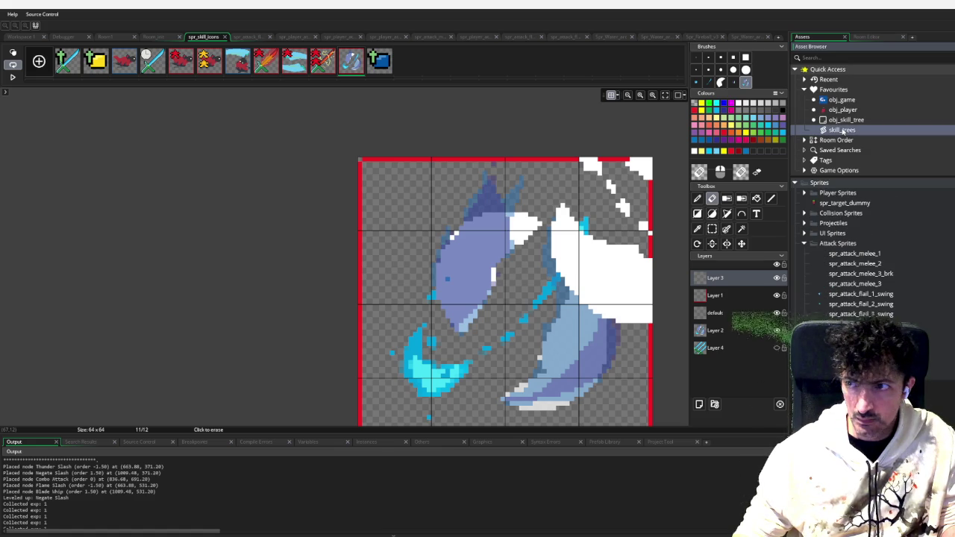
double_click(827, 132)
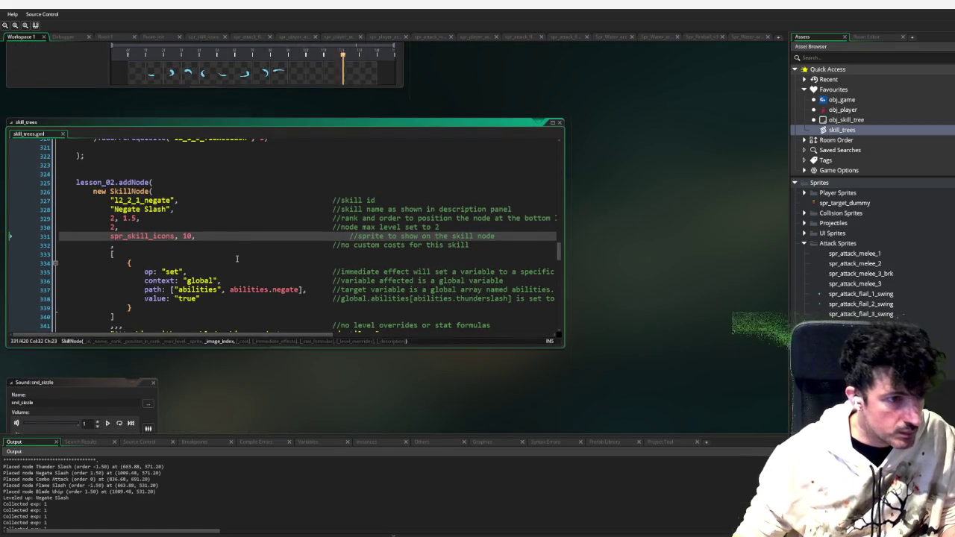
Change the Parry It! icon index on line 357 from 9 to 11
scroll(216, 236, "up", 7)
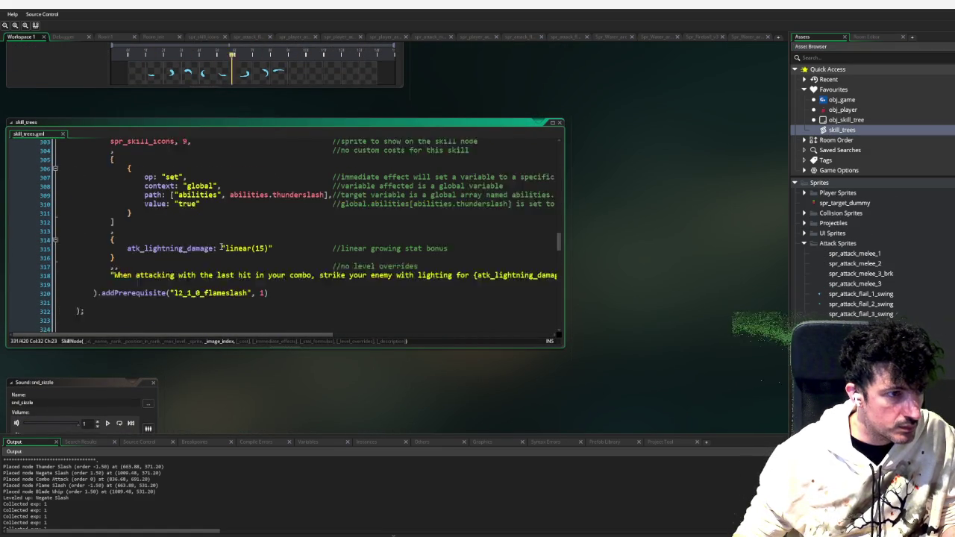
scroll(223, 190, "down", 15)
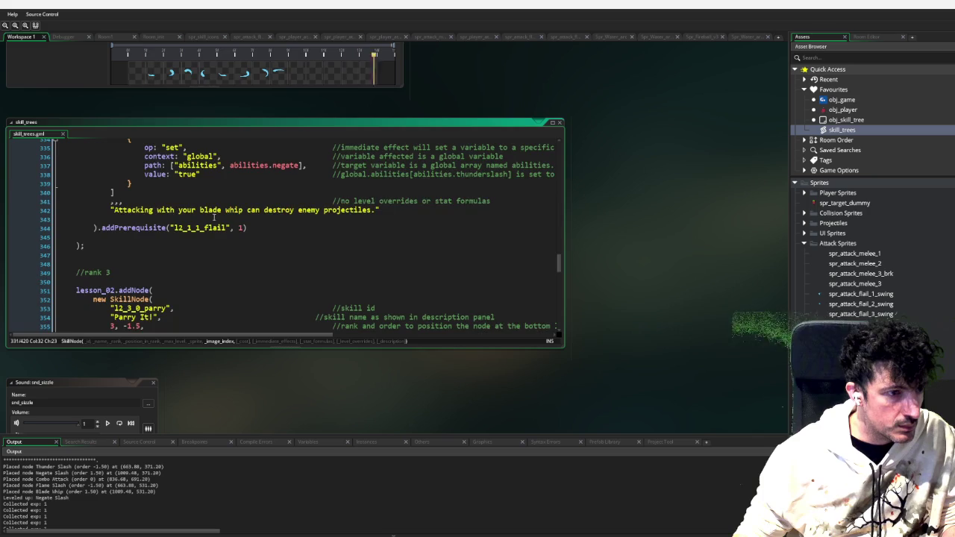
left_click(189, 220)
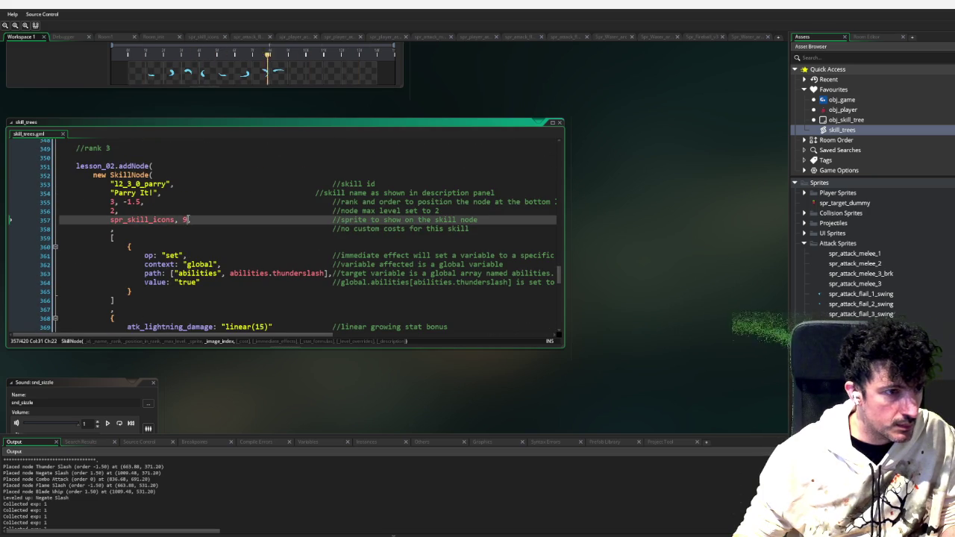
type("11")
Expand Sprites > Player Sprites > Player Counter and open spr_player_hover_counter_right
left_click(829, 223)
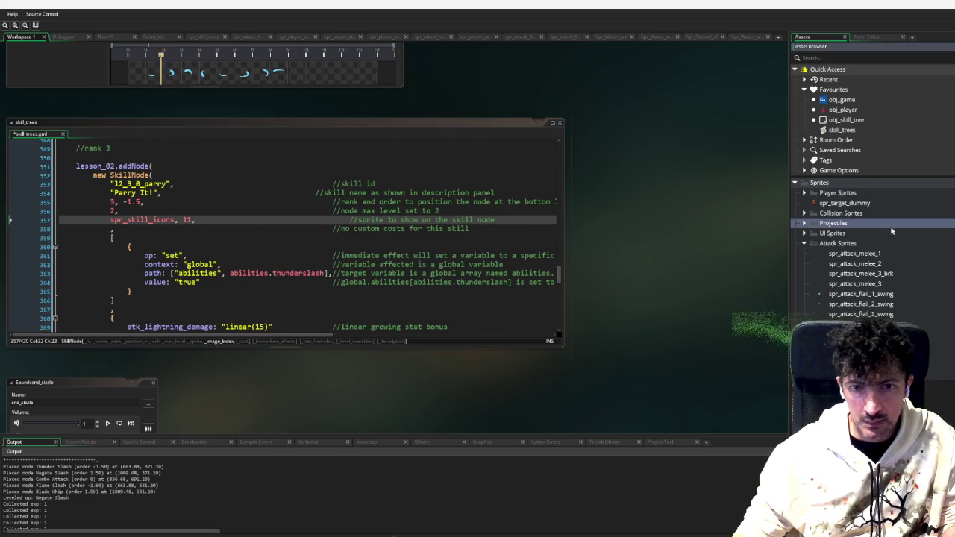
left_click(805, 244)
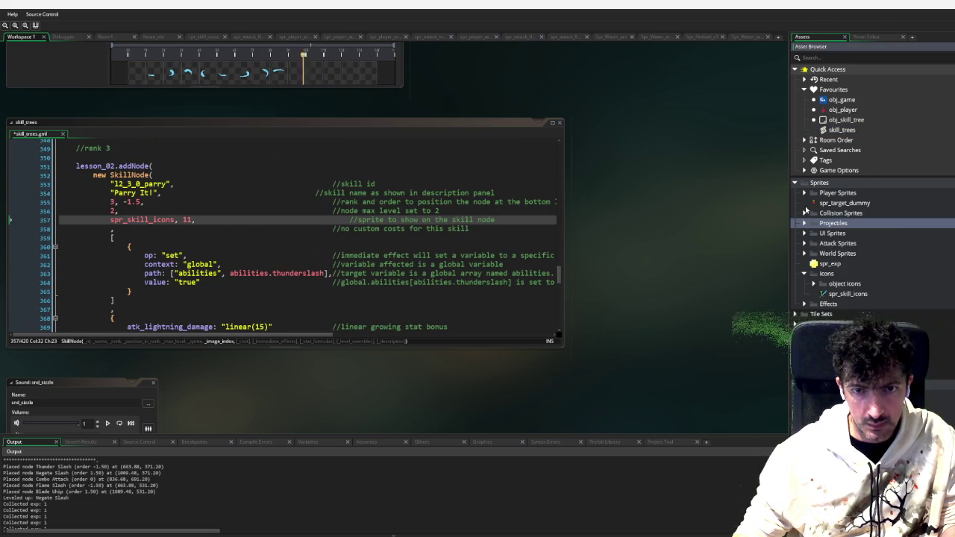
left_click(804, 193)
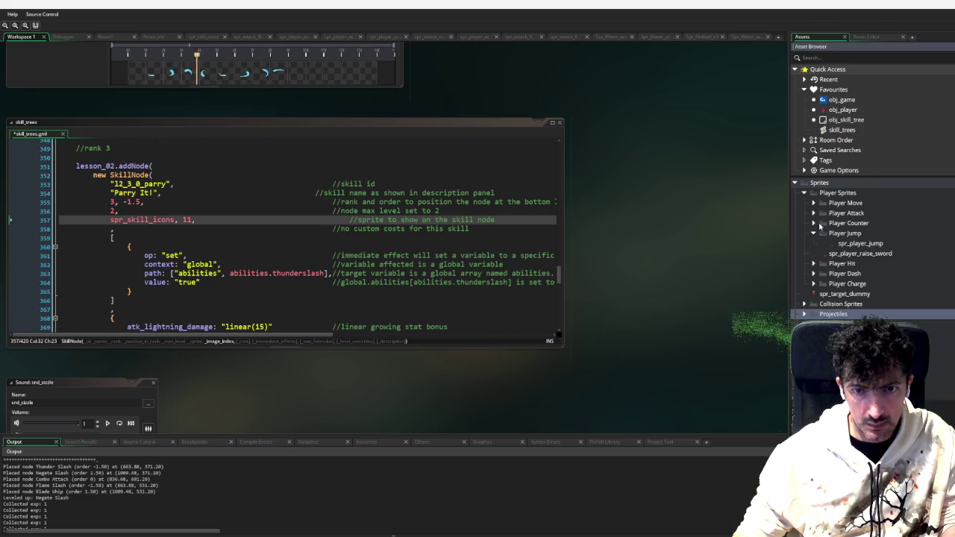
left_click(815, 223)
double_click(881, 234)
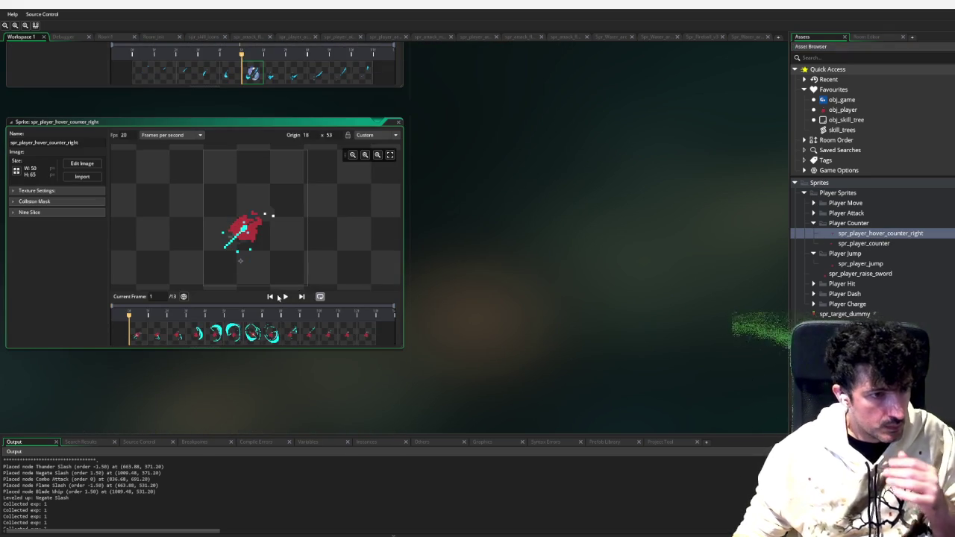
Play the hover counter animation, then open spr_player_counter and play its preview
left_click(285, 297)
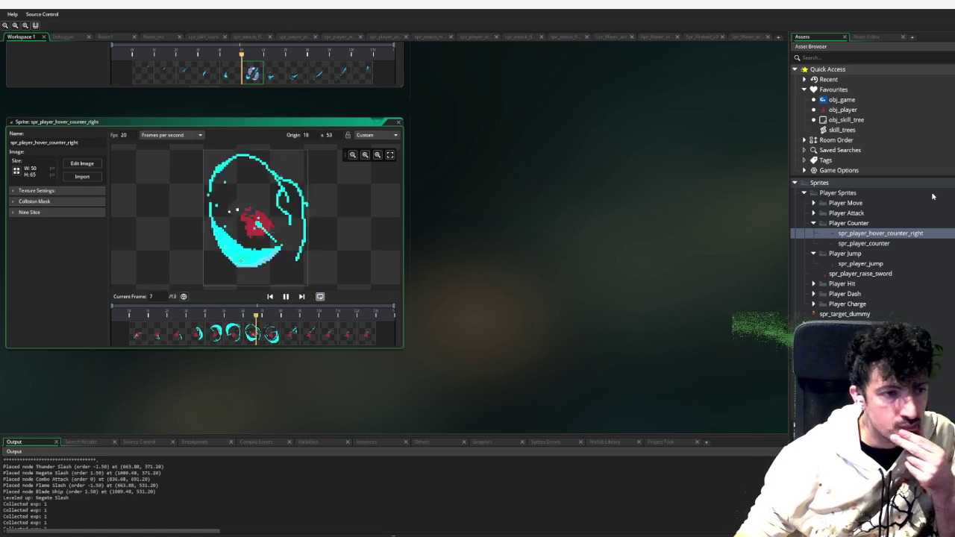
double_click(864, 244)
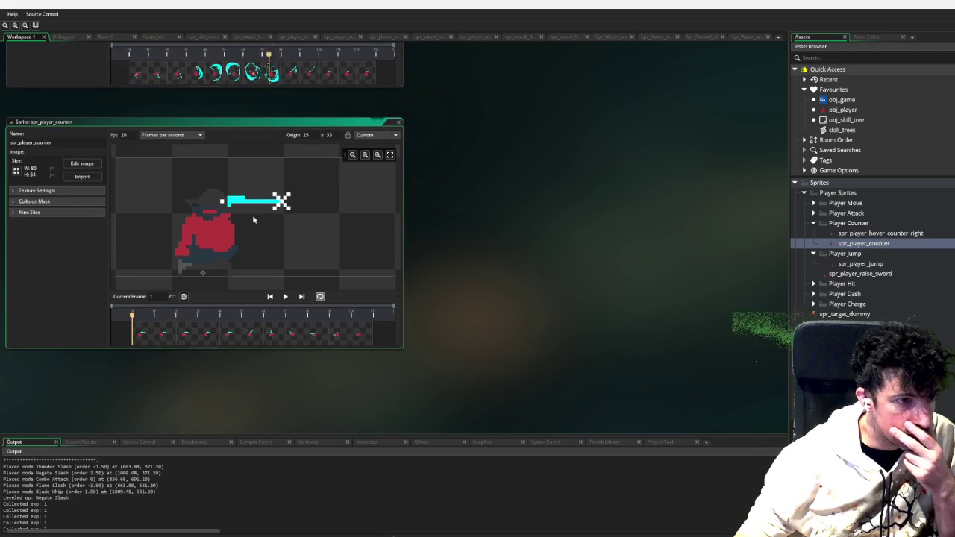
left_click(287, 296)
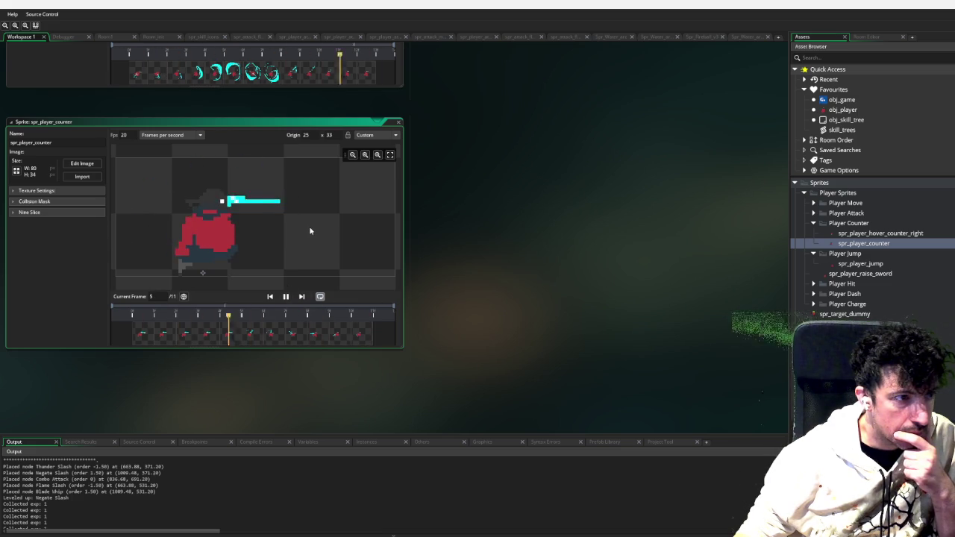
scroll(437, 215, "up", 5)
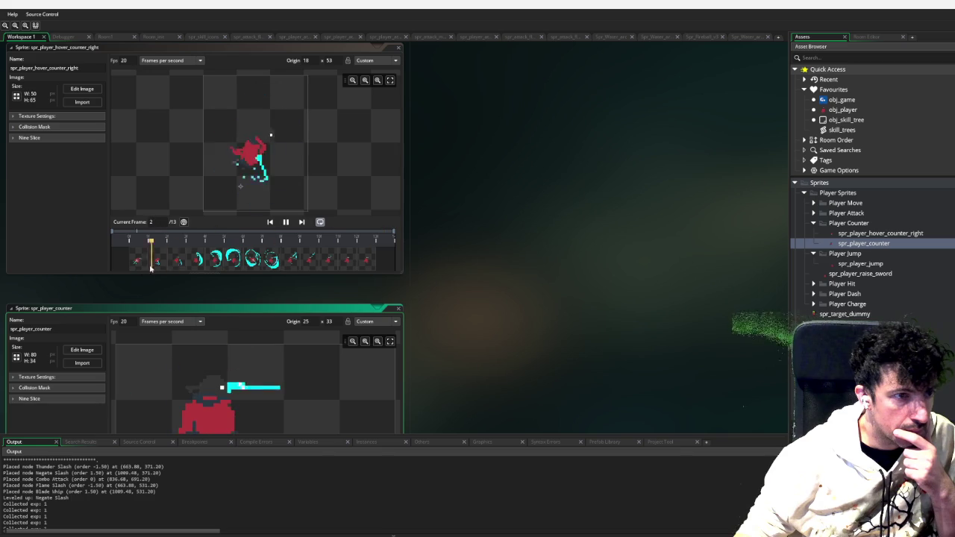
Step through the hover counter frames from frame 4, then duplicate spr_player_hover_counter_right
left_click(199, 259)
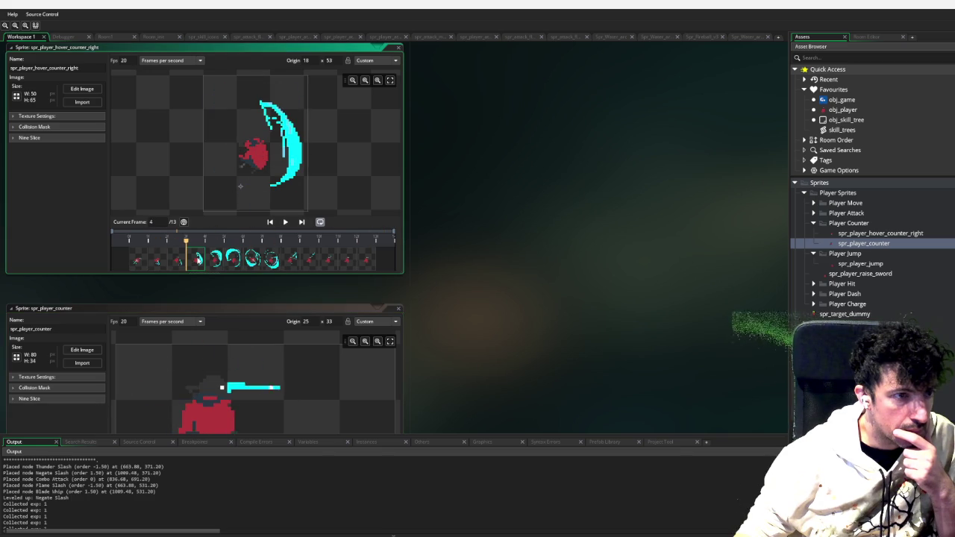
left_click(221, 263)
left_click(246, 263)
left_click(266, 263)
left_click(286, 261)
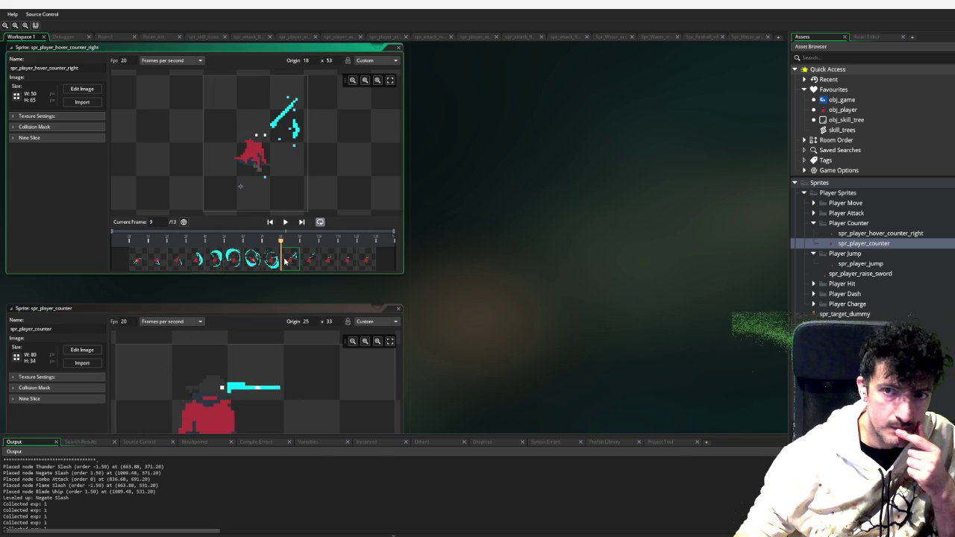
right_click(890, 237)
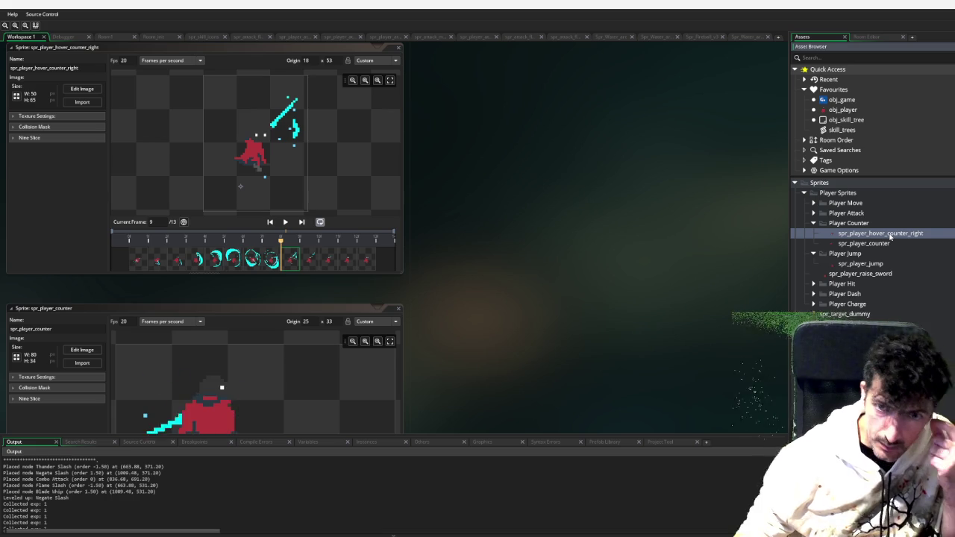
left_click(918, 311)
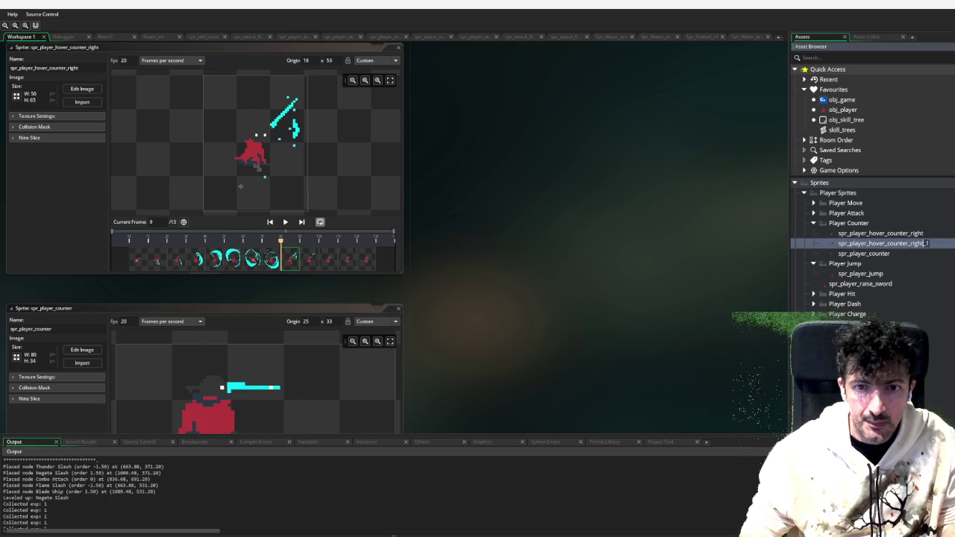
Rename the copy to spr_player_parry and spr_player_counter to spr_player_parry_stance, then reopen it
key("BackSpace")
key("BackSpace")
key("BackSpace")
type("parry")
right_click(888, 255)
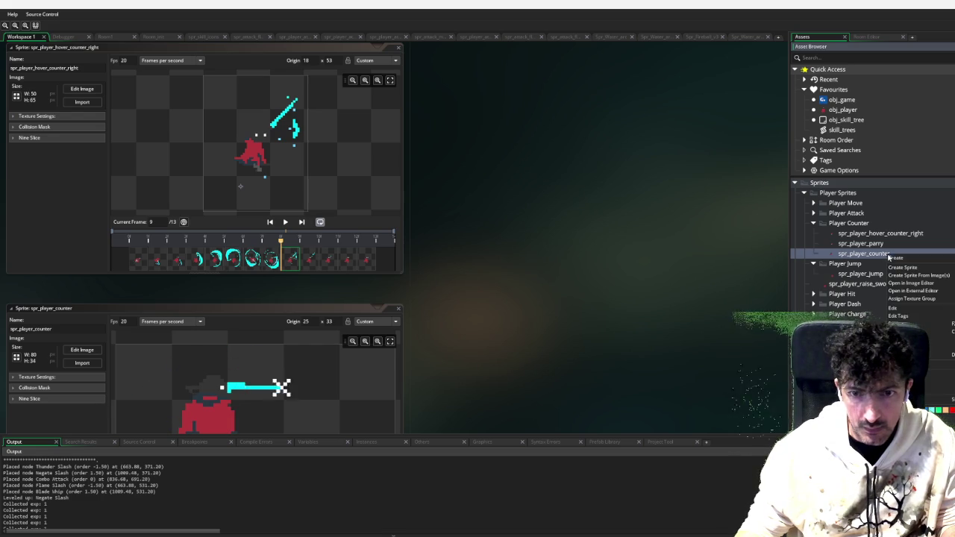
left_click(918, 326)
key("BackSpace")
key("BackSpace")
key("BackSpace")
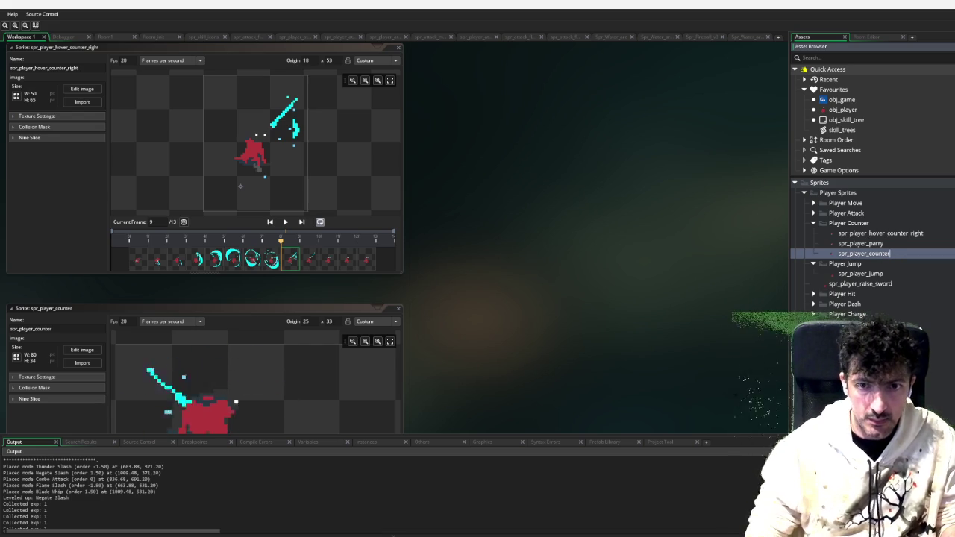
type("parry_stance")
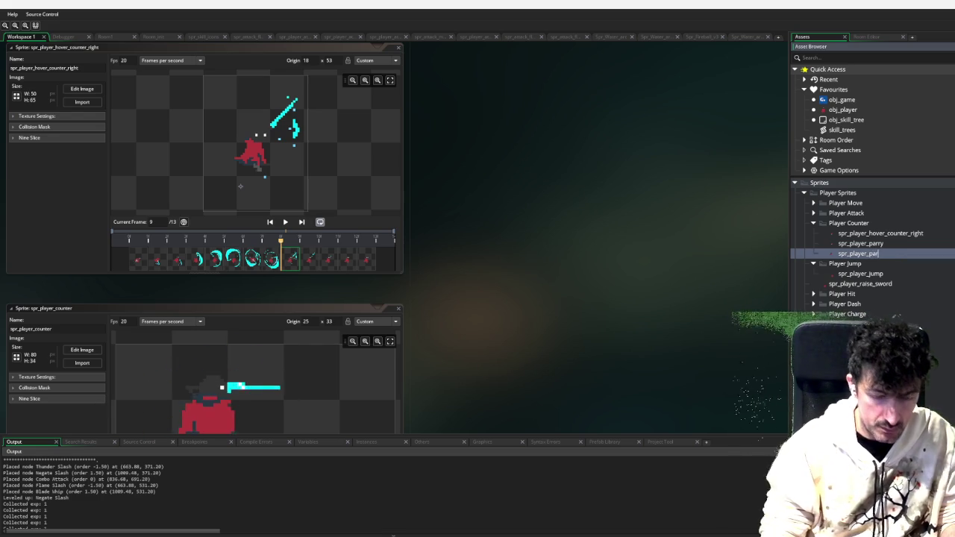
key("Return")
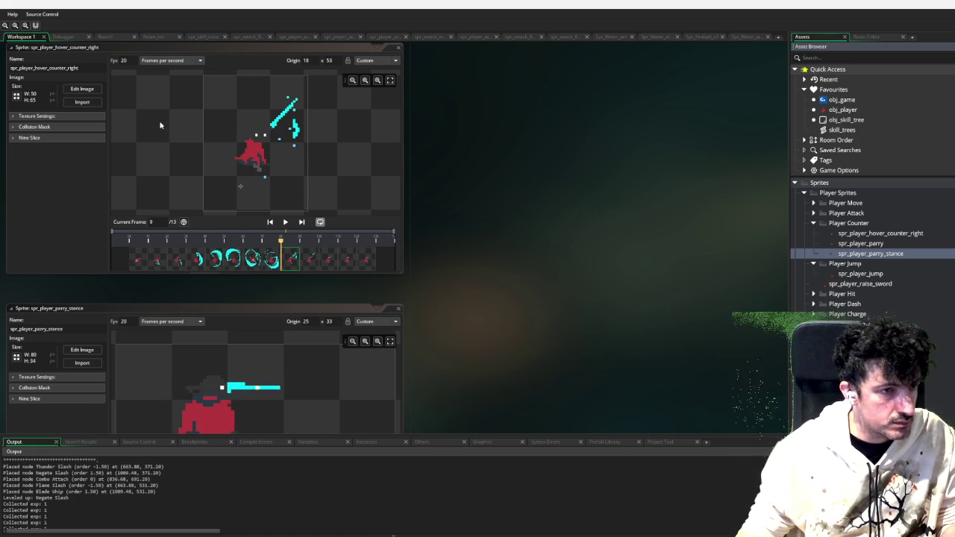
left_click(286, 222)
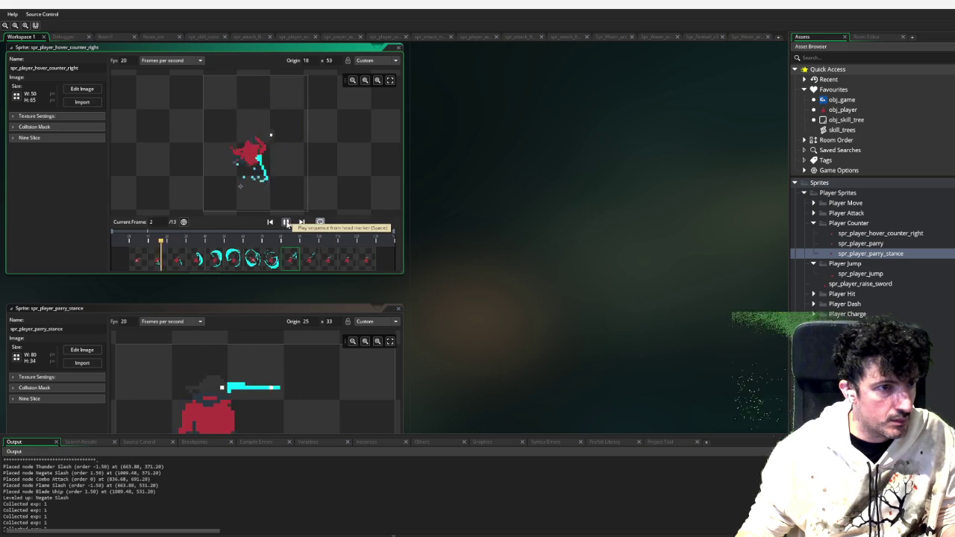
double_click(880, 254)
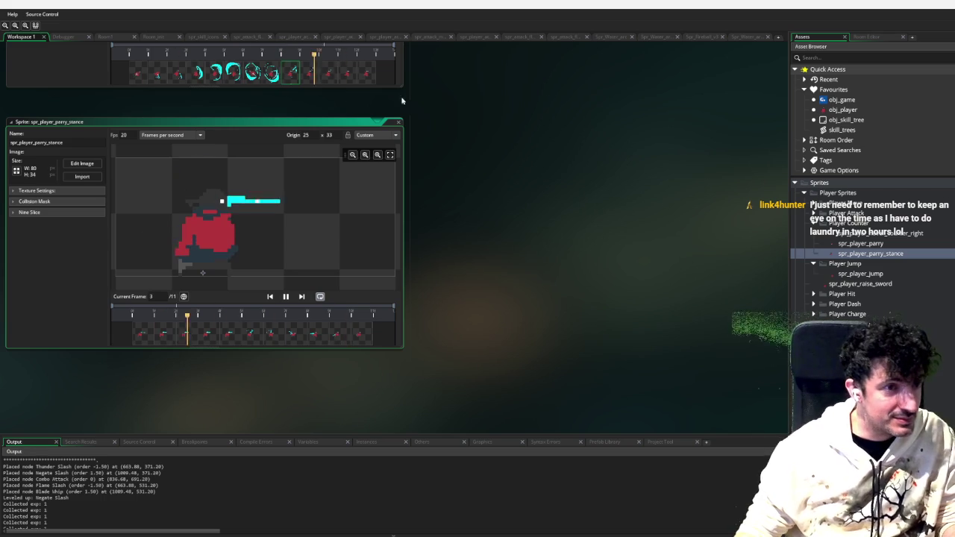
Collapse the Spr_Water_arc_2, Spr_Fireball_v3, Spr_Water_arc_1 and Spr_Water_arc sprite windows
scroll(422, 115, "up", 3)
scroll(423, 119, "up", 5)
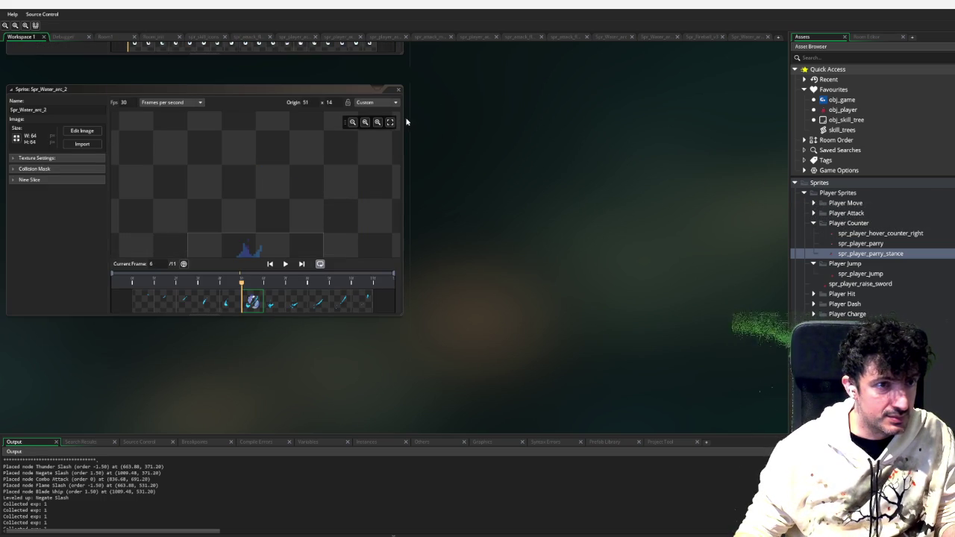
left_click(396, 93)
scroll(448, 112, "up", 5)
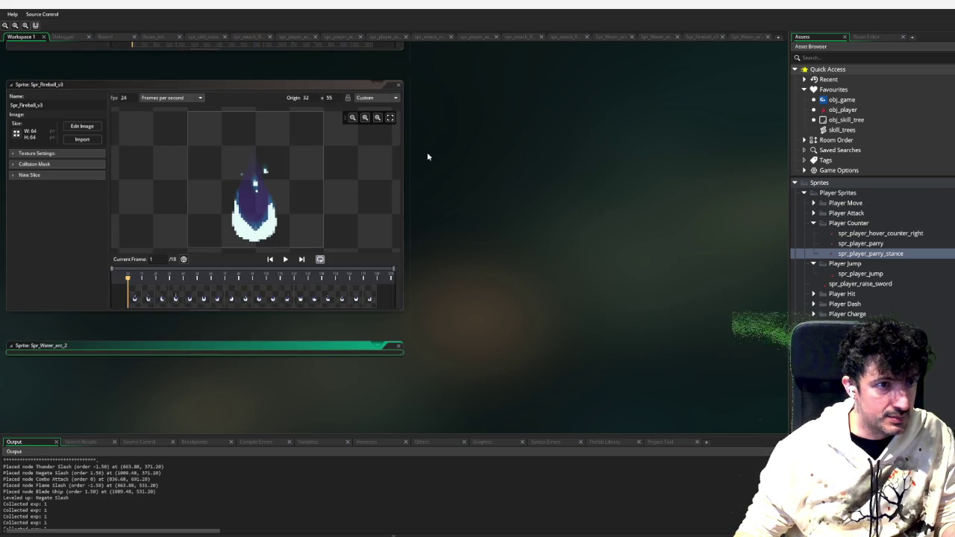
scroll(427, 157, "up", 3)
left_click(398, 201)
scroll(436, 172, "down", 3)
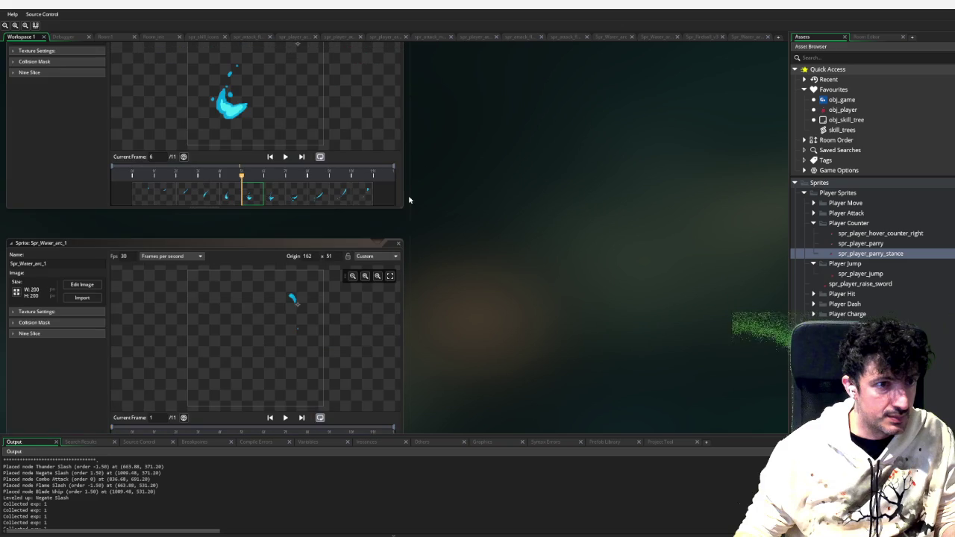
left_click(398, 247)
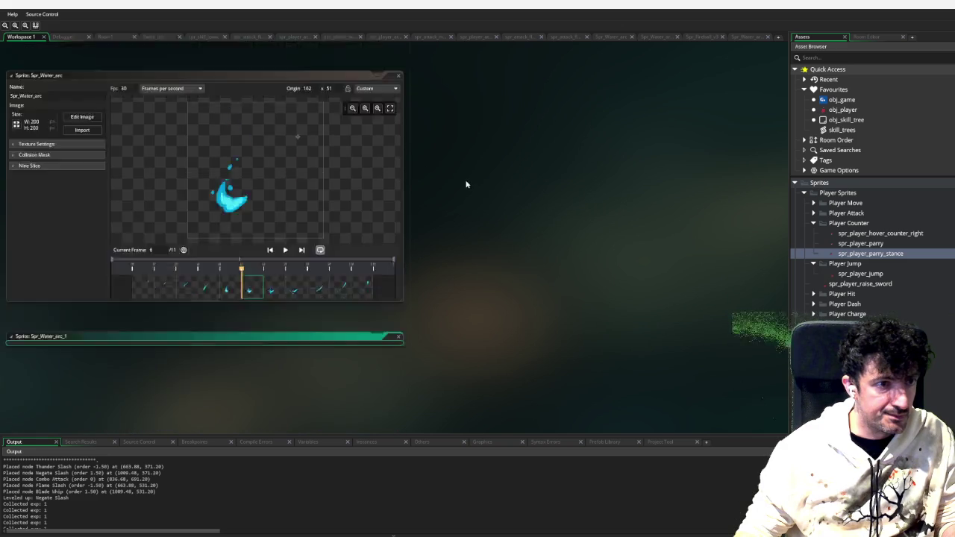
scroll(420, 203, "up", 2)
left_click(400, 260)
scroll(442, 214, "up", 4)
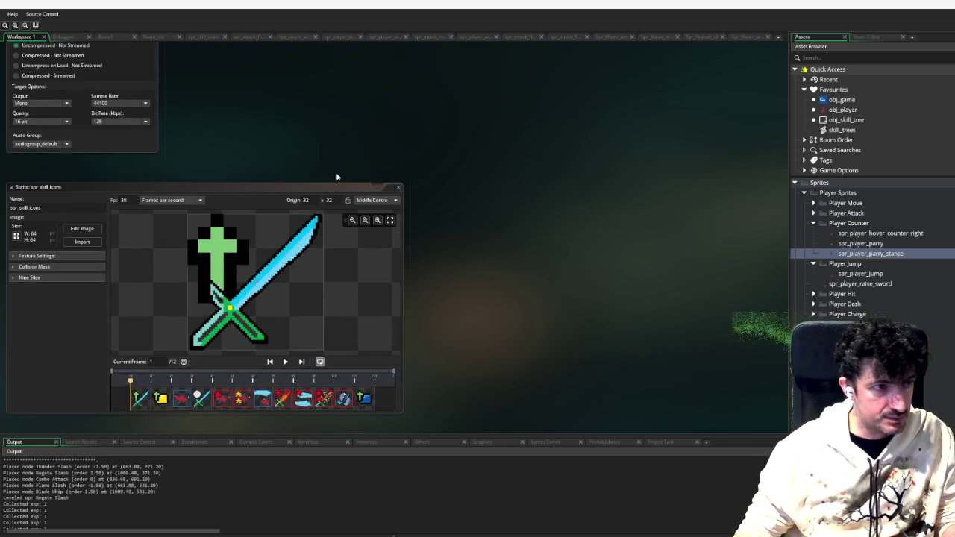
Open spr_player_parry_stance in the image editor
left_click_drag(295, 167, 476, 149)
double_click(924, 257)
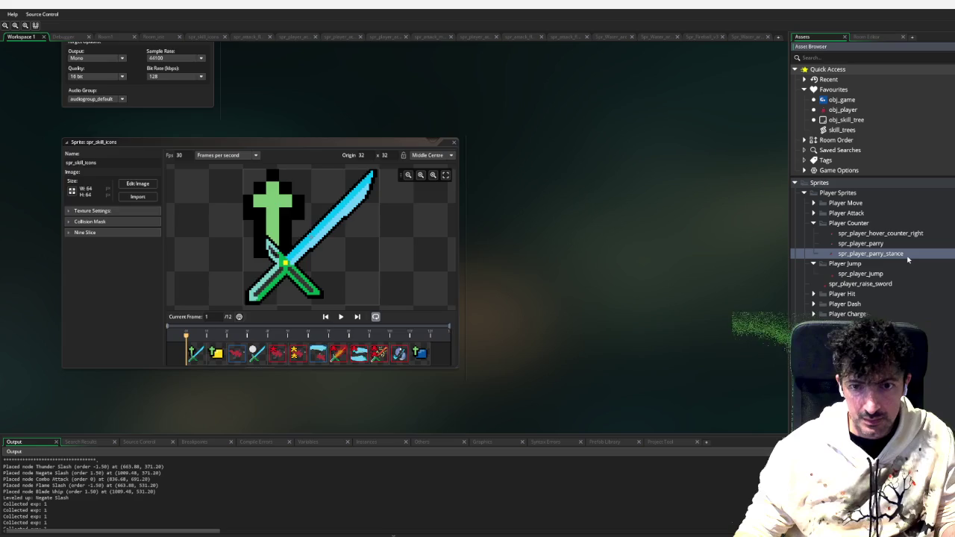
left_click(135, 164)
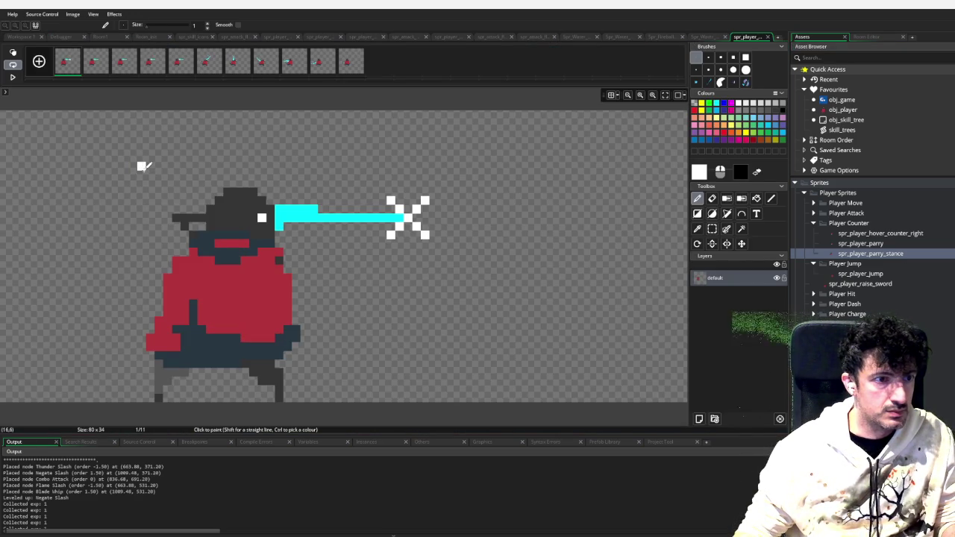
Browse the parry stance frames 6 through 9 to find the horizontal-sword pose
left_click(206, 71)
left_click(250, 65)
left_click(288, 68)
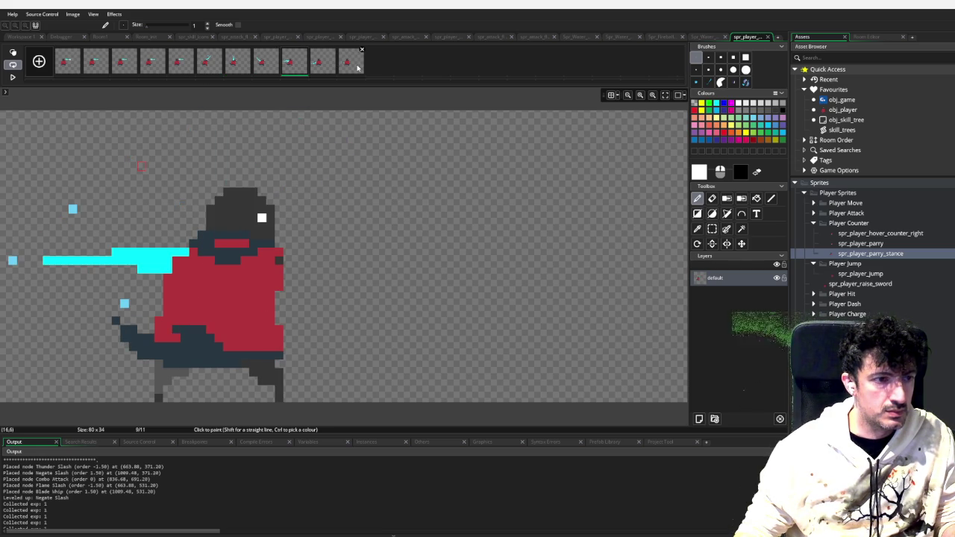
Open spr_player_parry and preview its frames 4, 6, 7 and 8
left_click(898, 243)
double_click(888, 244)
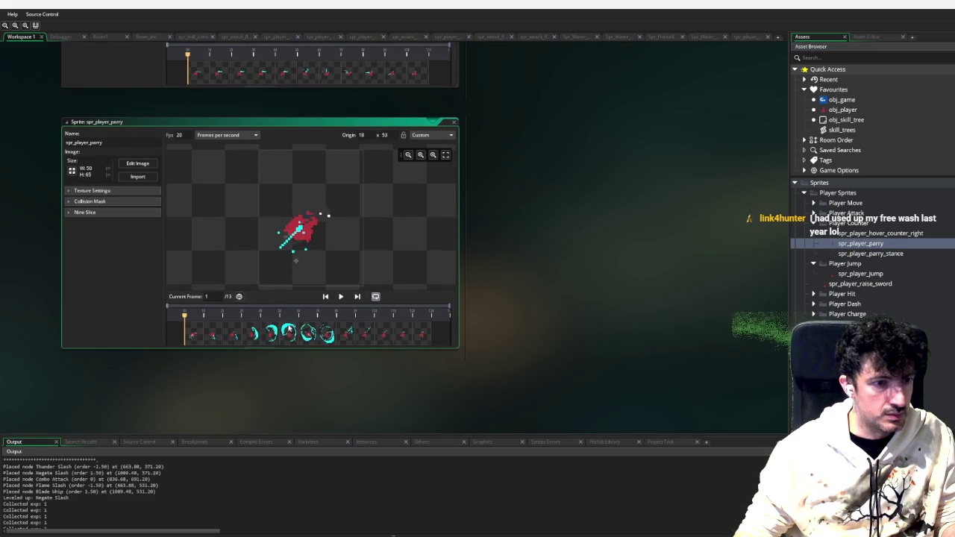
left_click(272, 337)
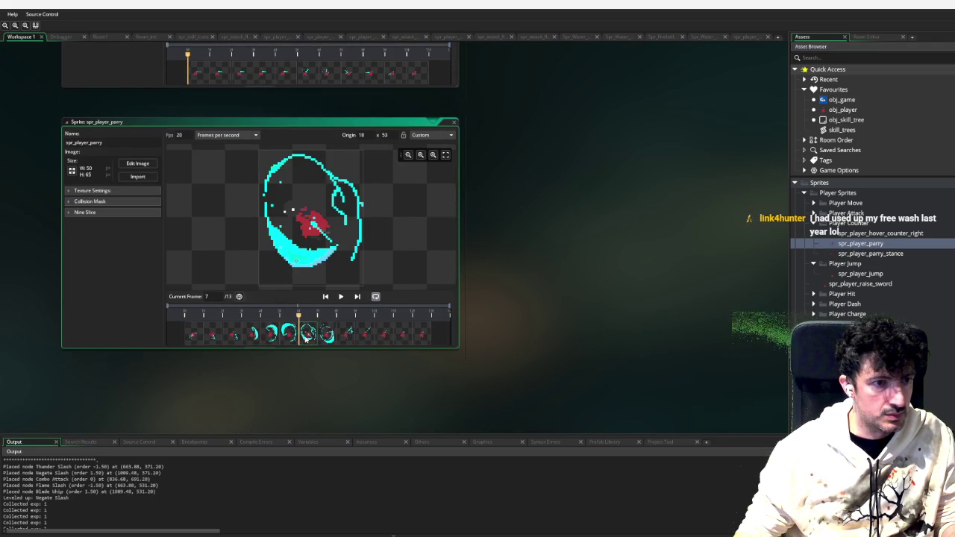
left_click(328, 336)
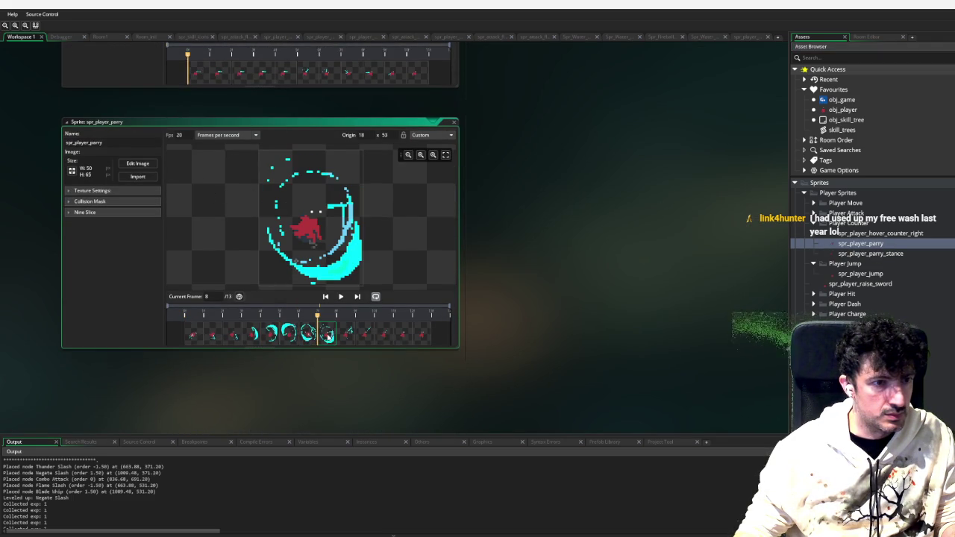
left_click(254, 337)
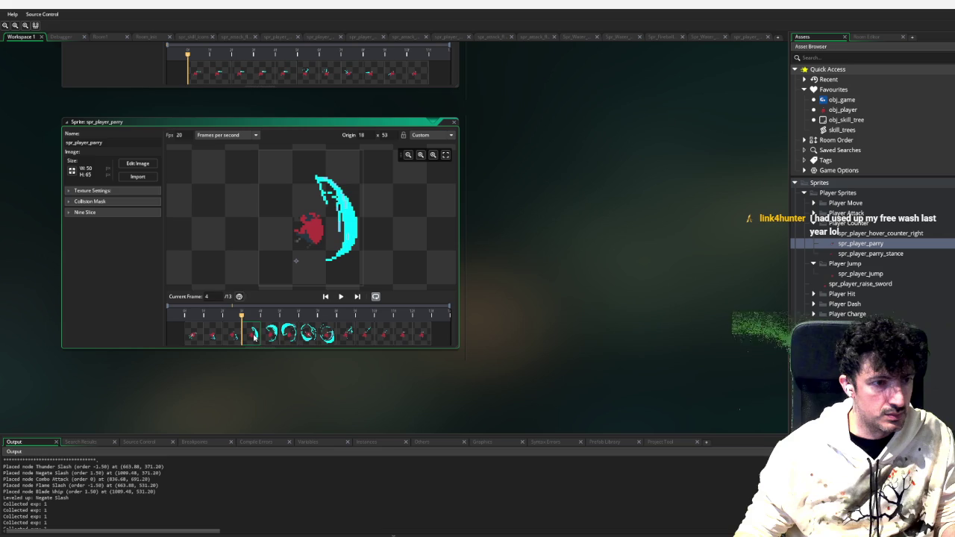
left_click(294, 335)
left_click(311, 337)
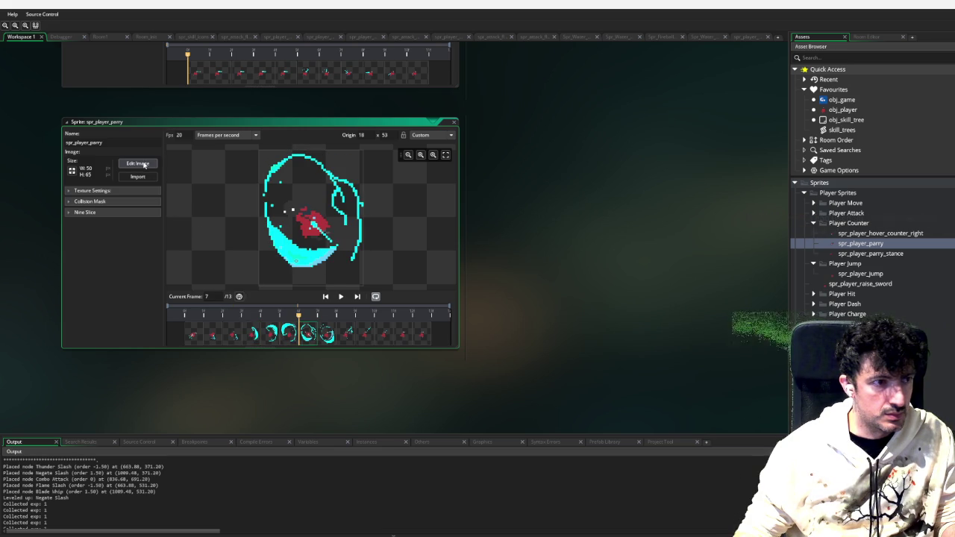
Copy frame 7 of spr_player_parry in the image editor, then open spr_skill_icons for editing
left_click(140, 163)
left_click(215, 64)
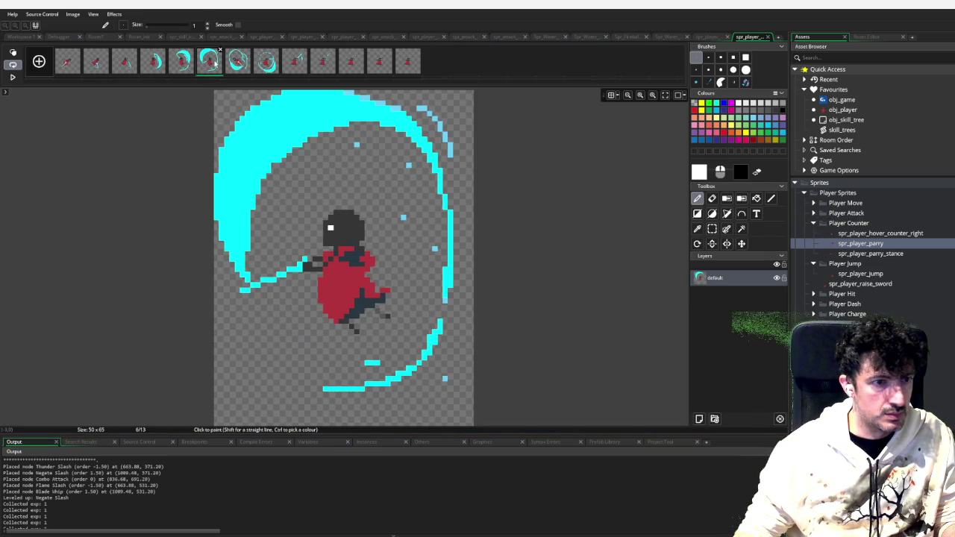
left_click(237, 66)
key("ctrl+v")
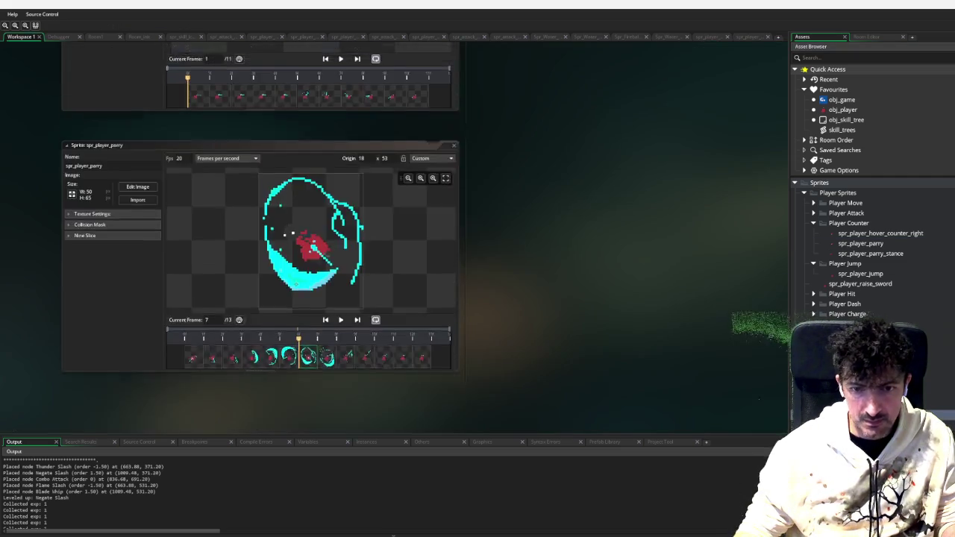
left_click(139, 164)
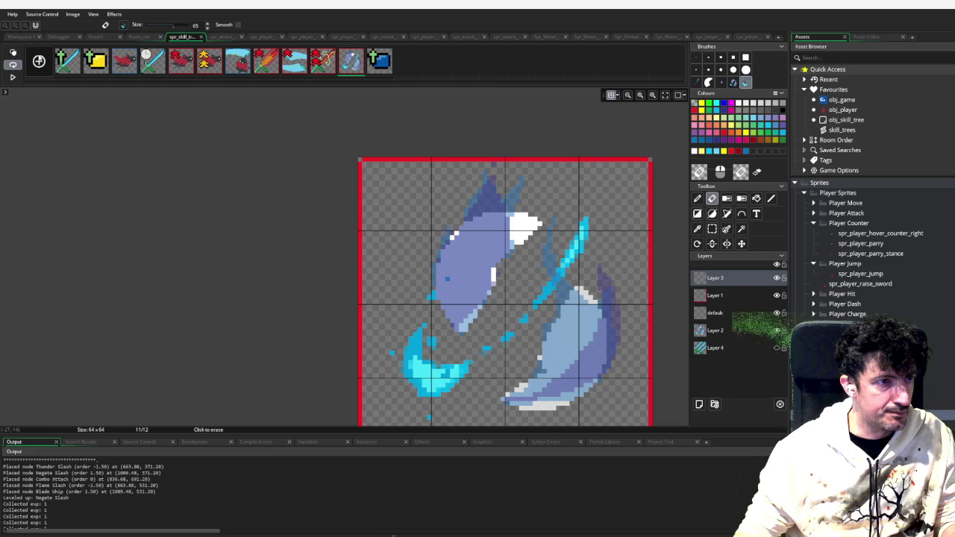
Add an empty frame at slot 12 of spr_skill_icons and paste the parry artwork into it
left_click(39, 61)
left_click_drag(410, 63, 369, 63)
left_click(379, 61)
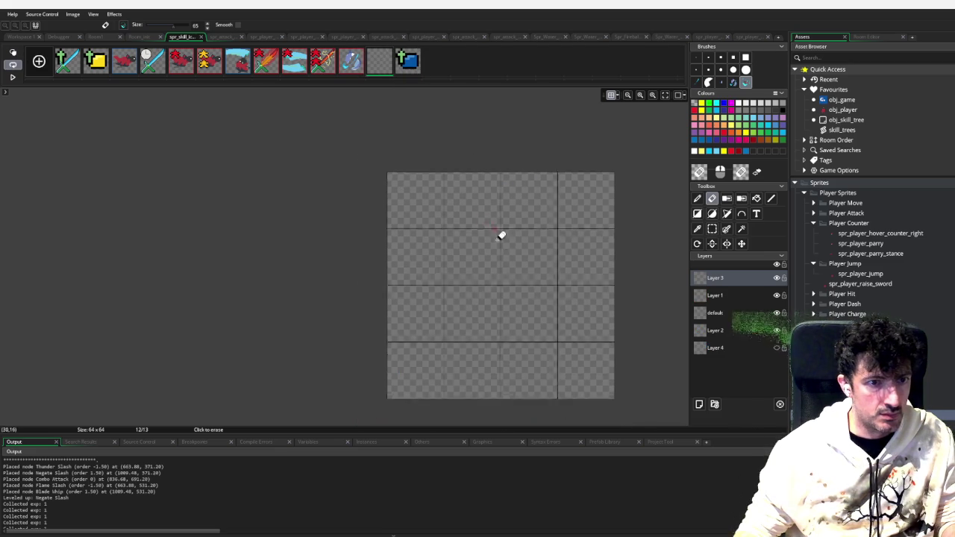
key("d")
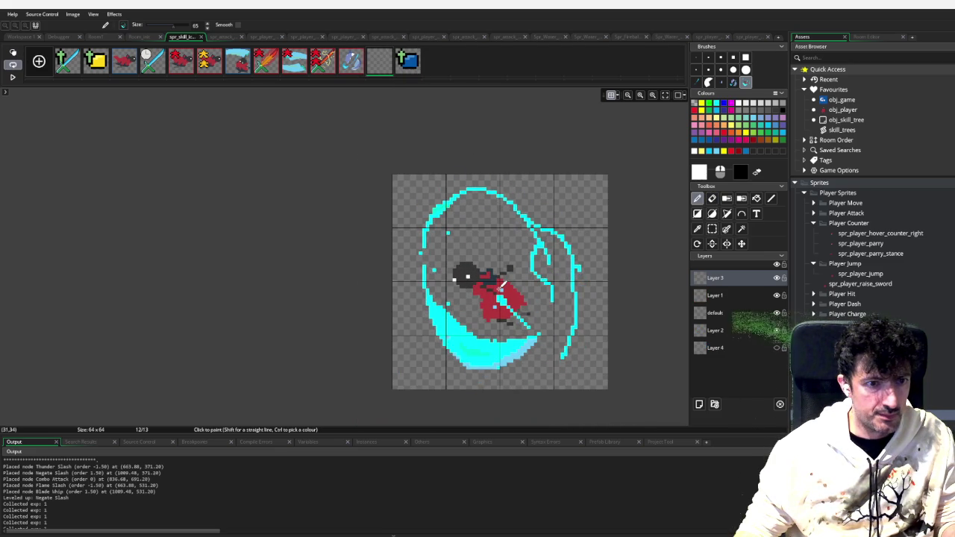
key("ctrl+v")
left_click_drag(499, 291, 672, 216)
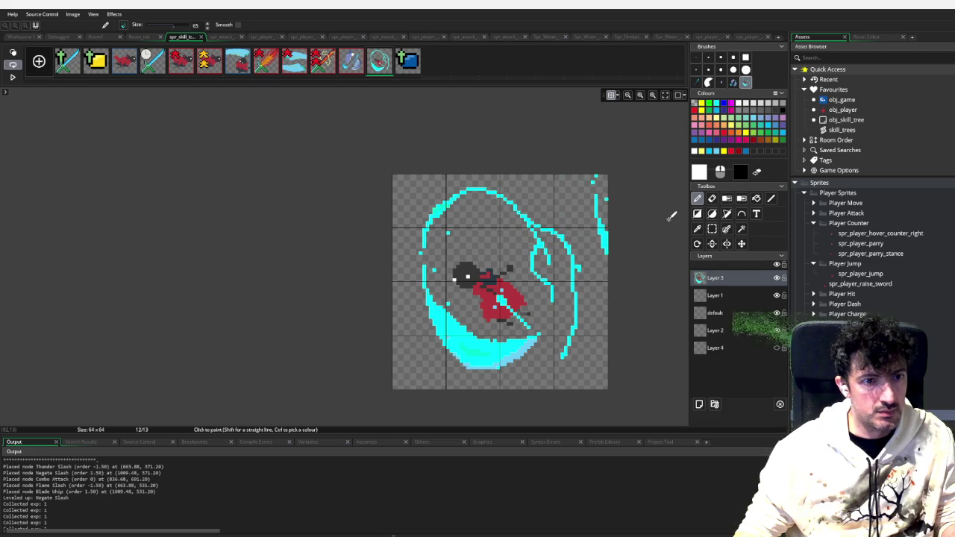
key("ctrl+z")
Switch to the default layer, pick red, and compare against frame 11's edge pixels
left_click(716, 314)
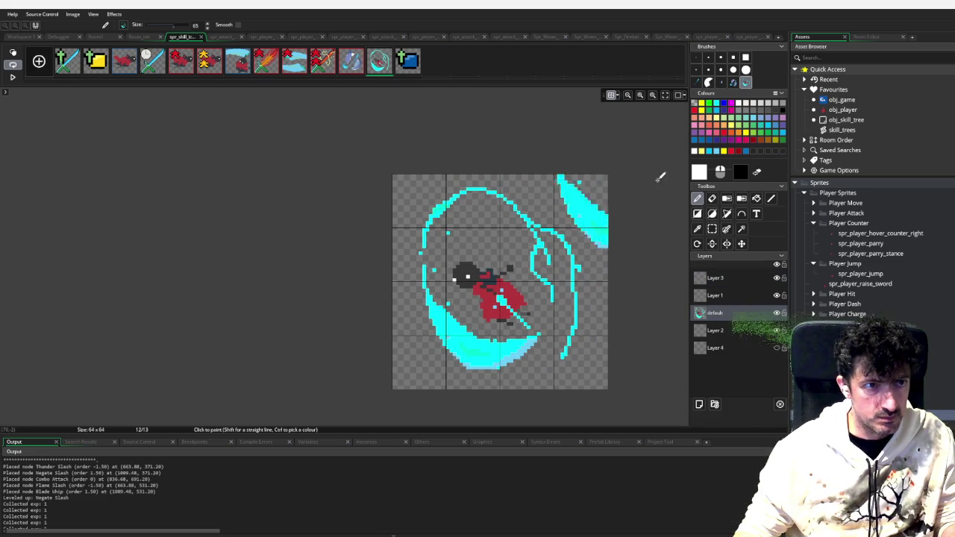
left_click(732, 154)
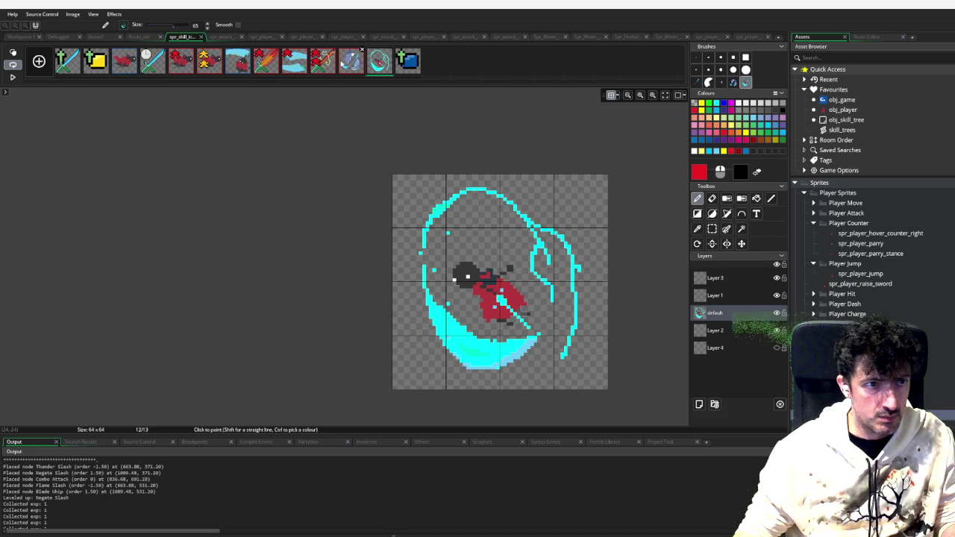
left_click(363, 59)
key("ctrl+a")
key("Escape")
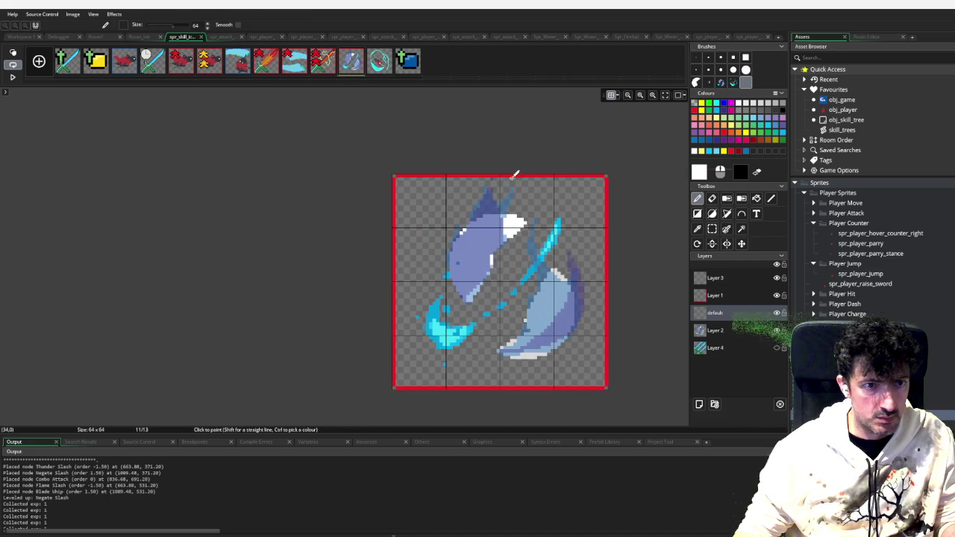
key("w")
left_click(606, 236)
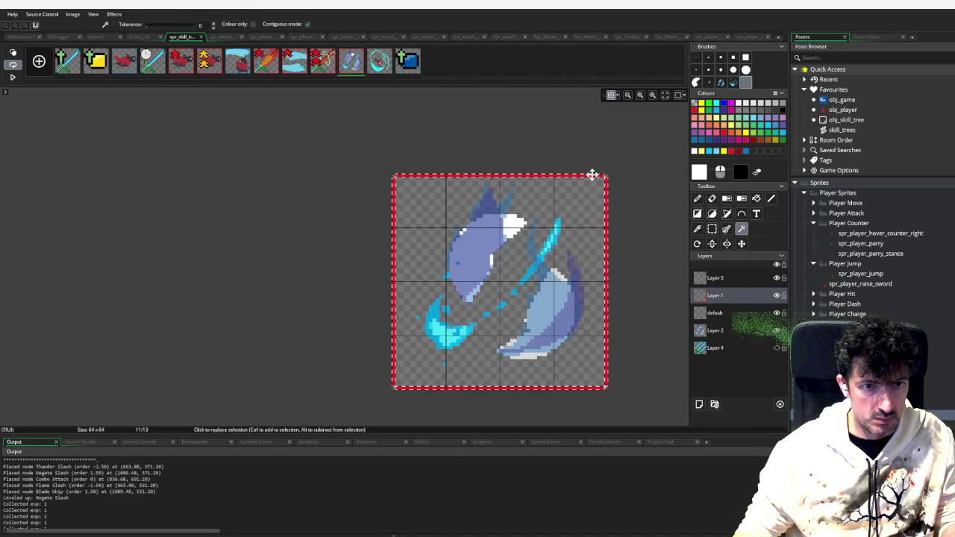
key("p")
key("Right")
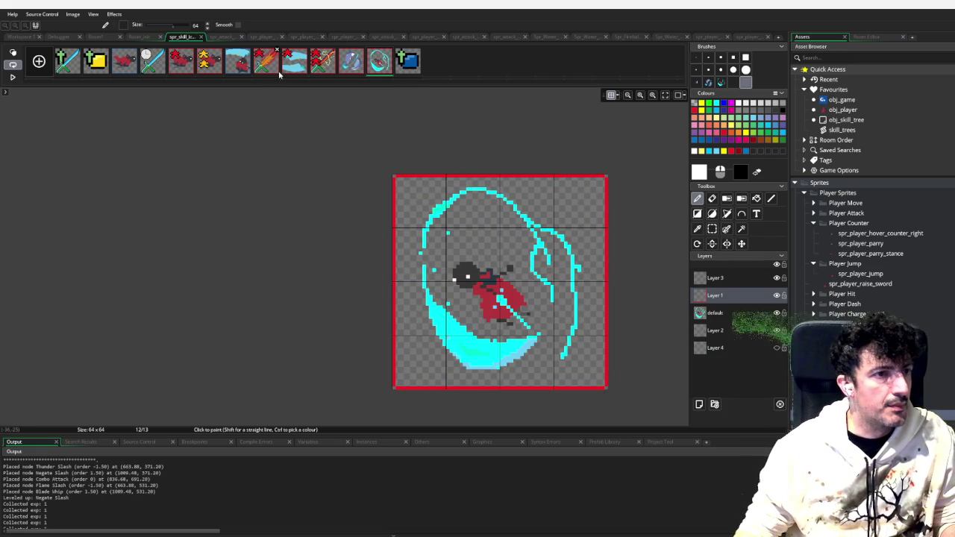
Sample frame 7's blue border colour and fill frame 12's red outline with it
left_click(249, 66)
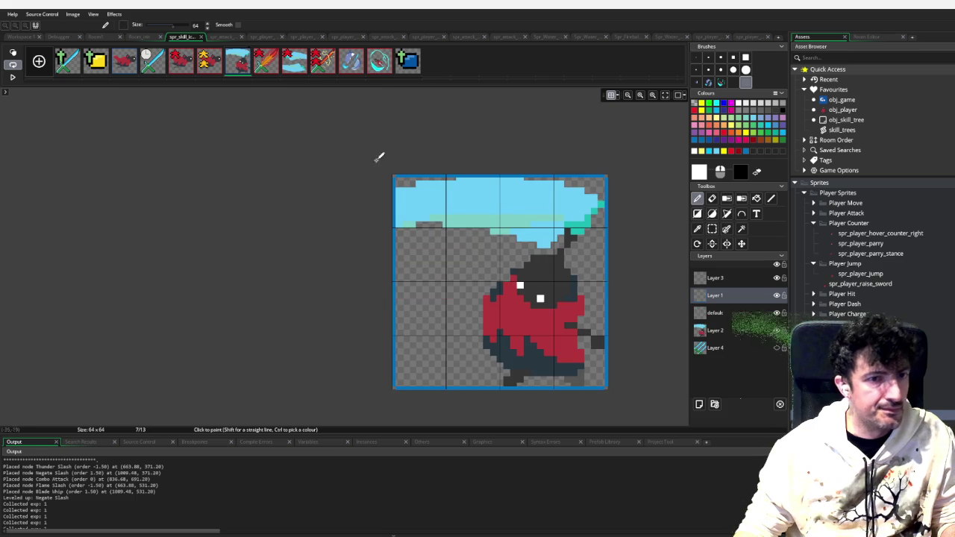
key("ctrl")
left_click(606, 188)
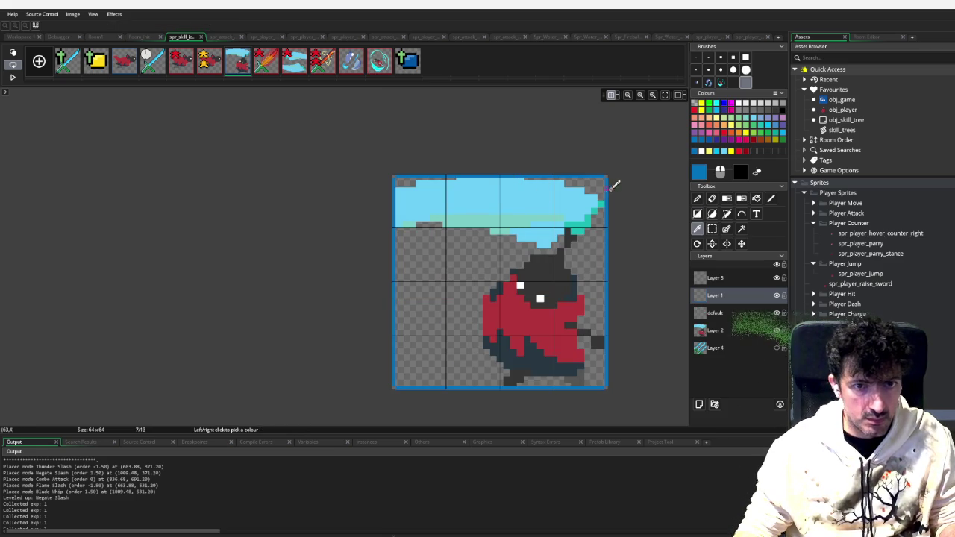
left_click(375, 69)
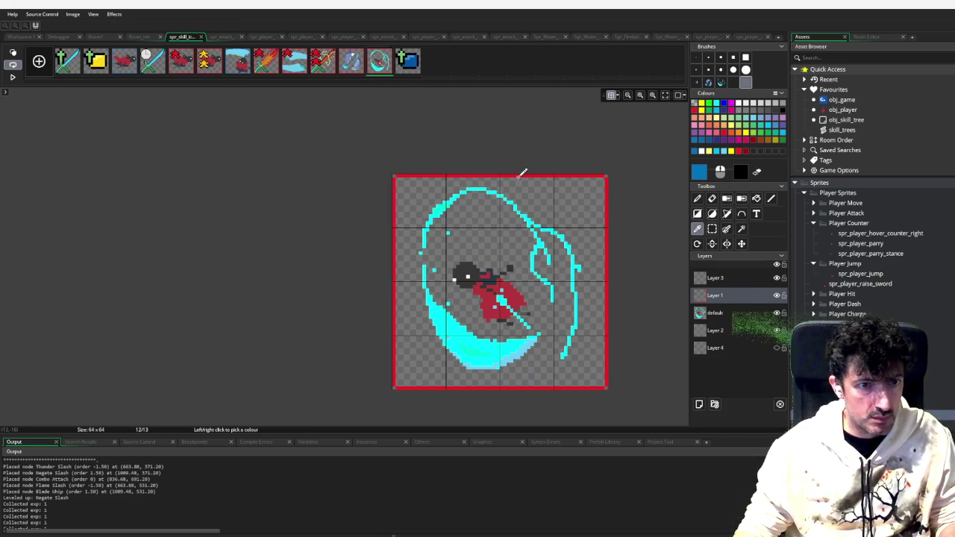
key("f")
left_click(608, 244)
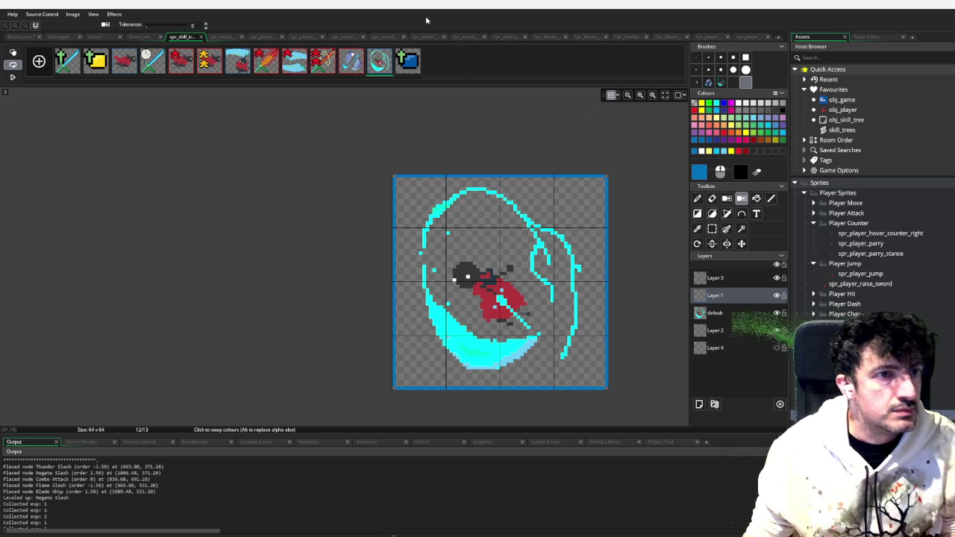
Try painting on the default layer with a white brush at size 100
double_click(759, 319)
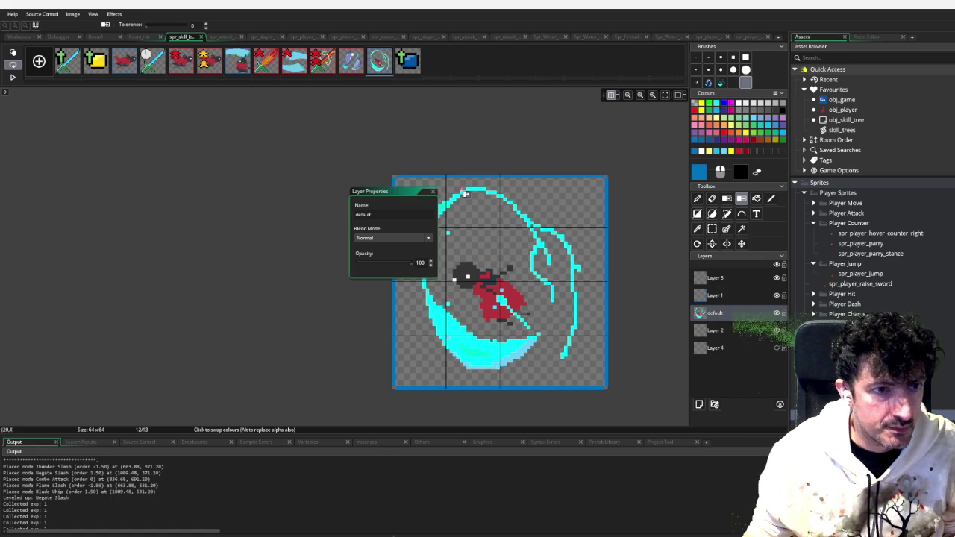
left_click(434, 192)
left_click(720, 82)
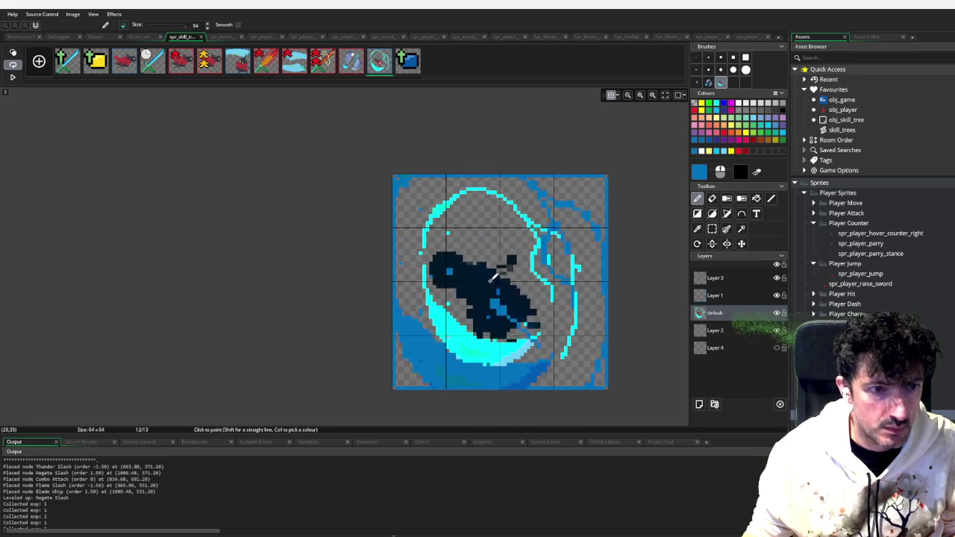
left_click(742, 107)
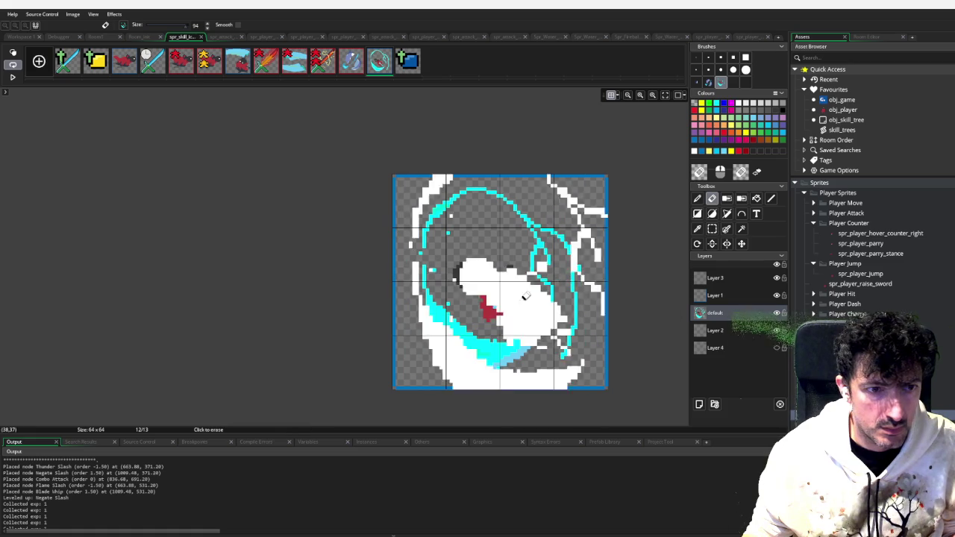
key("e")
key("d")
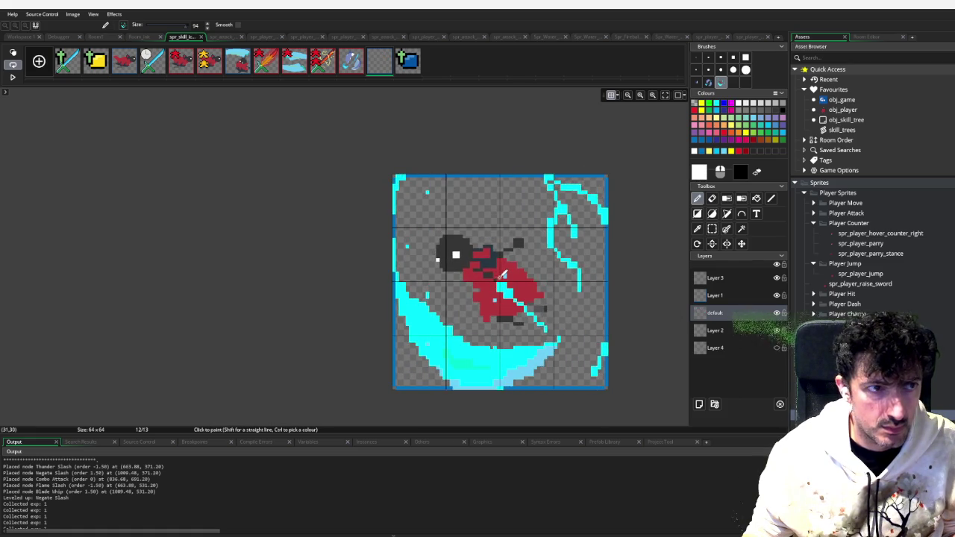
left_click(191, 30)
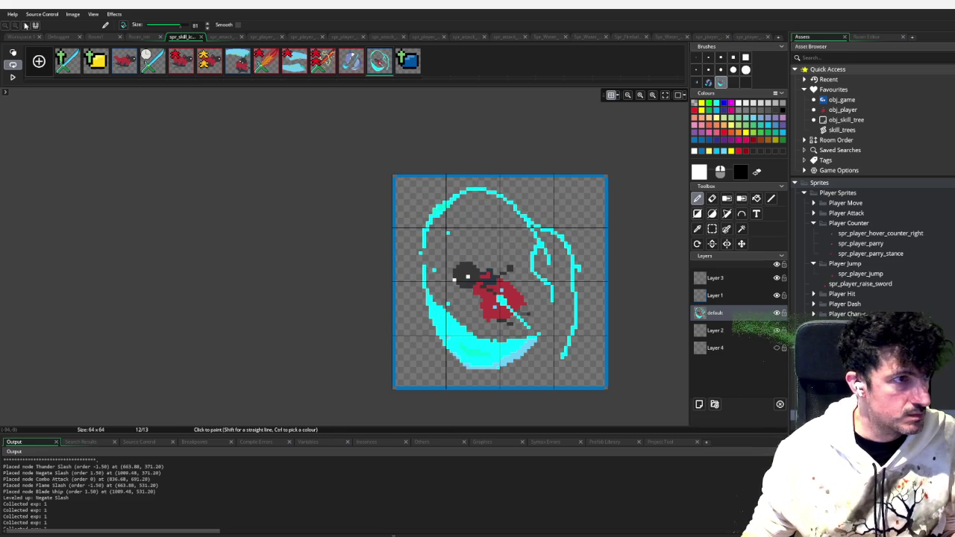
Close the Image Editor and reopen the skill_trees script
left_click(17, 38)
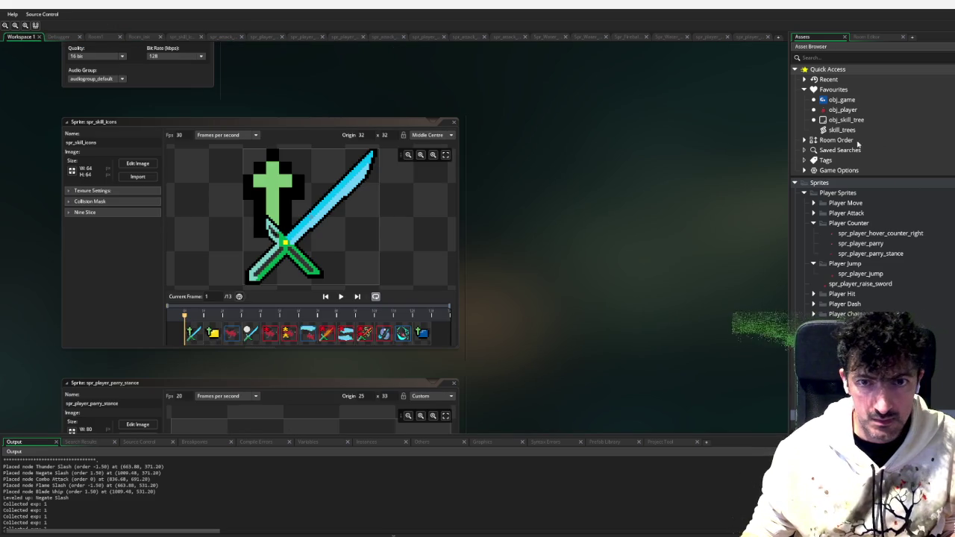
left_click(849, 132)
double_click(848, 132)
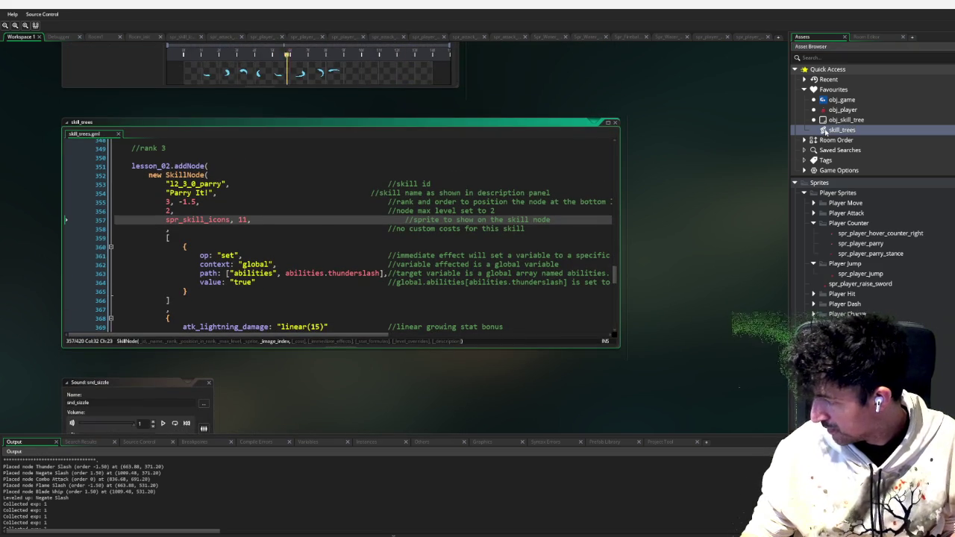
Change the thunderslash ability reference on line 363 to parry
scroll(223, 178, "down", 1)
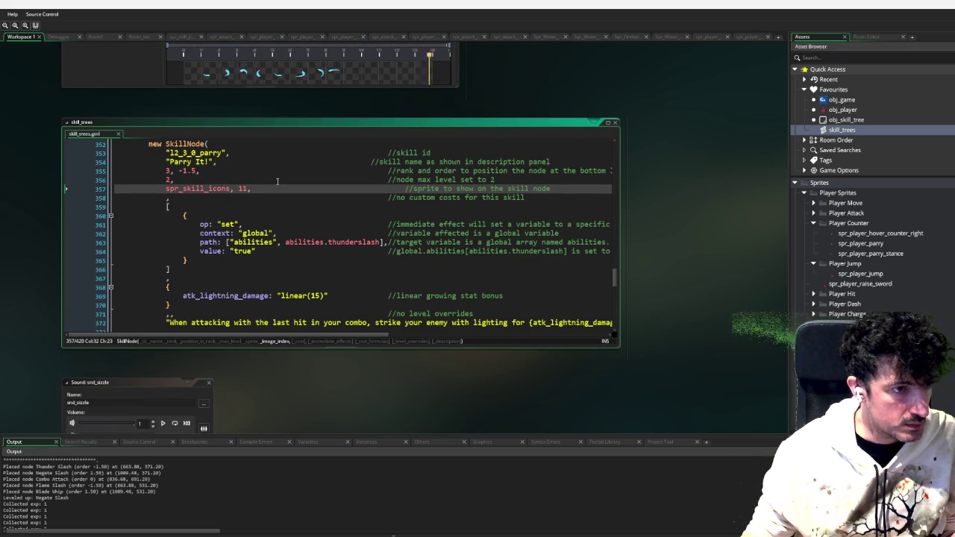
double_click(345, 240)
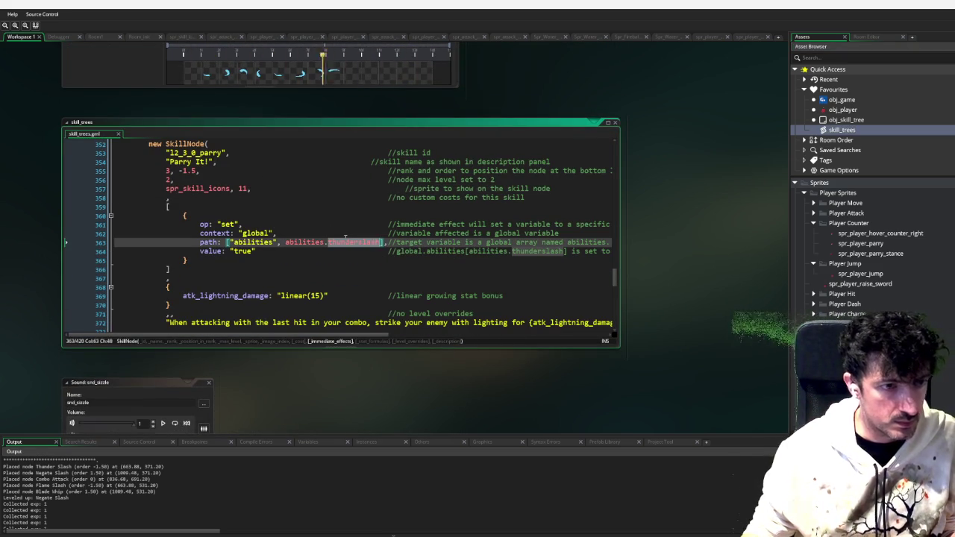
type("parry")
key("Right")
key("Right")
key("Tab")
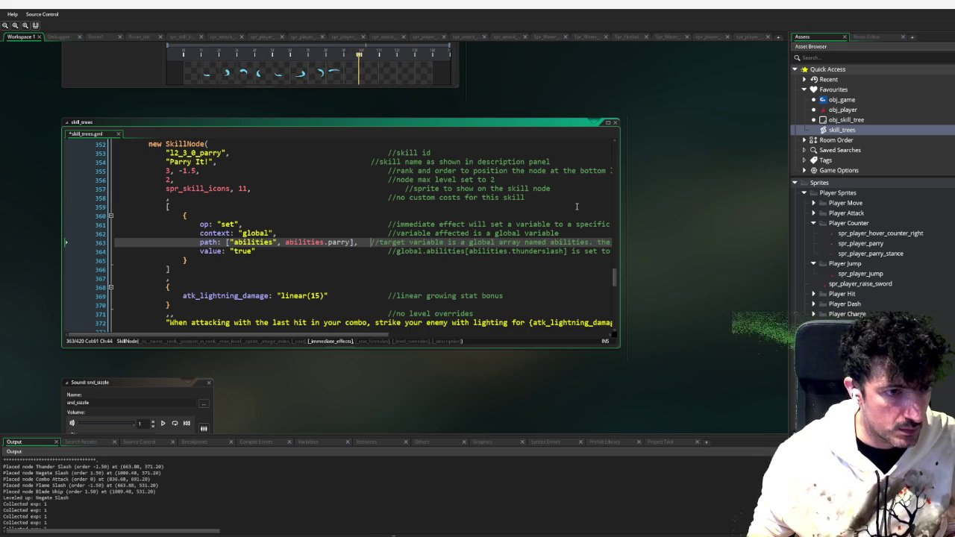
key("End")
key("Down")
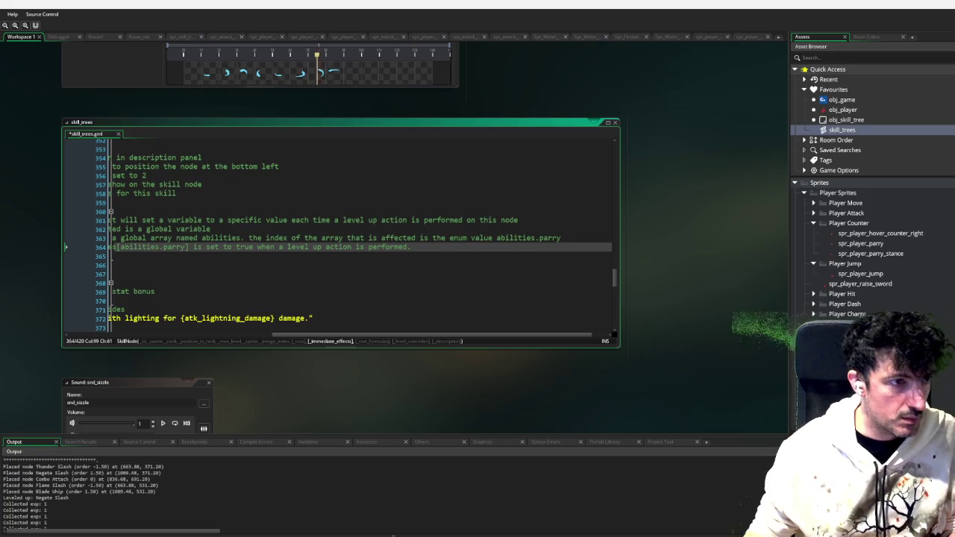
Replace thunderslash with negate at the end of line 337 and in the line 338 comment
left_click_drag(501, 335, 278, 322)
mouse_move(200, 239)
left_mouse_down()
mouse_move(612, 239)
mouse_move(568, 238)
left_mouse_up()
double_click(569, 237)
type("negate")
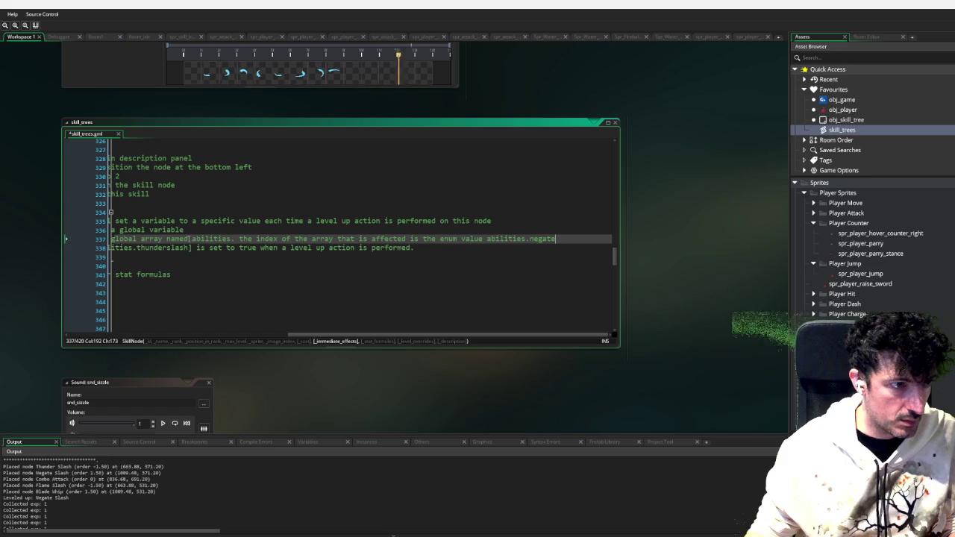
double_click(163, 248)
type("negate")
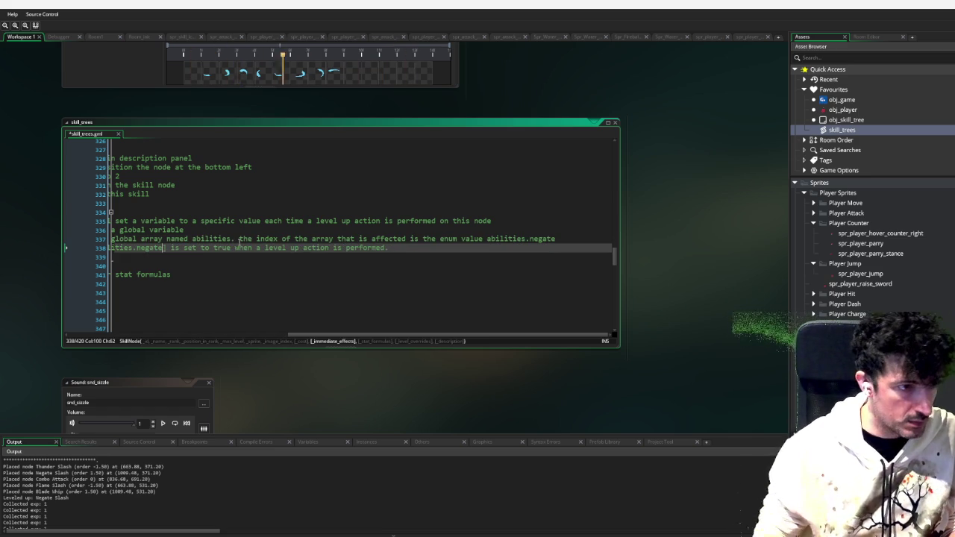
Scroll through skill_trees.gml to review the edited nodes
scroll(170, 329, "left", 1)
scroll(171, 328, "left", 3)
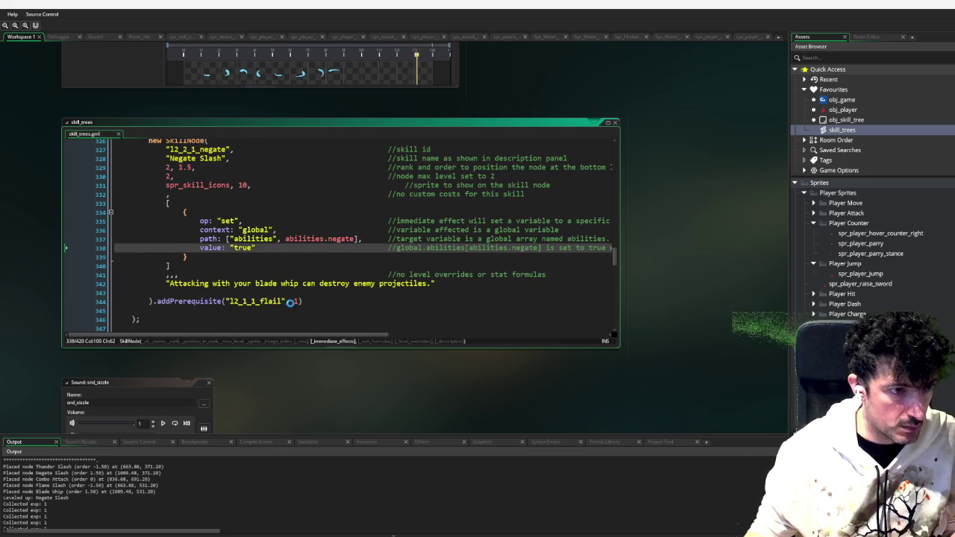
scroll(313, 278, "down", 5)
scroll(311, 256, "down", 4)
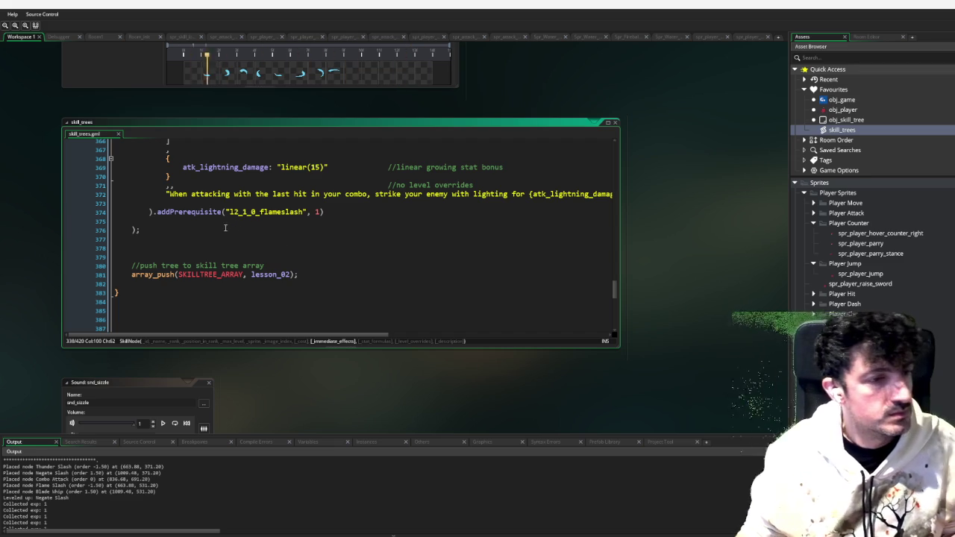
scroll(522, 299, "up", 3)
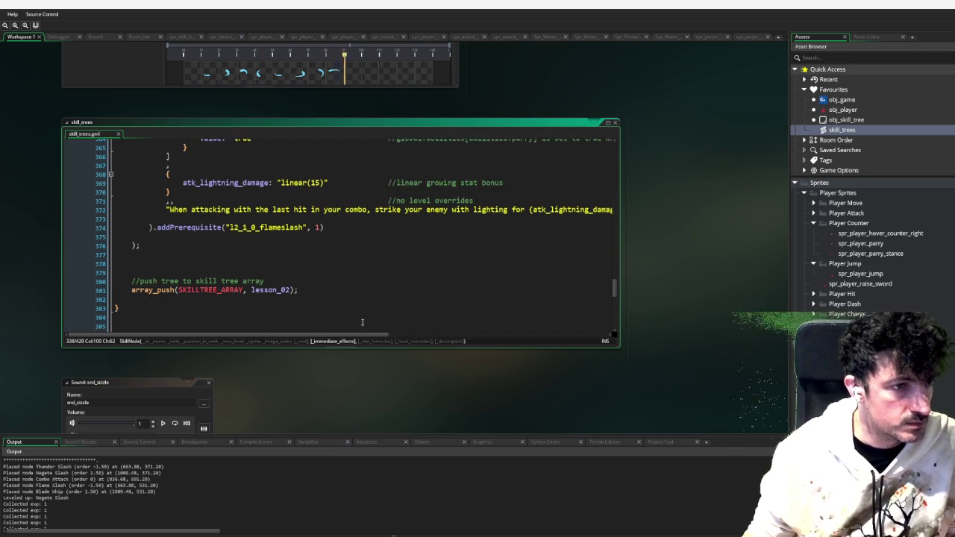
scroll(674, 294, "up", 3)
scroll(671, 290, "up", 3)
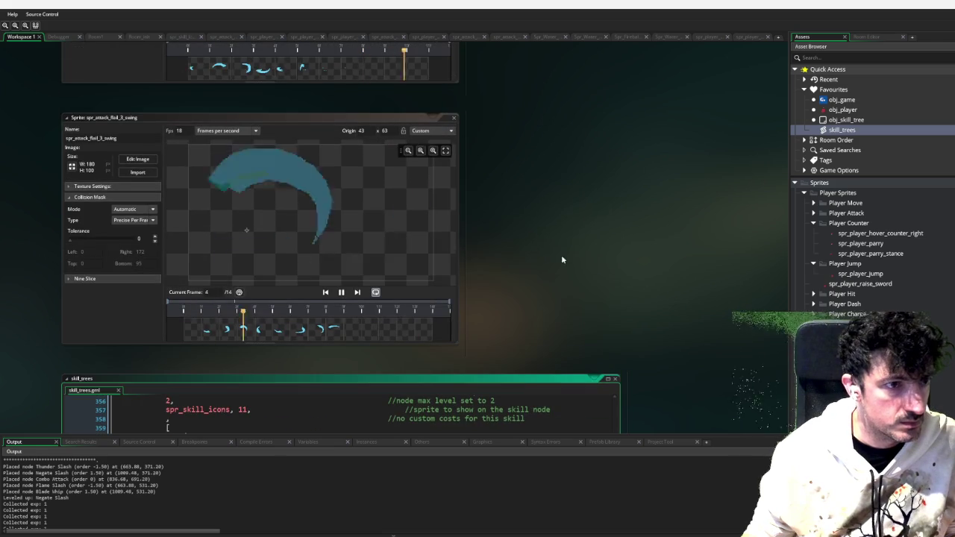
Collapse the flail swing sprite editor to bring obj_game's Create event into view
left_click(457, 119)
left_click(463, 127)
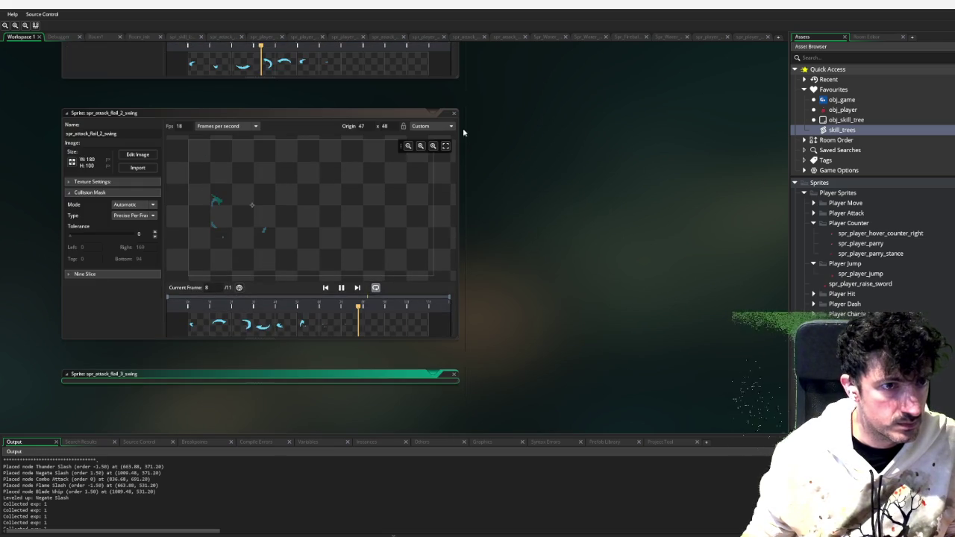
left_click(463, 127)
scroll(492, 184, "up", 2)
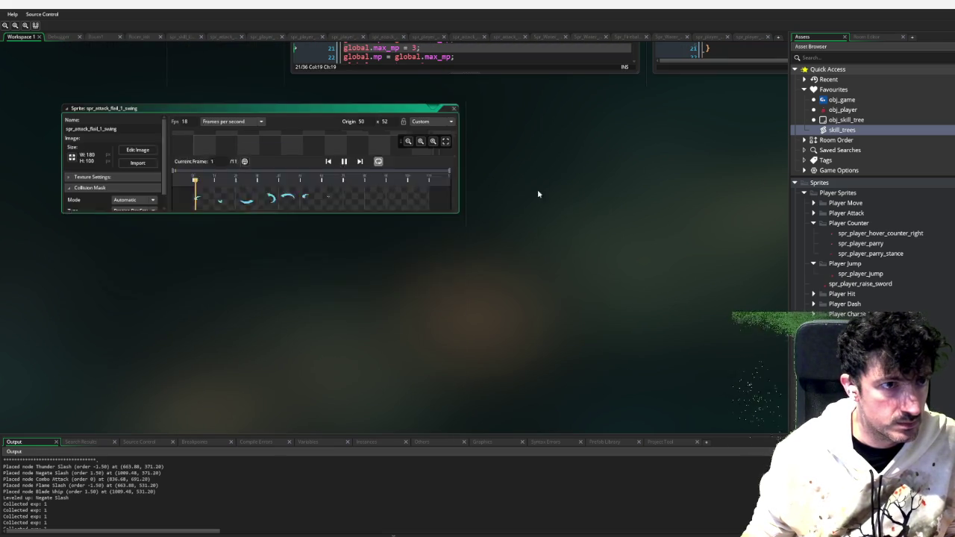
scroll(537, 188, "up", 5)
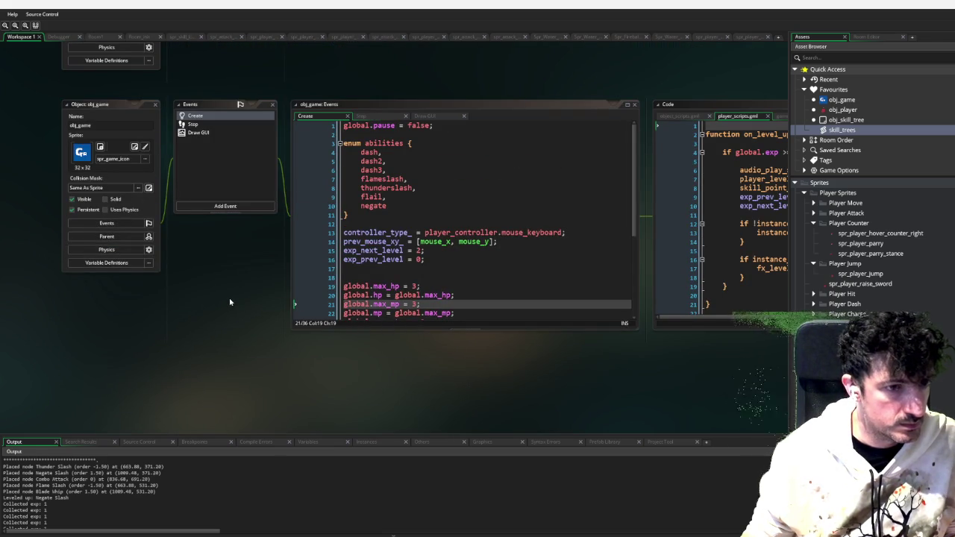
Add parry as a new entry after negate in the abilities enum
left_click(448, 197)
left_click(427, 206)
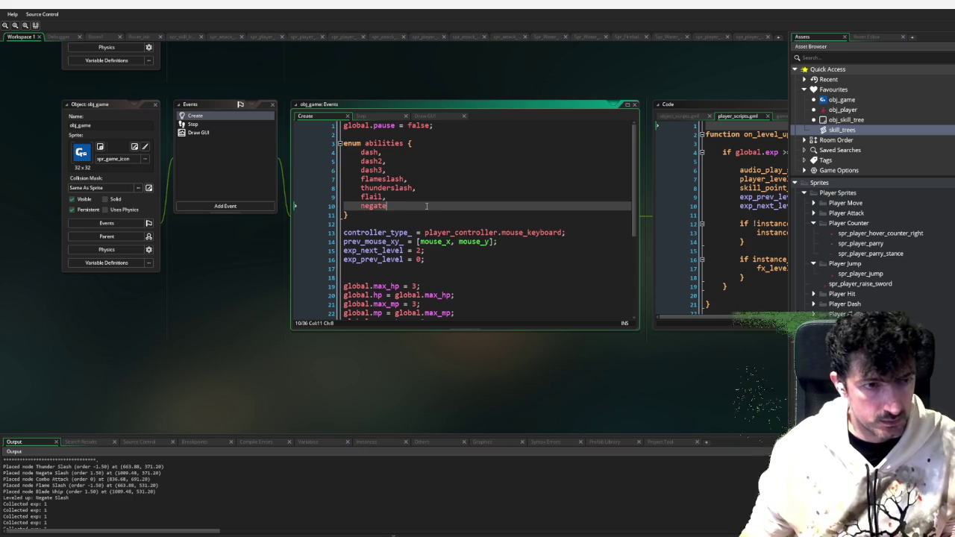
type(",")
key("Return")
type("parry,")
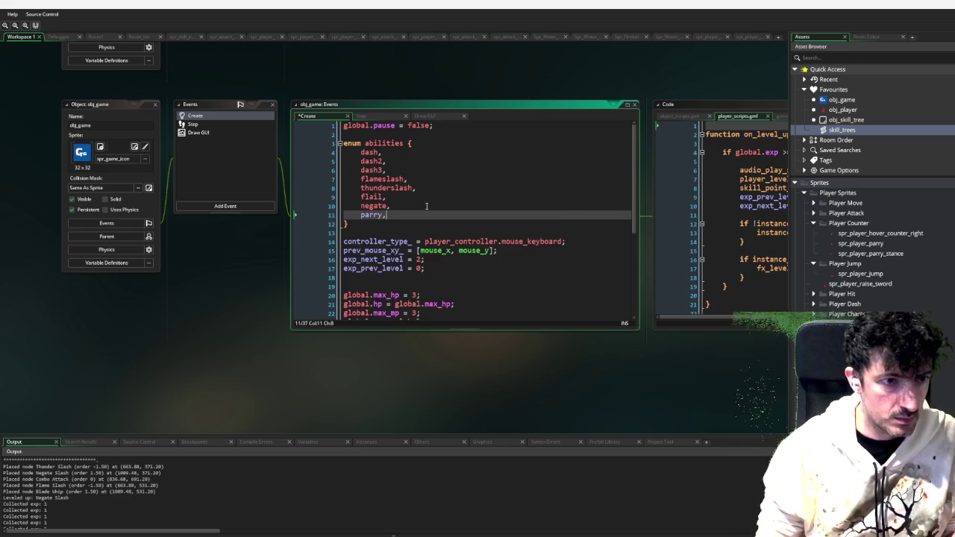
Duplicate the negate initialisation line and rename it to global.abilities[abilities.parry] = false
scroll(478, 217, "down", 6)
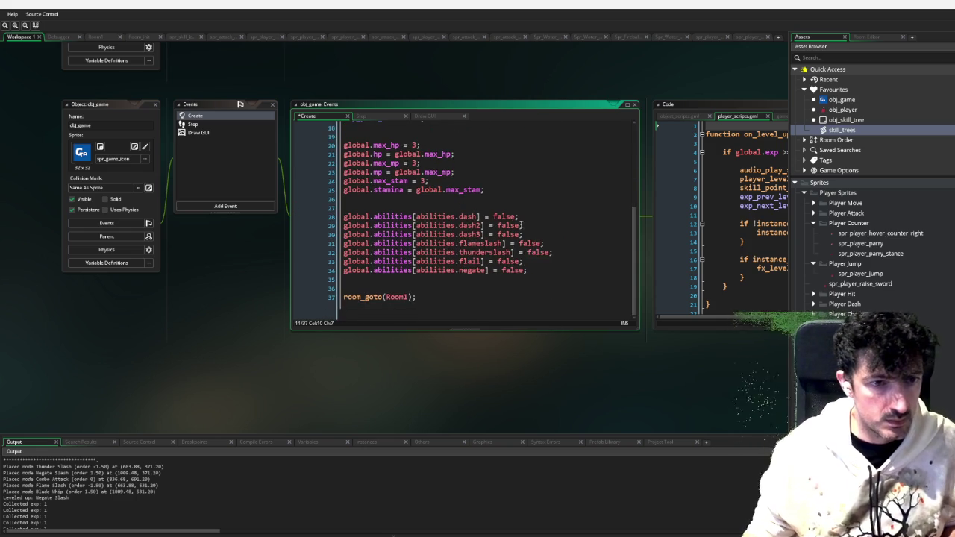
triple_click(533, 271)
left_click_drag(533, 271, 537, 262)
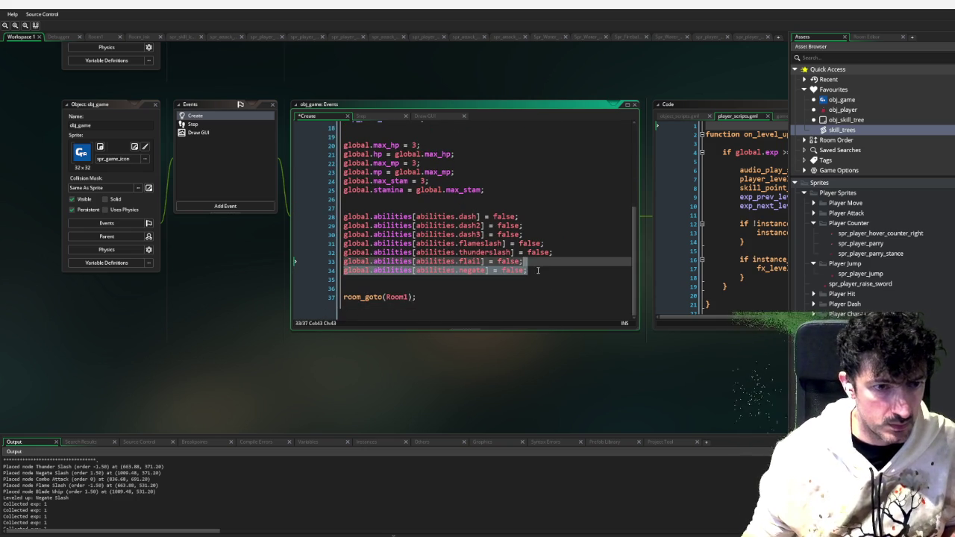
key("ctrl+d")
double_click(473, 280)
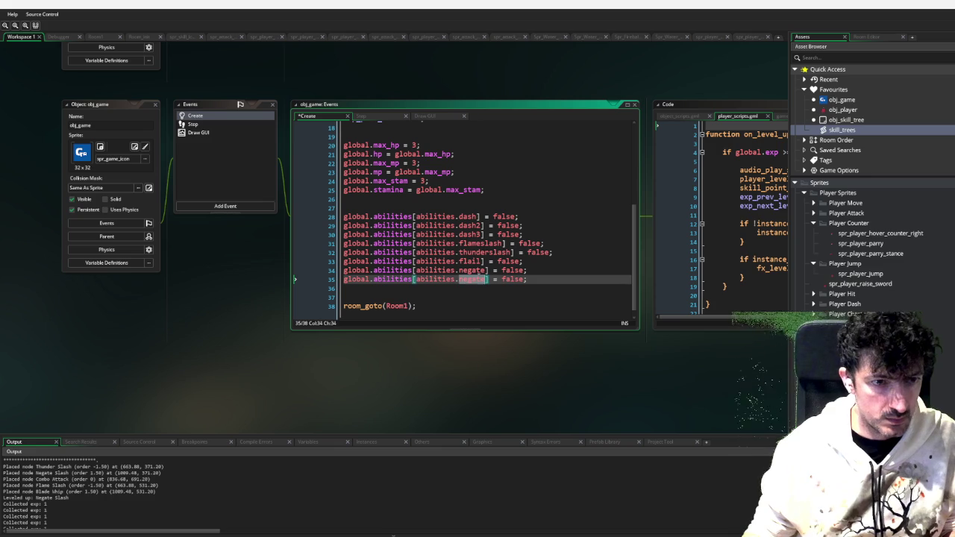
type("parry")
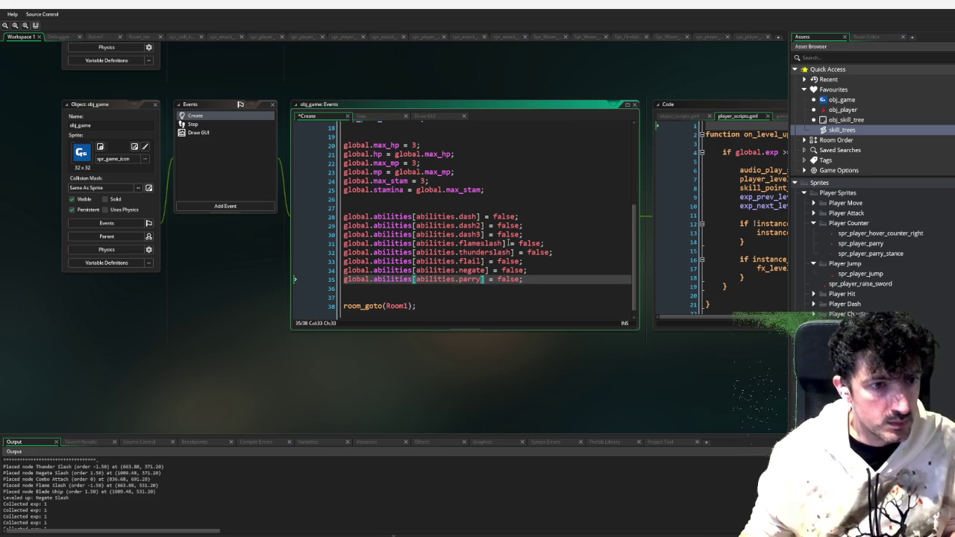
scroll(498, 261, "up", 6)
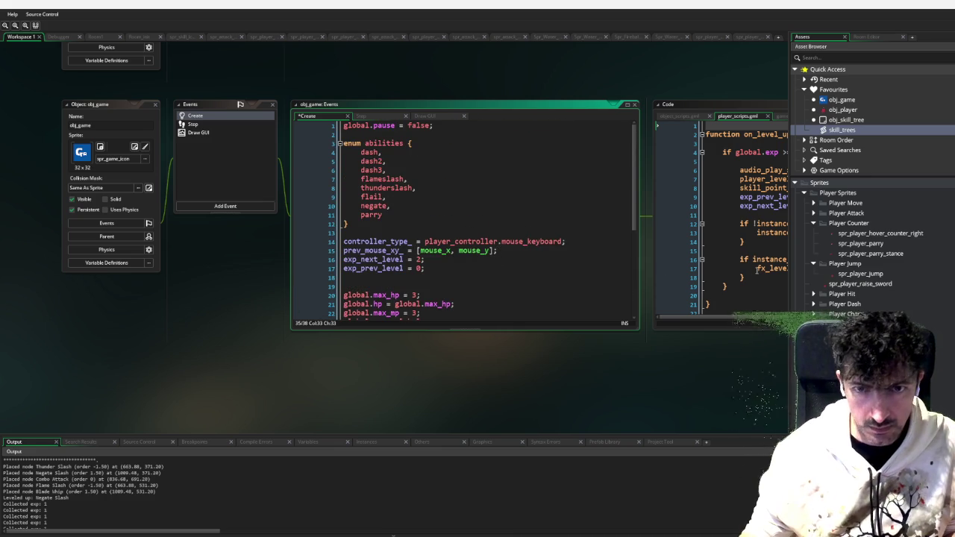
double_click(851, 133)
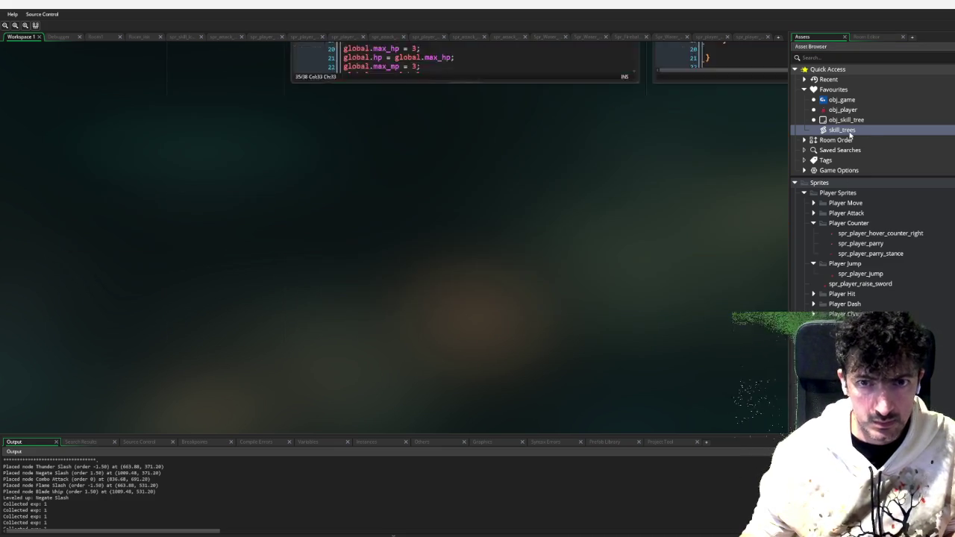
Scroll to the Parry It! node and select its old lightning description on line 372
scroll(245, 251, "up", 3)
scroll(245, 251, "up", 8)
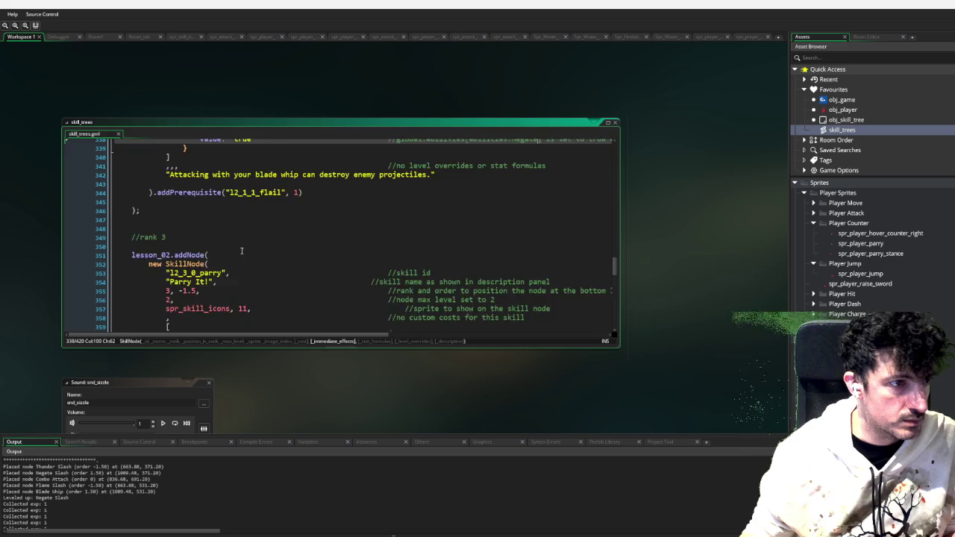
scroll(237, 252, "down", 8)
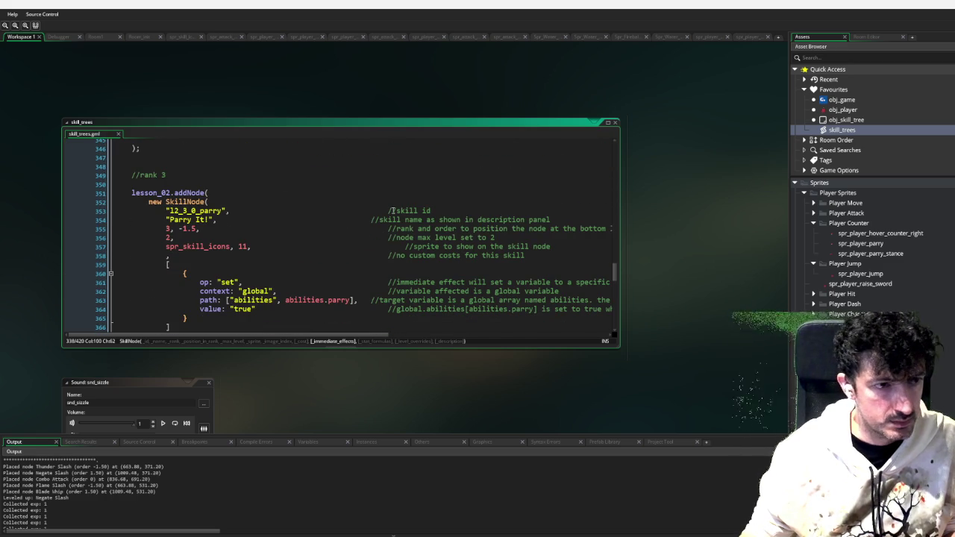
scroll(370, 216, "up", 3)
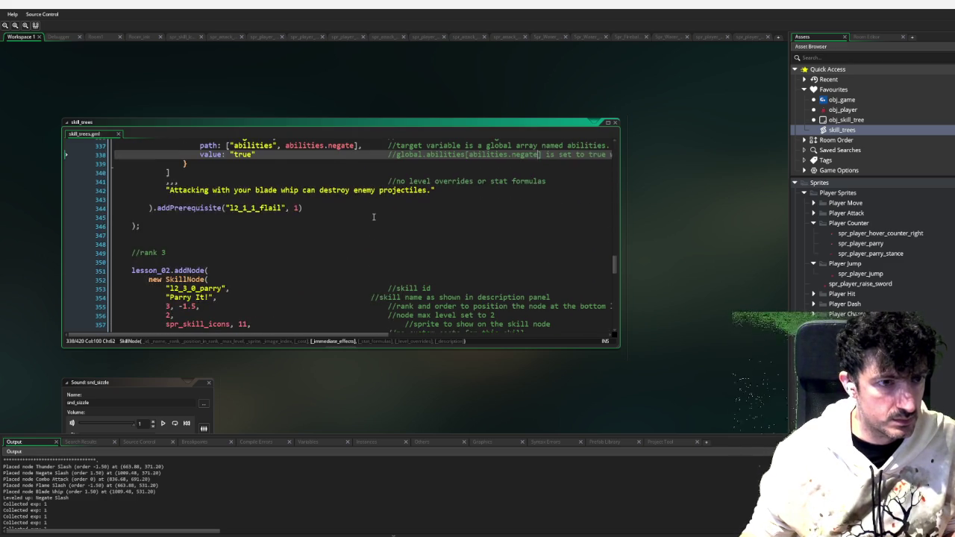
scroll(371, 244, "down", 1)
left_click(370, 267)
scroll(371, 266, "down", 2)
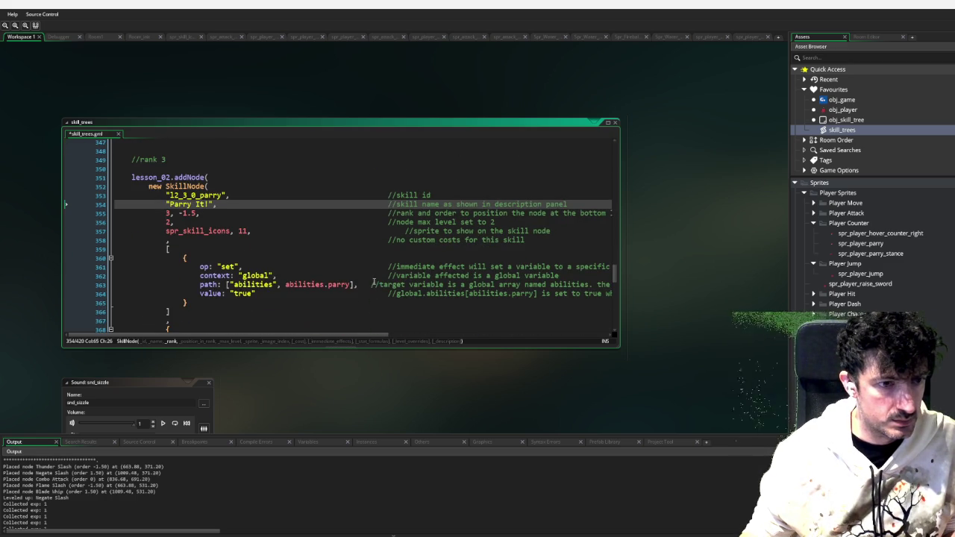
left_click(377, 284)
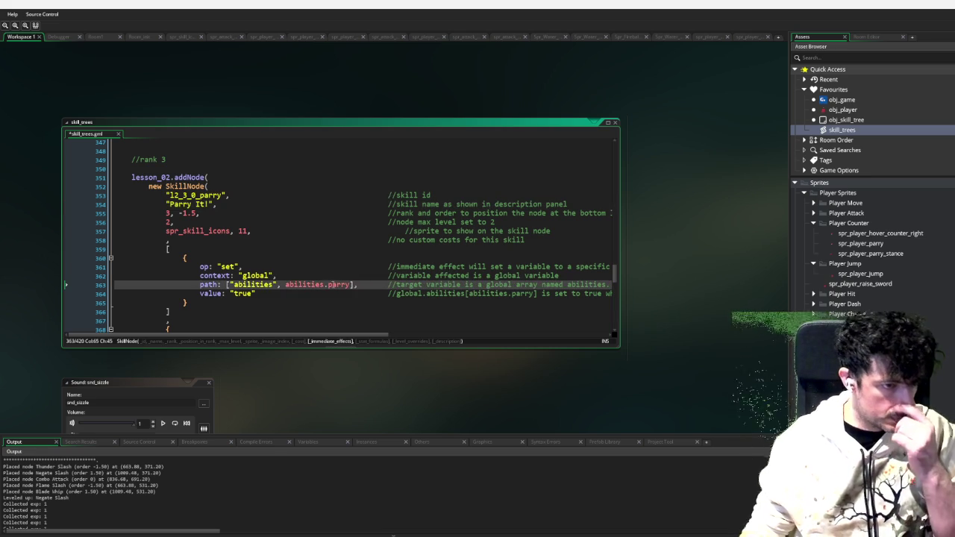
scroll(332, 286, "down", 2)
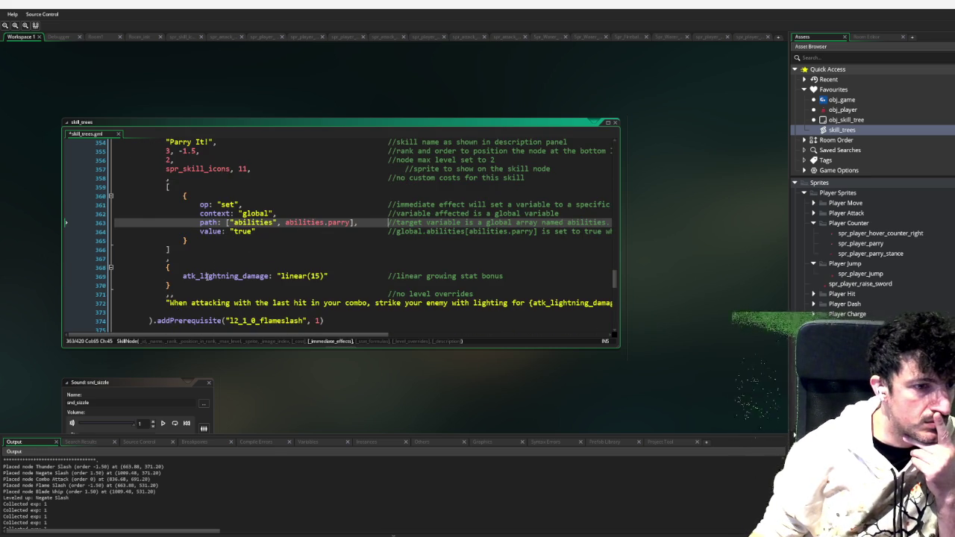
scroll(207, 276, "up", 7)
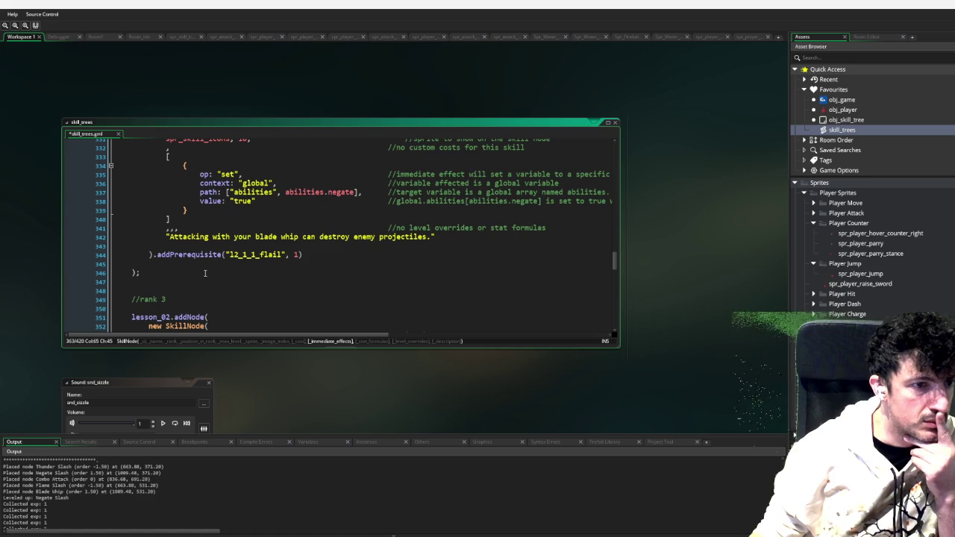
scroll(206, 273, "down", 8)
mouse_move(171, 271)
left_mouse_down()
mouse_move(654, 271)
mouse_move(572, 273)
left_mouse_up()
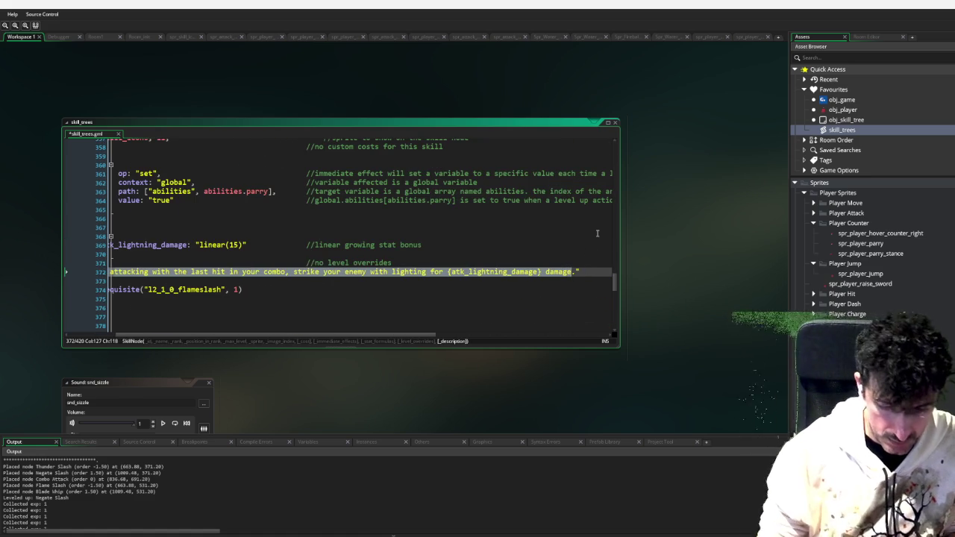
Write 'Parry to reflect the enemy projectile back at them.' plus a perfect-parry accuracy-and-damage line
type("Pa")
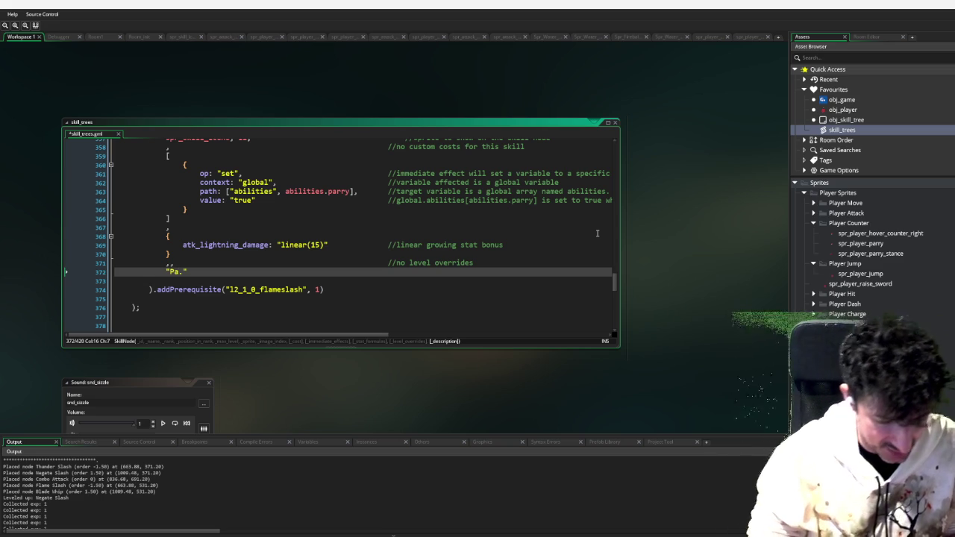
type("rry")
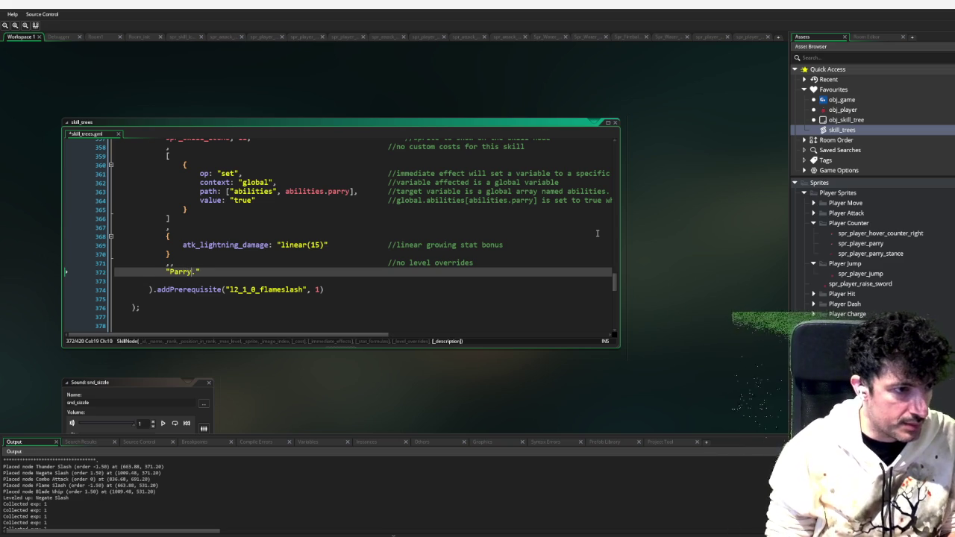
type(" to d")
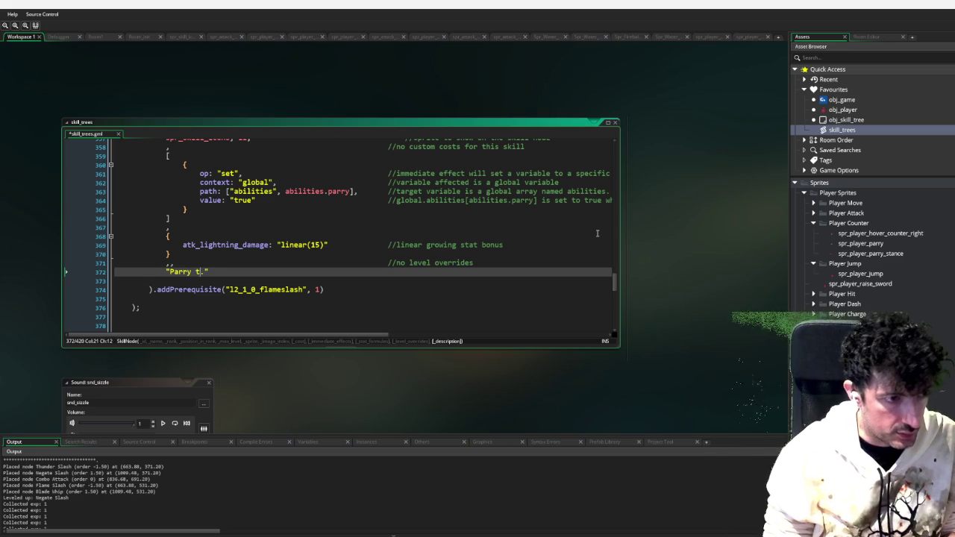
type("e")
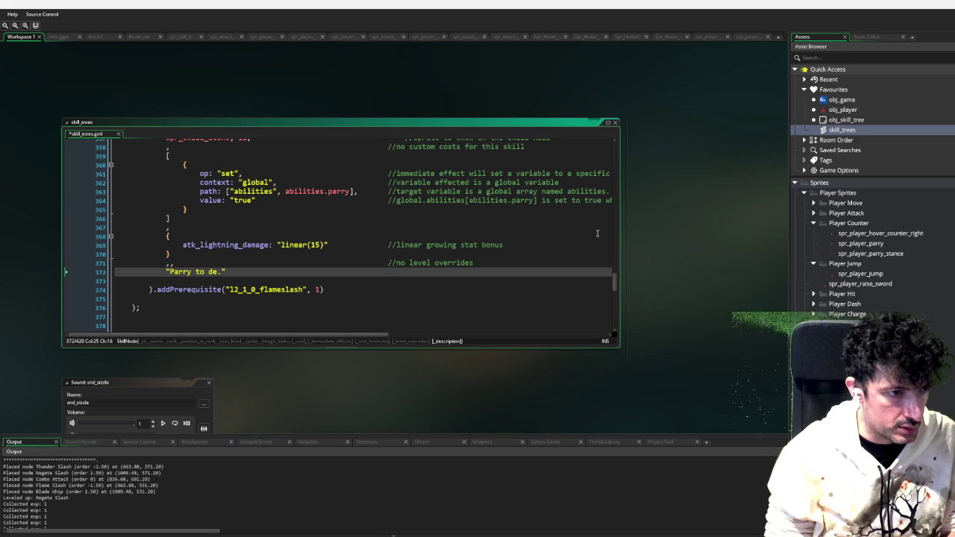
key("BackSpace")
key("BackSpace")
type("reflect")
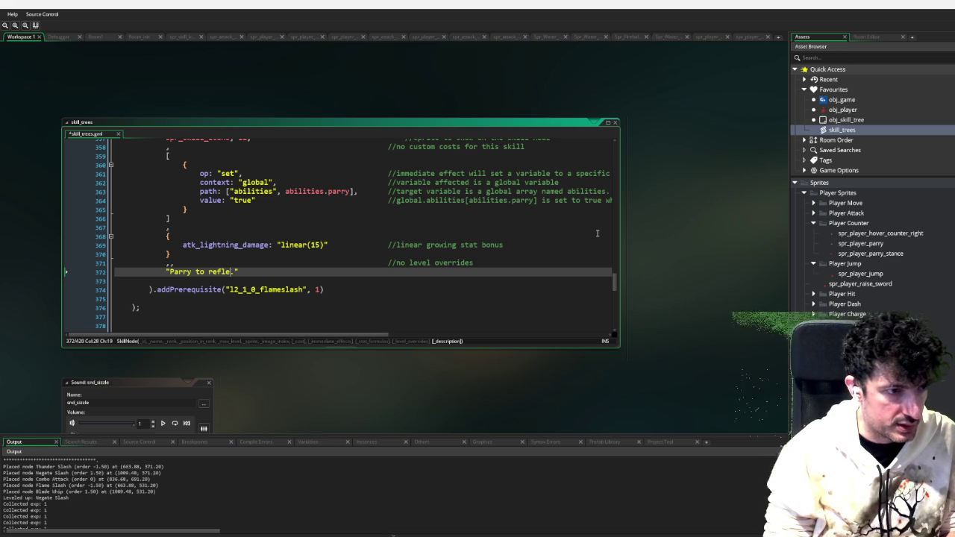
type(" the enemy proe")
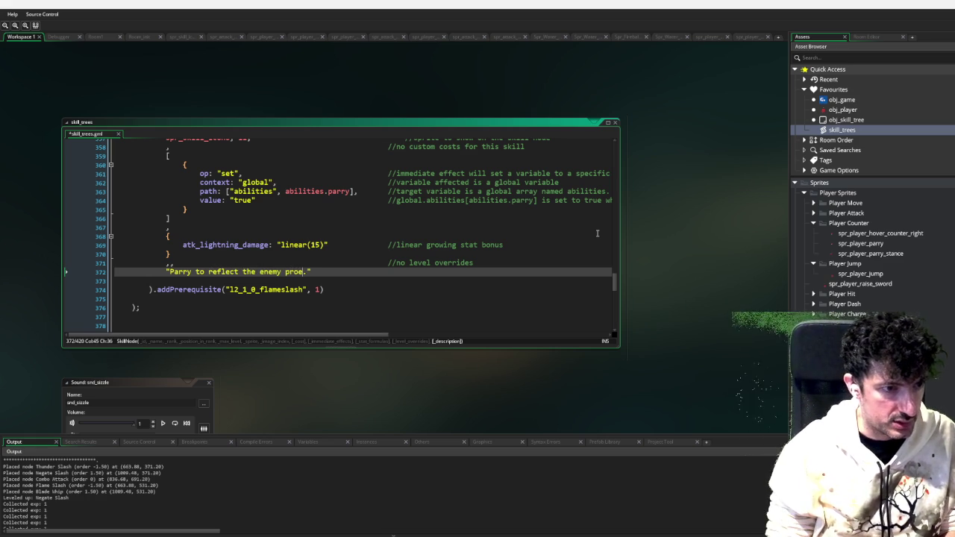
type("ecti")
key("BackSpace")
type("ile back at them")
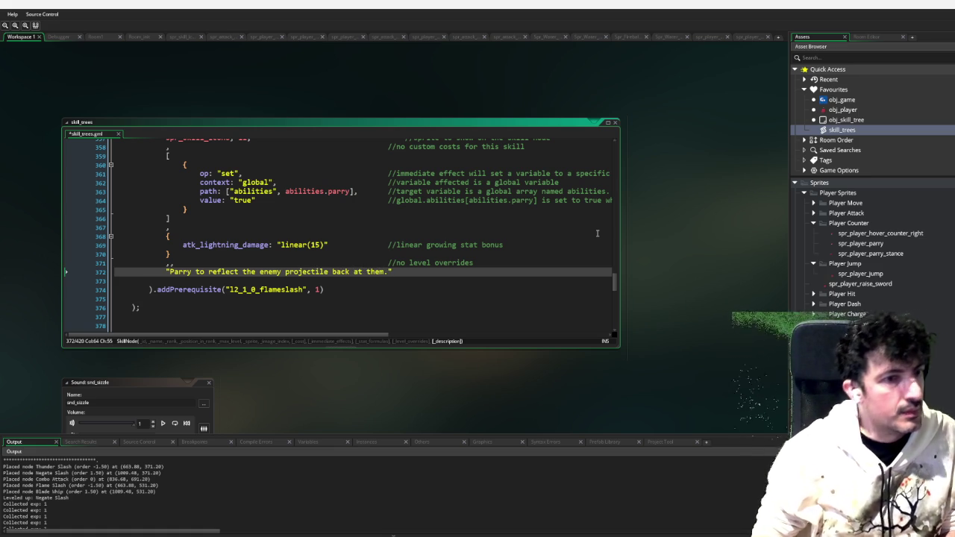
key("Right")
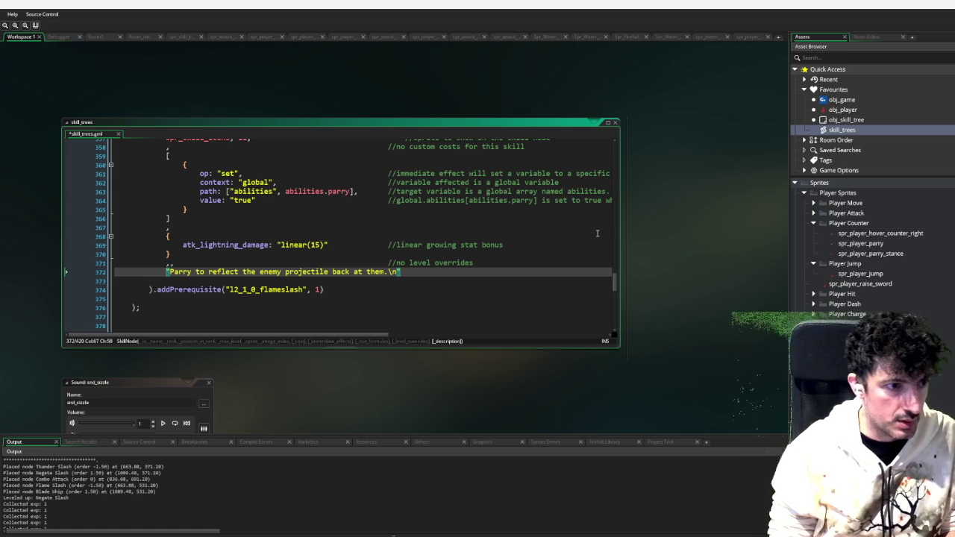
type("P")
type("arry wi")
key("BackSpace")
key("BackSpace")
key("BackSpace")
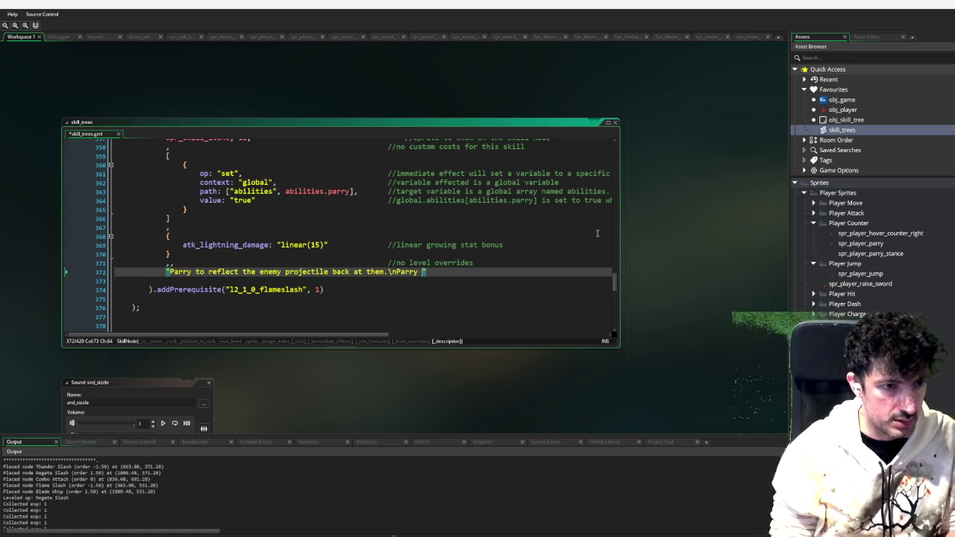
type("erfect parry")
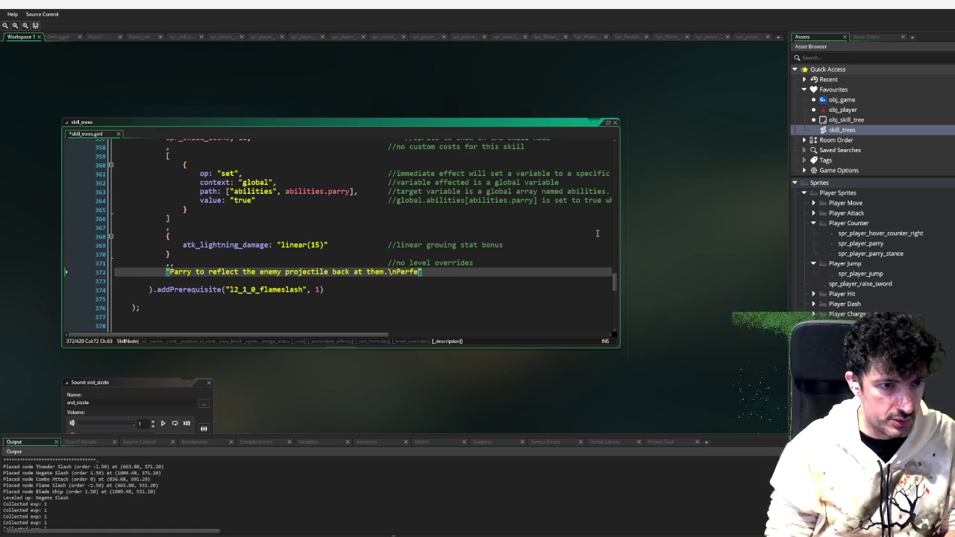
type(" just as ")
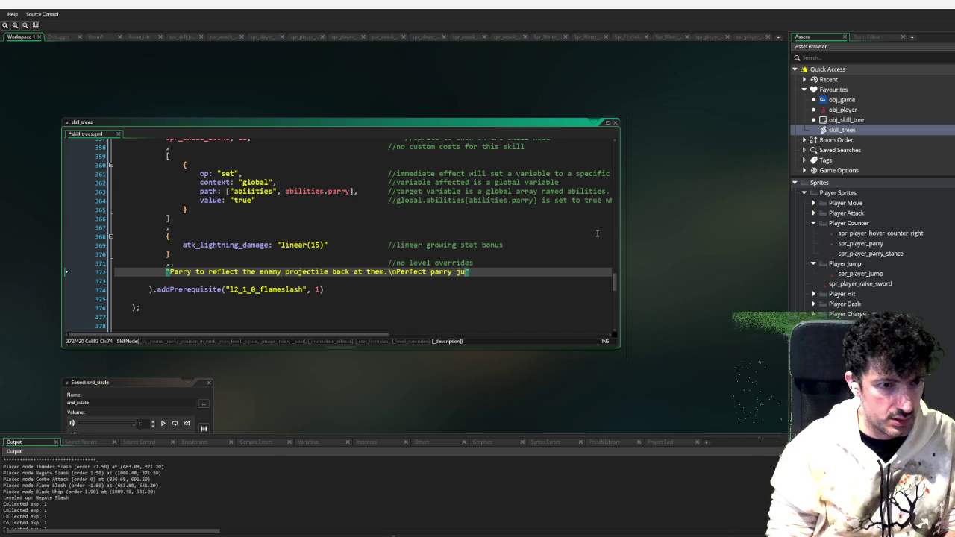
type("the proje")
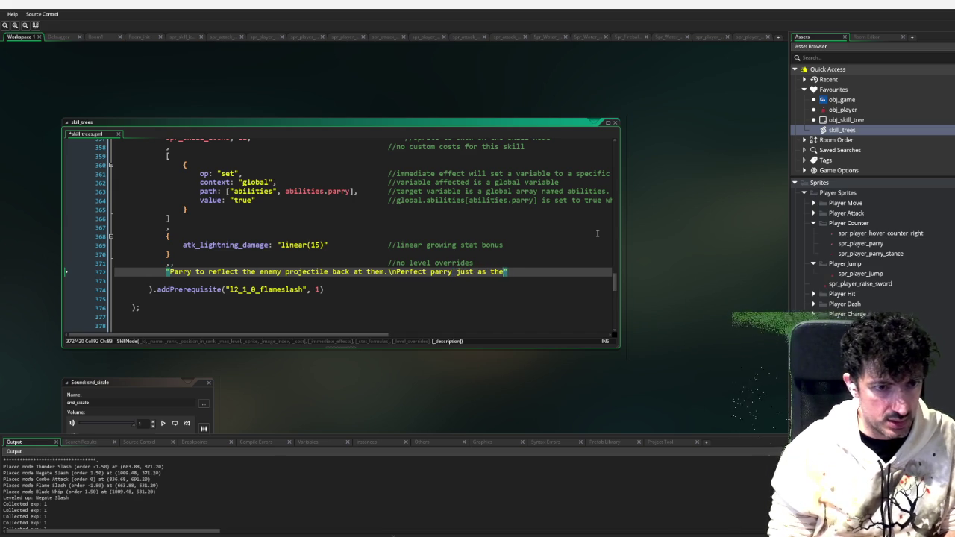
type("ctile wil")
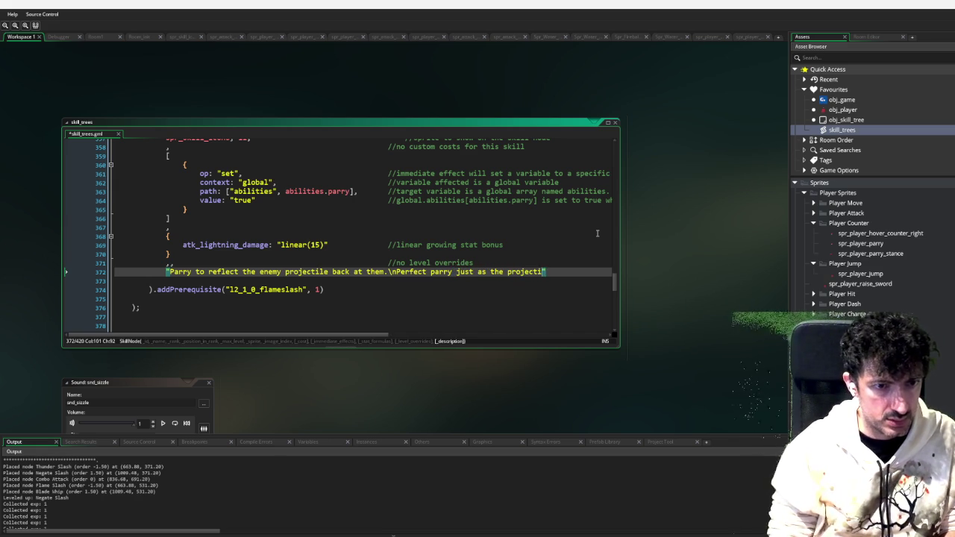
type("l hit you to increase acc")
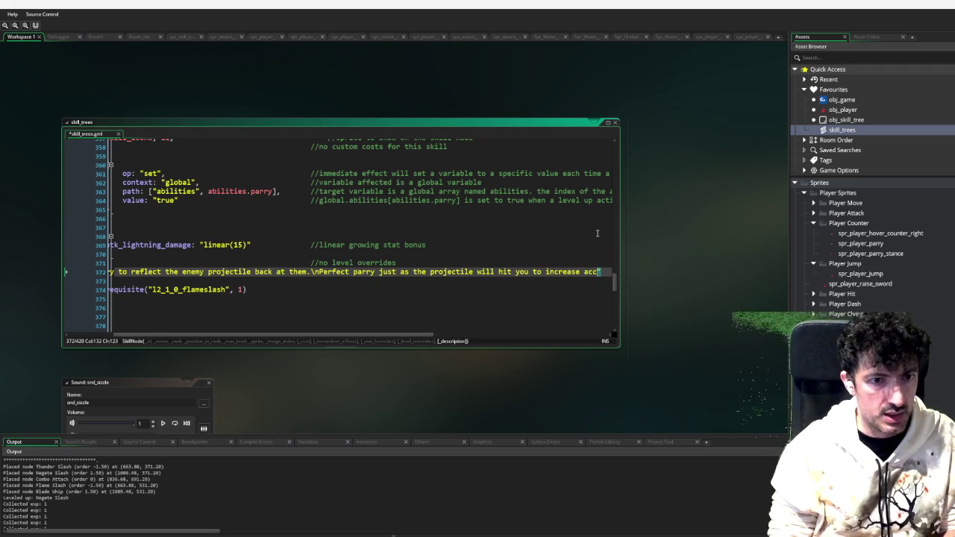
type("uracy")
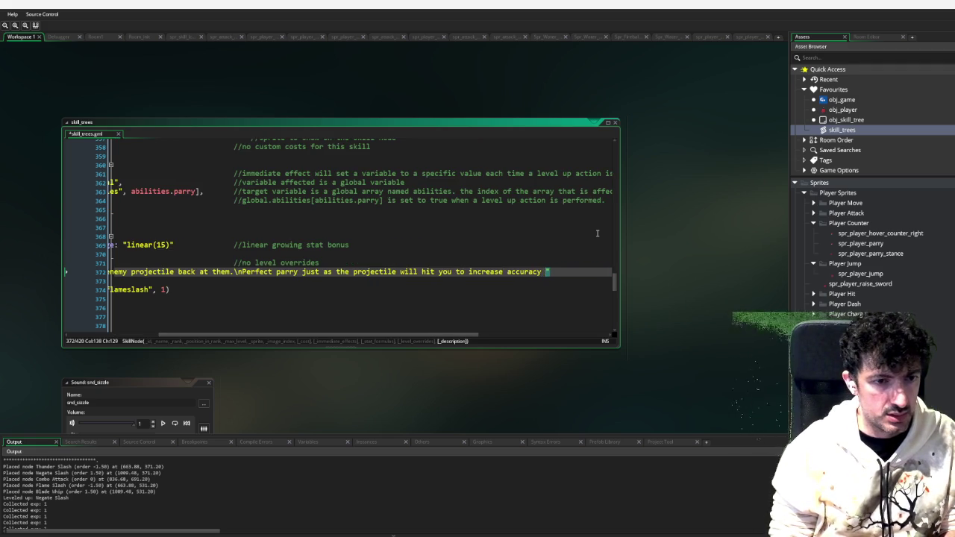
type(" and ")
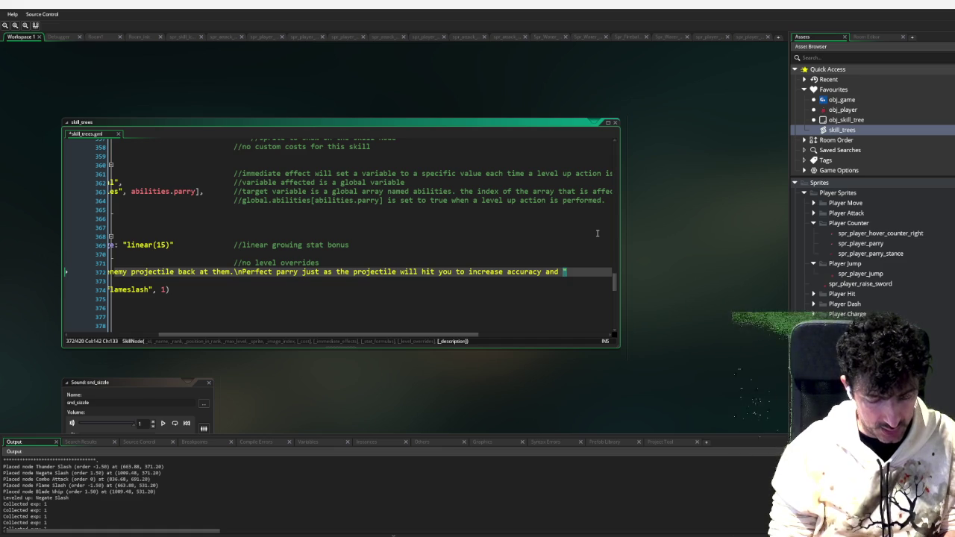
type("damage")
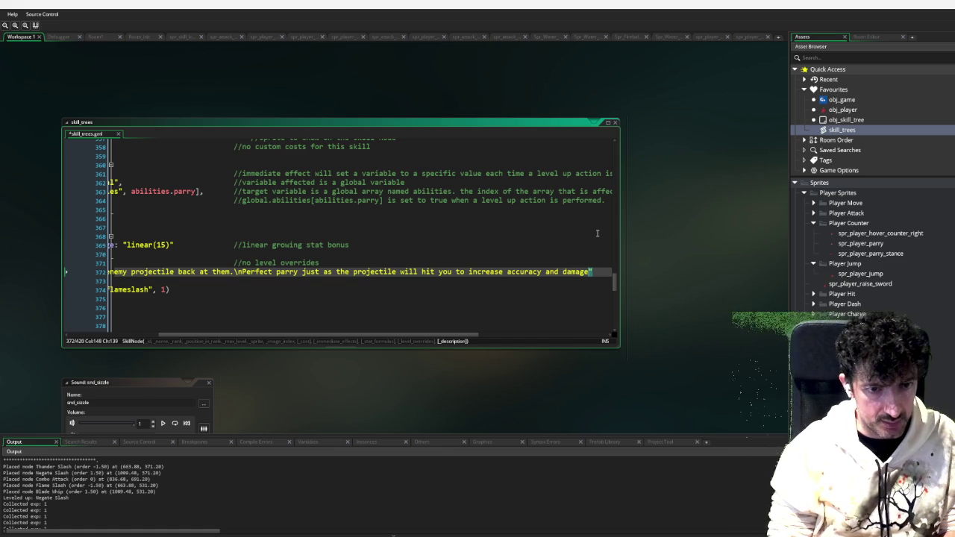
type(" of reflected pr")
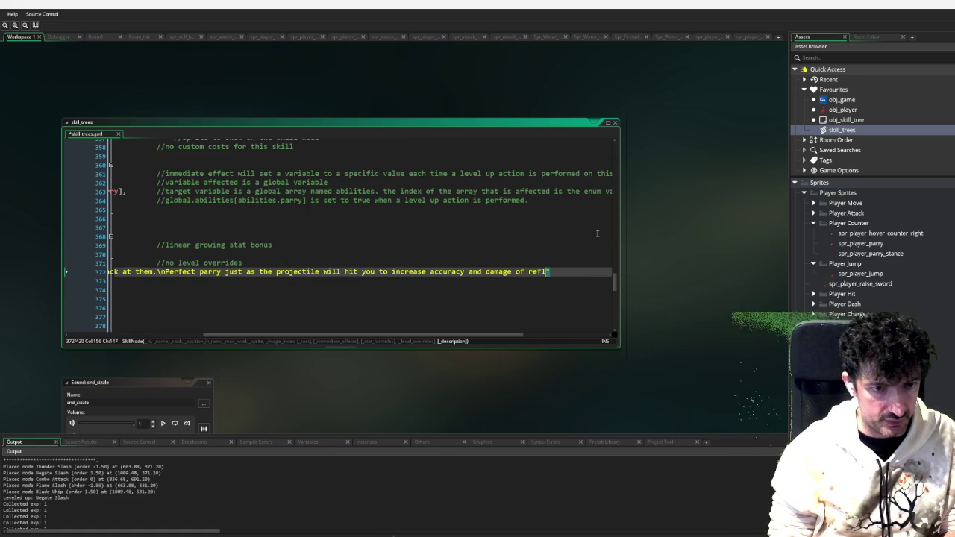
type("ojectile b")
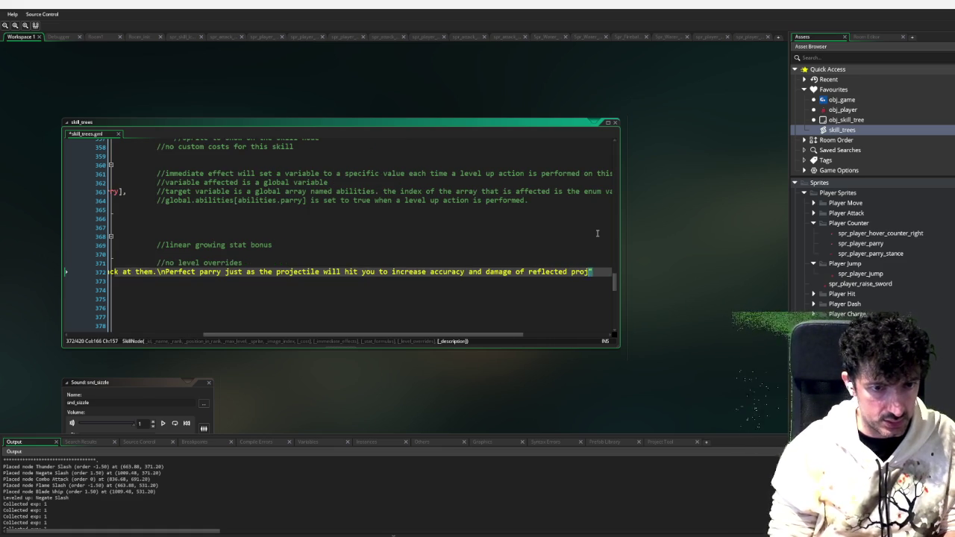
type("y {}")
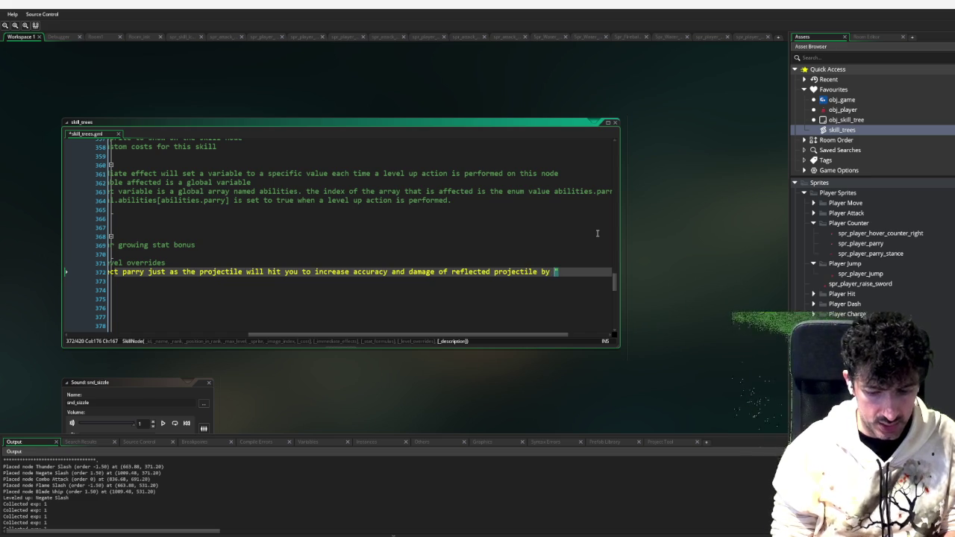
type("%")
type(".")
Rename the stat atk_lightning_damage to parry_damage_percentage, then select the 15 in linear(15)
key("Up")
key("Up")
key("Up")
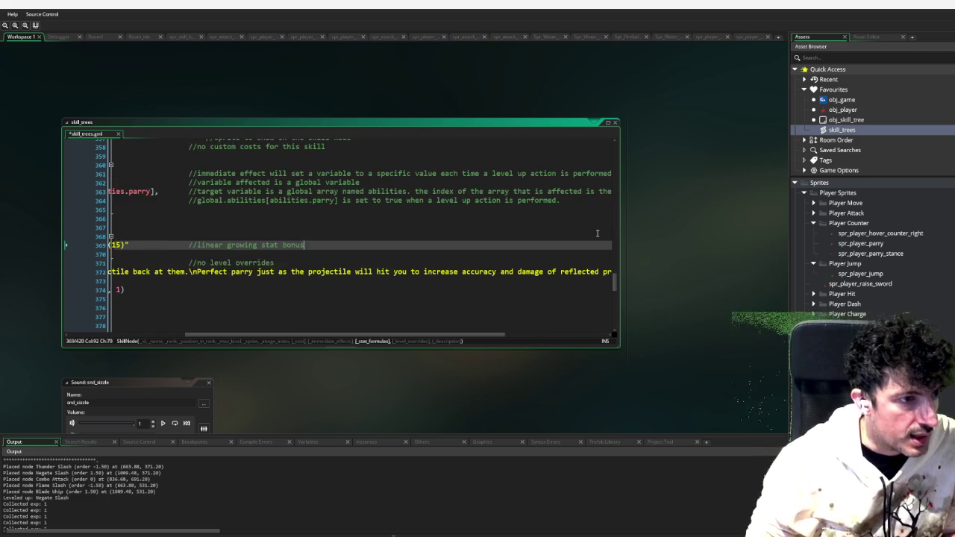
key("Down")
key("ctrl+shift+Right")
type("parry_damag")
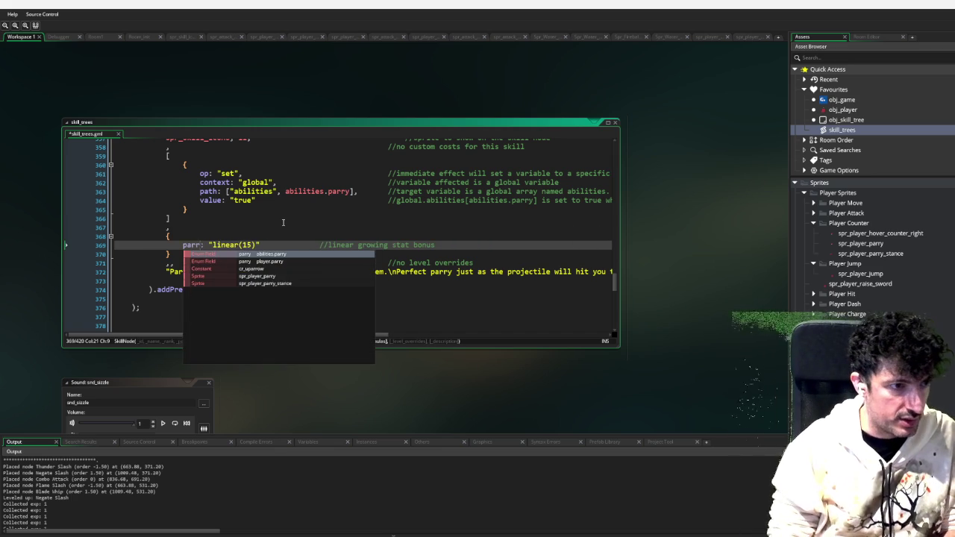
type("e_per")
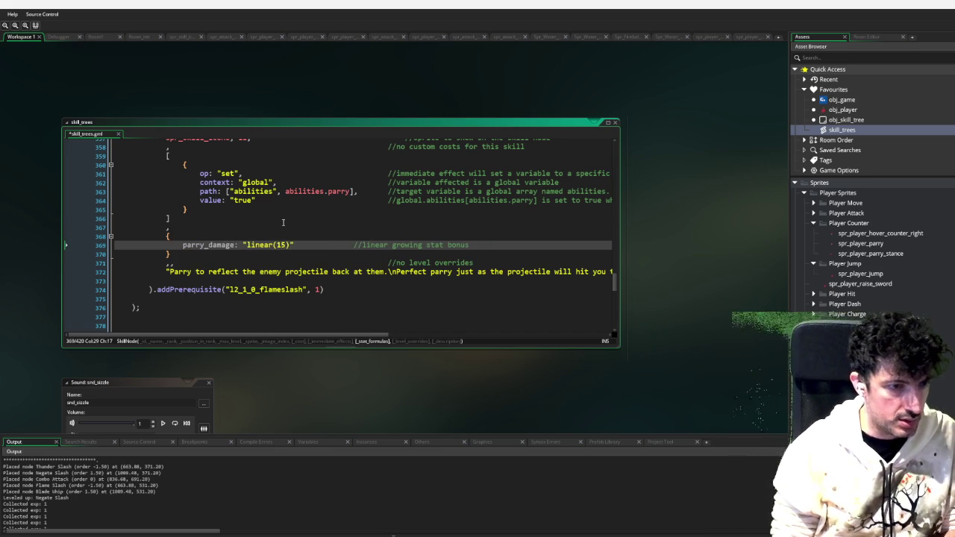
type("centage")
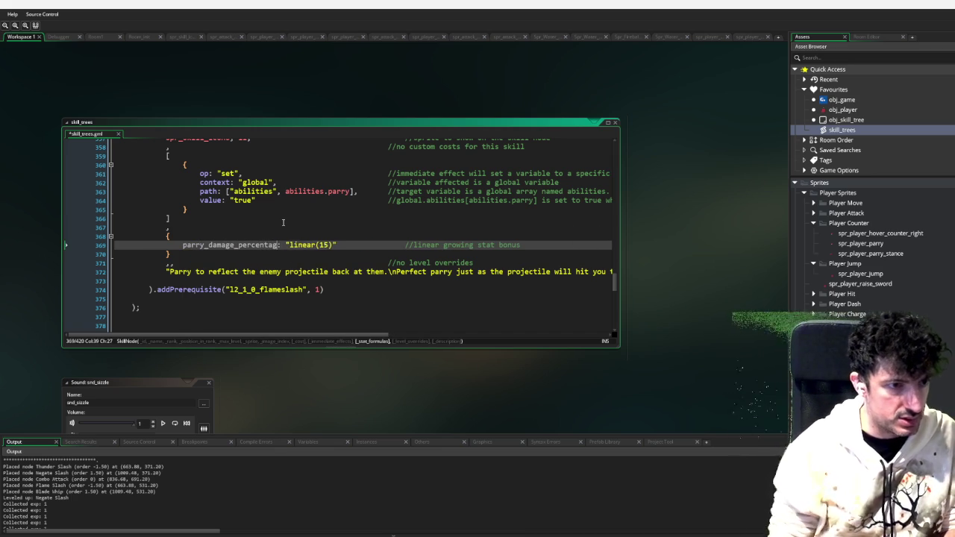
key("Right")
key("Right")
key("Right")
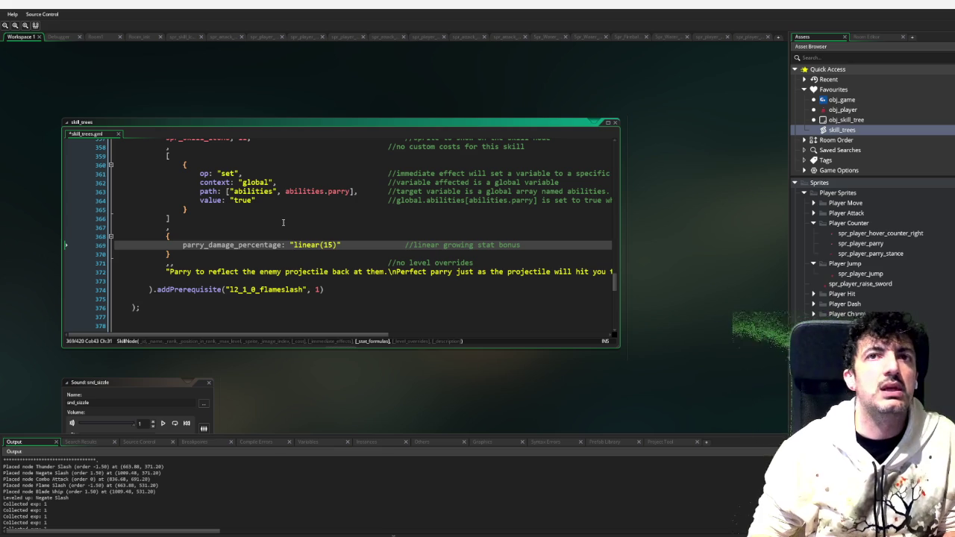
key("shift+Right")
key("shift+Right")
key("shift+Right")
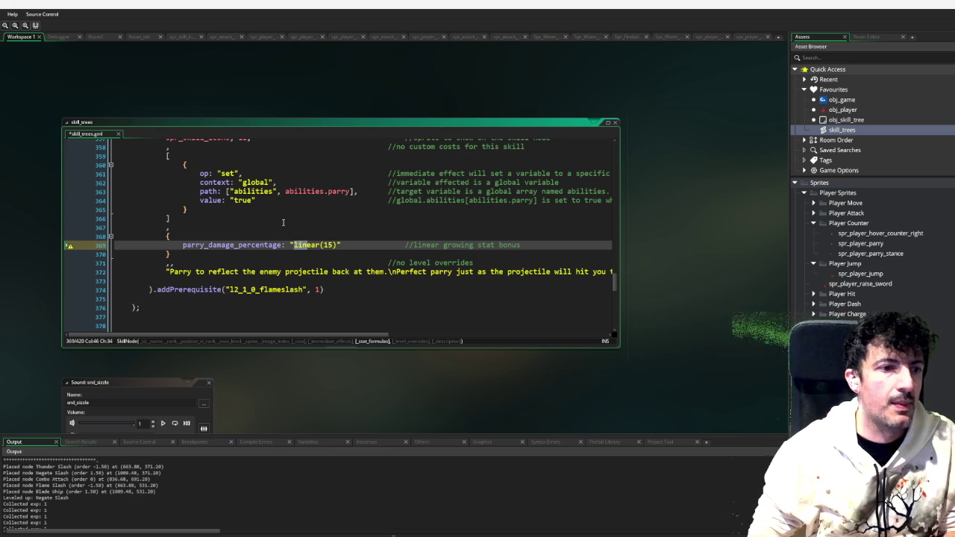
key("Right")
key("shift+Right")
key("shift+Right")
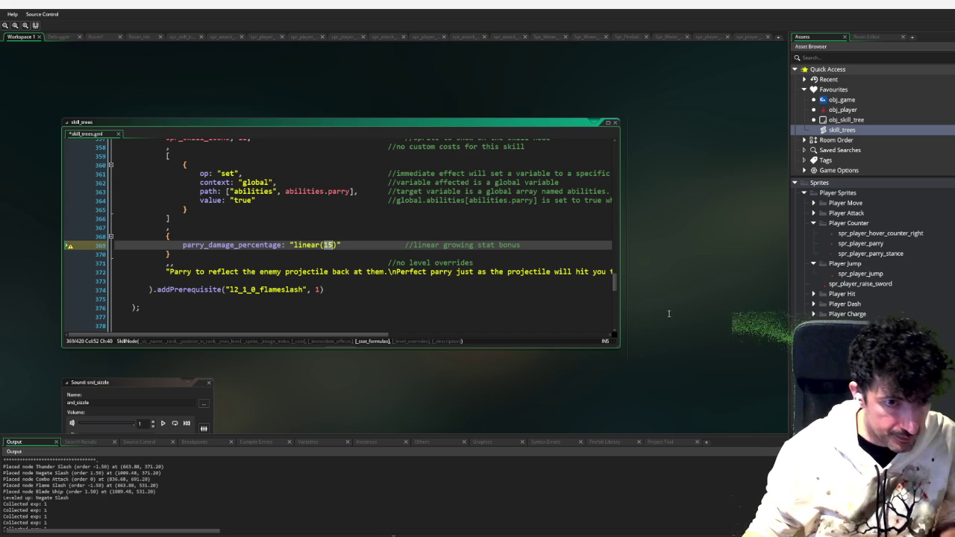
left_click(610, 282)
Expand tree_create_lesson_01 and select the dash node's distance formula for reuse
left_click_drag(614, 282, 613, 142)
scroll(387, 258, "down", 6)
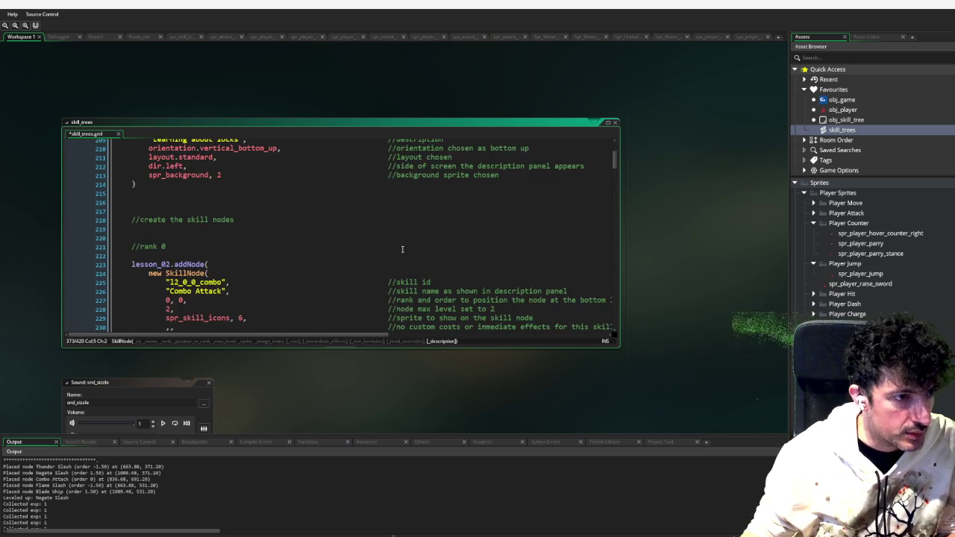
scroll(352, 267, "down", 8)
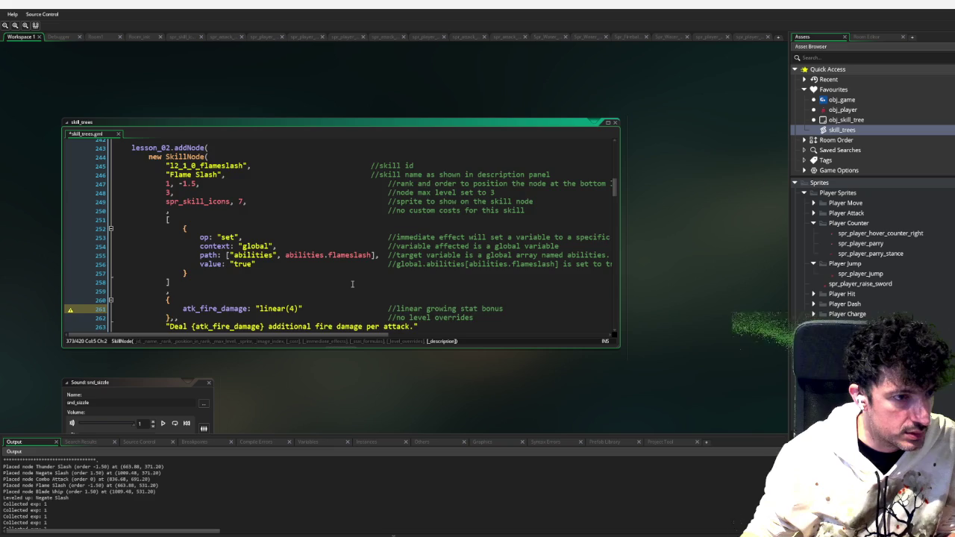
scroll(352, 284, "down", 13)
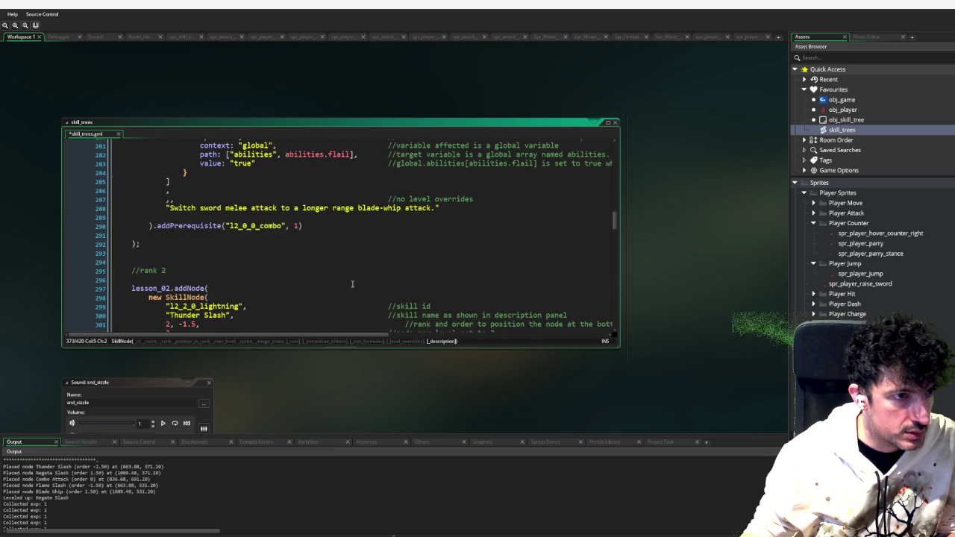
scroll(352, 284, "down", 5)
scroll(352, 284, "down", 4)
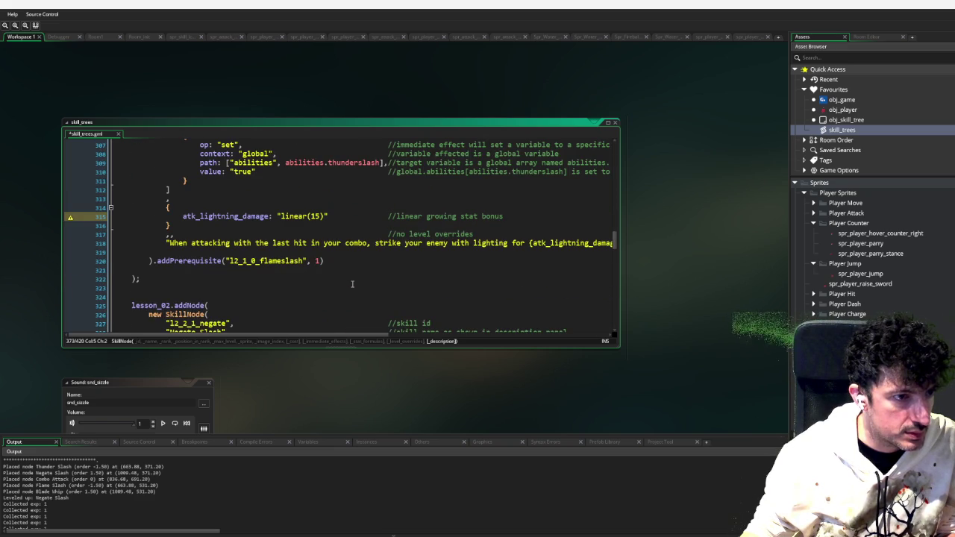
scroll(352, 284, "down", 15)
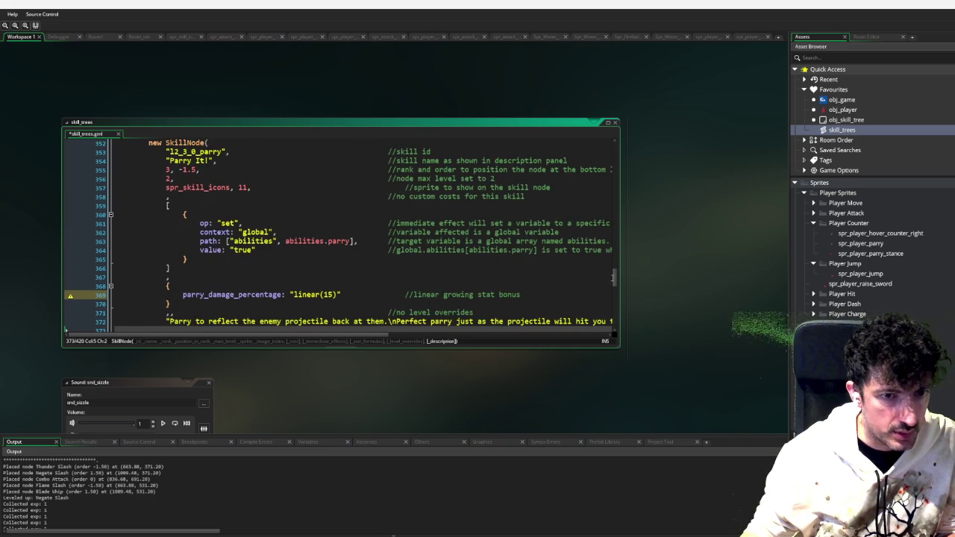
left_click_drag(614, 275, 614, 145)
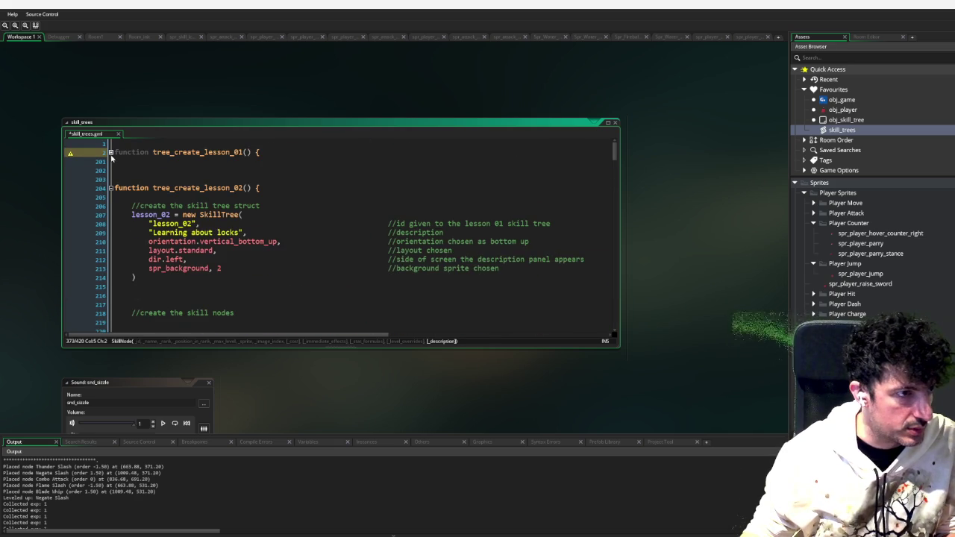
left_click(110, 153)
scroll(409, 271, "down", 15)
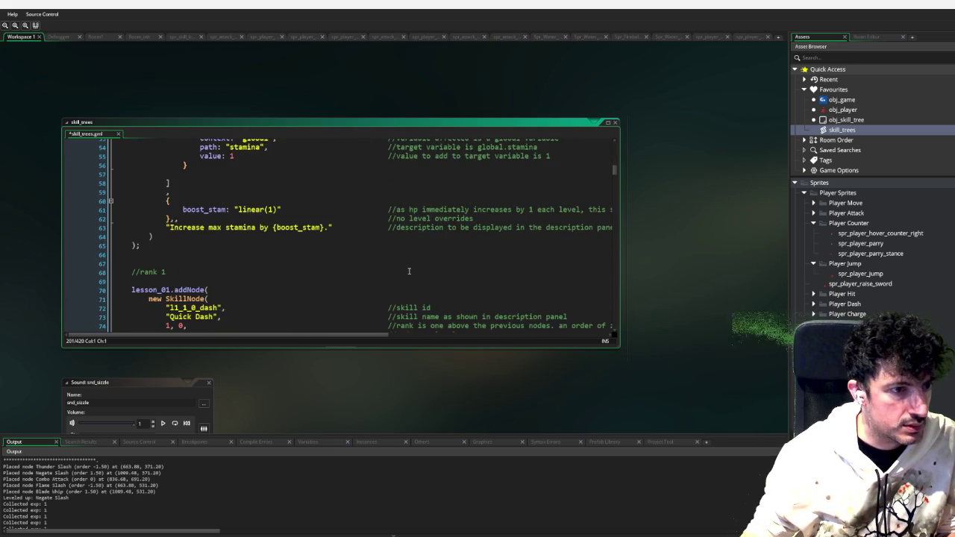
scroll(409, 271, "down", 8)
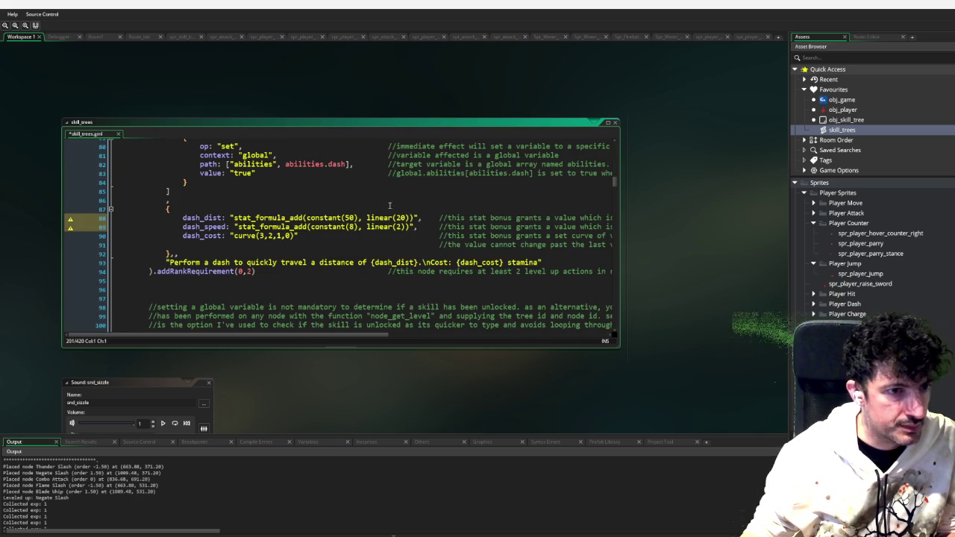
left_click_drag(418, 217, 228, 217)
key("ctrl+c")
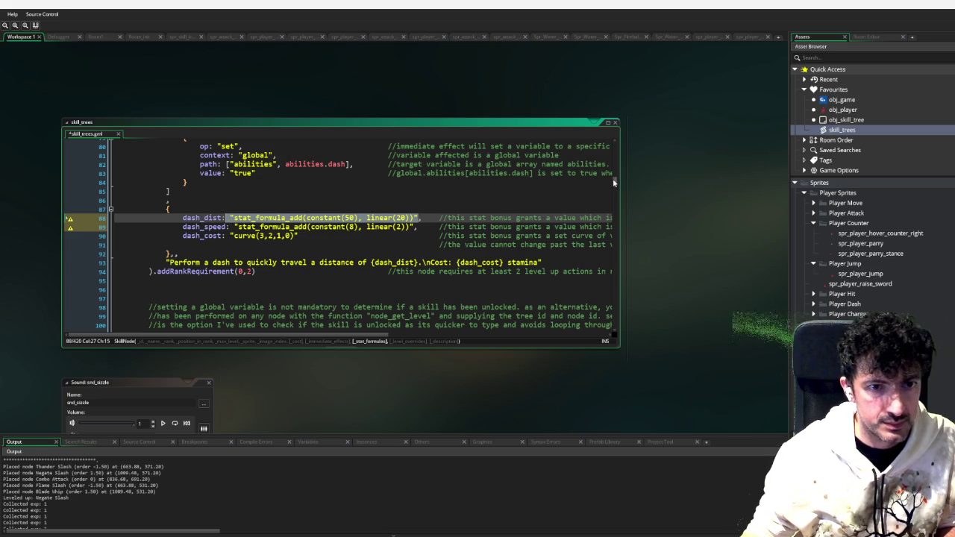
Return to the Parry It! node and select its linear(15) damage formula
left_click_drag(614, 182, 601, 276)
scroll(595, 310, "down", 15)
scroll(424, 271, "up", 10)
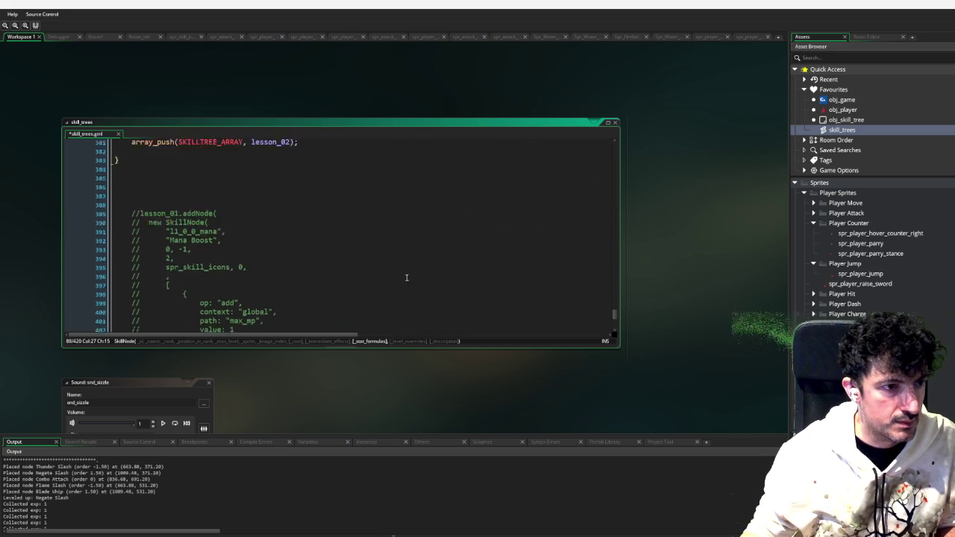
scroll(375, 279, "up", 2)
left_click_drag(340, 252, 292, 254)
Paste the dash formula and change it to stat_formula_add(constant(100), linear(50))
key("ctrl+v")
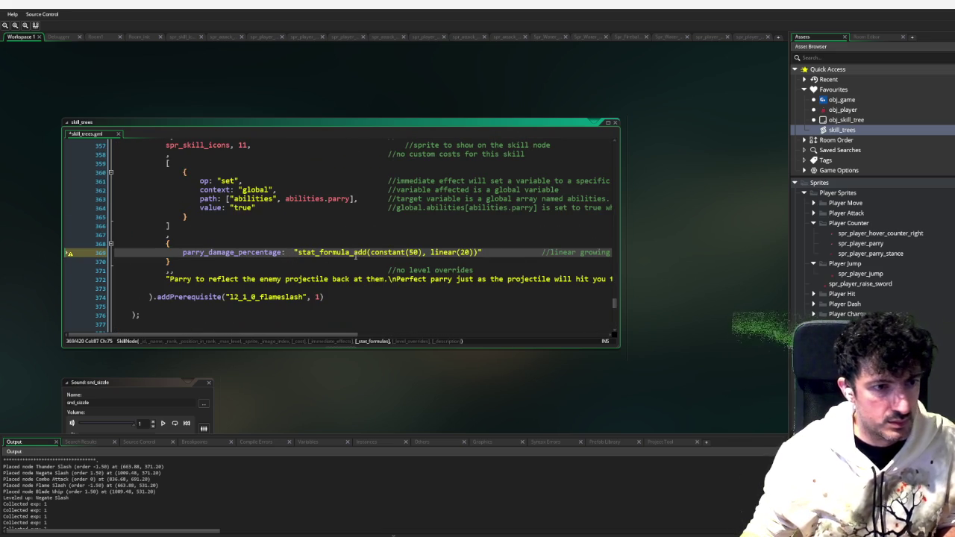
left_click_drag(419, 252, 409, 252)
type("1")
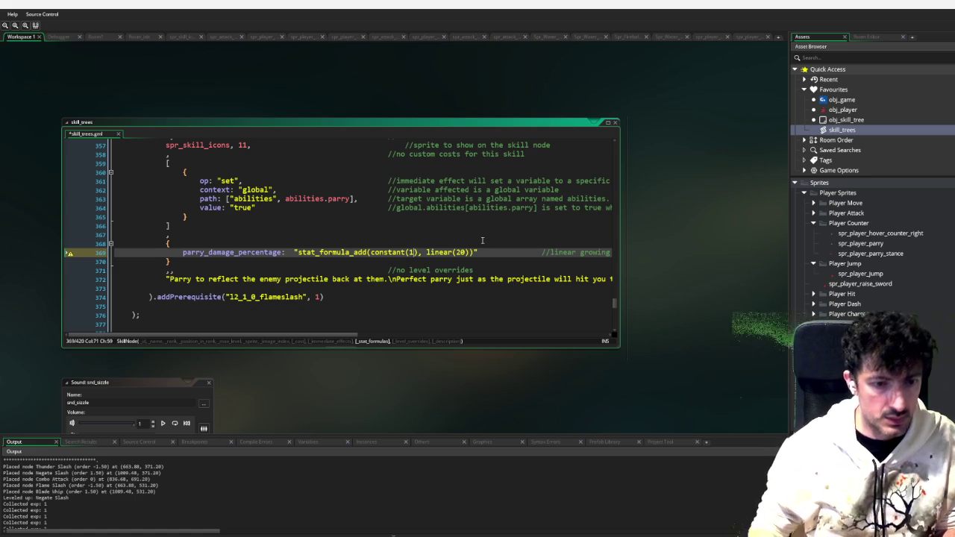
type("00")
double_click(470, 252)
type("50")
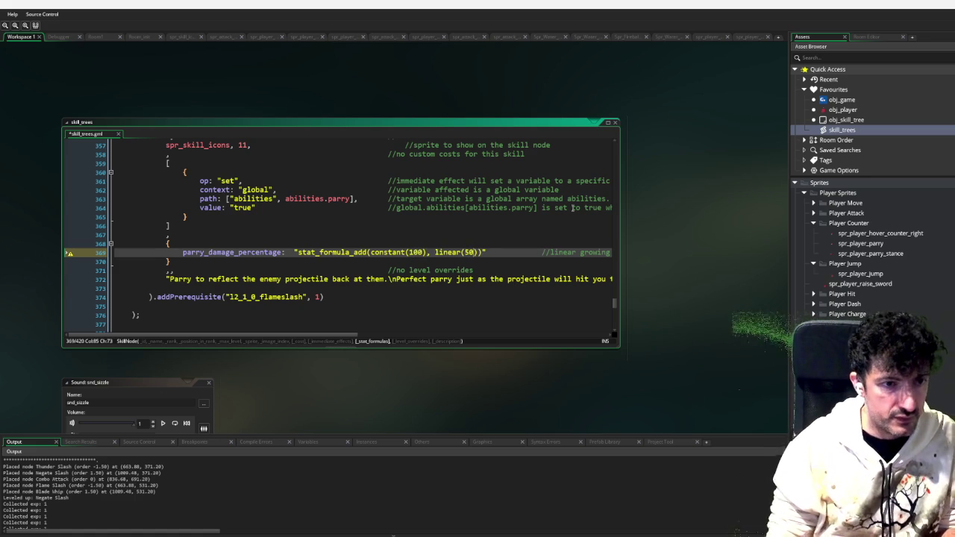
Set the Parry It! node's max level to 5
scroll(146, 196, "up", 3)
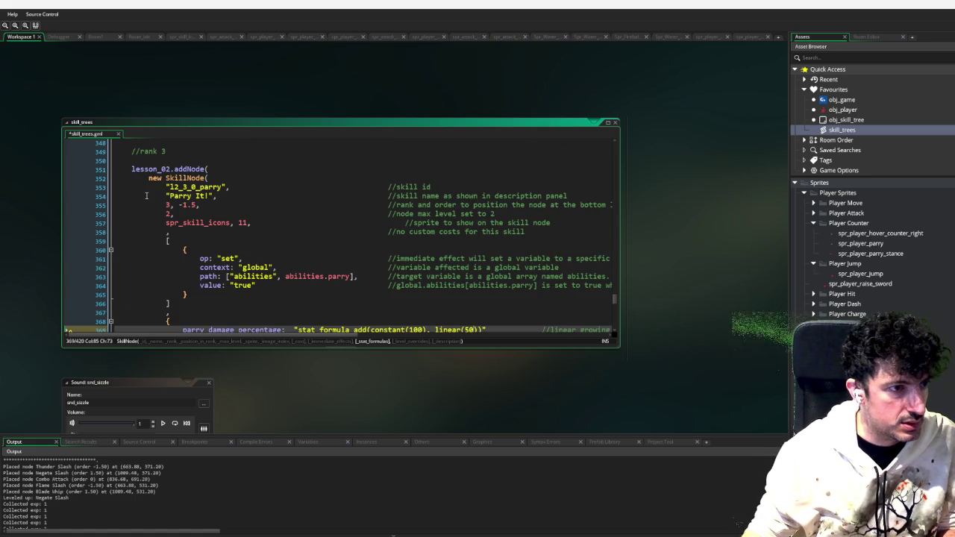
double_click(168, 214)
type("3")
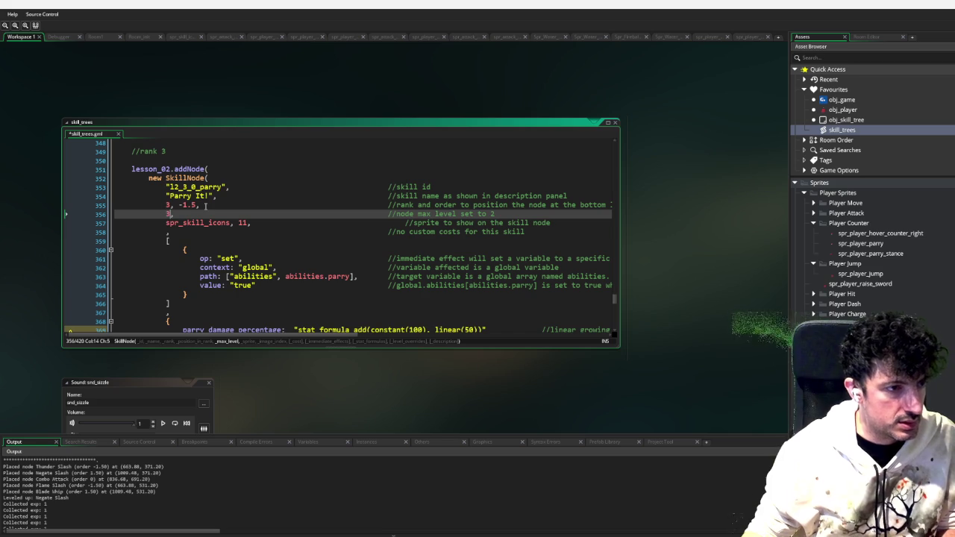
key("BackSpace")
type("5")
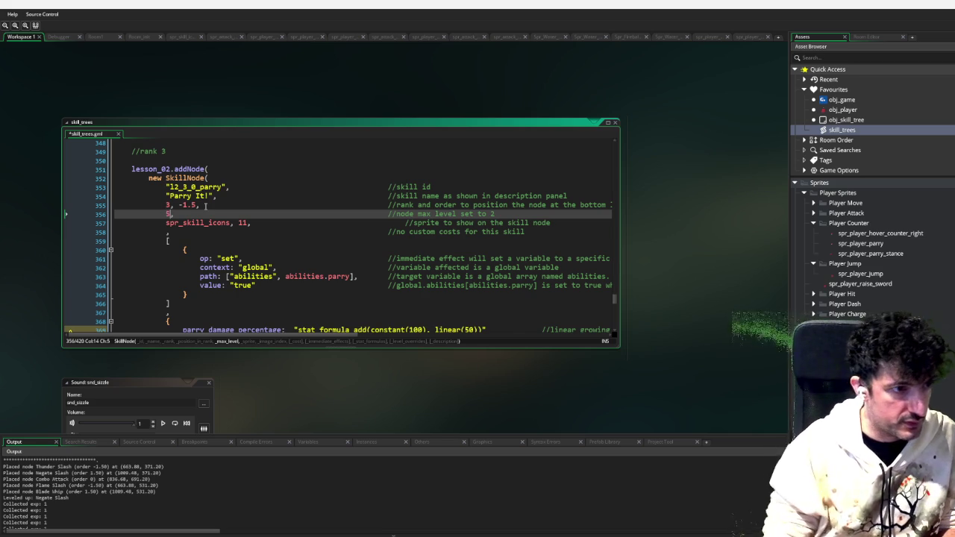
left_click(404, 223)
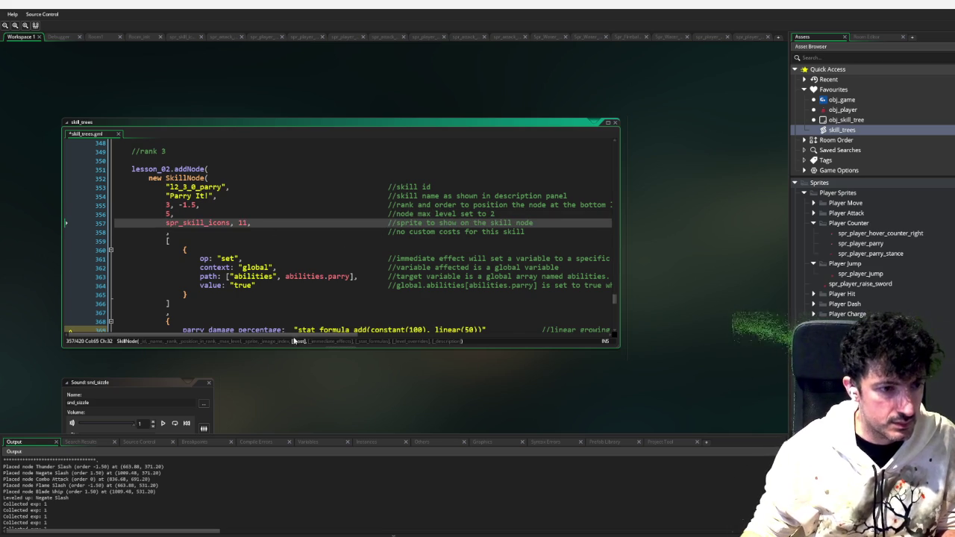
scroll(417, 333, "right", 3)
scroll(416, 334, "right", 4)
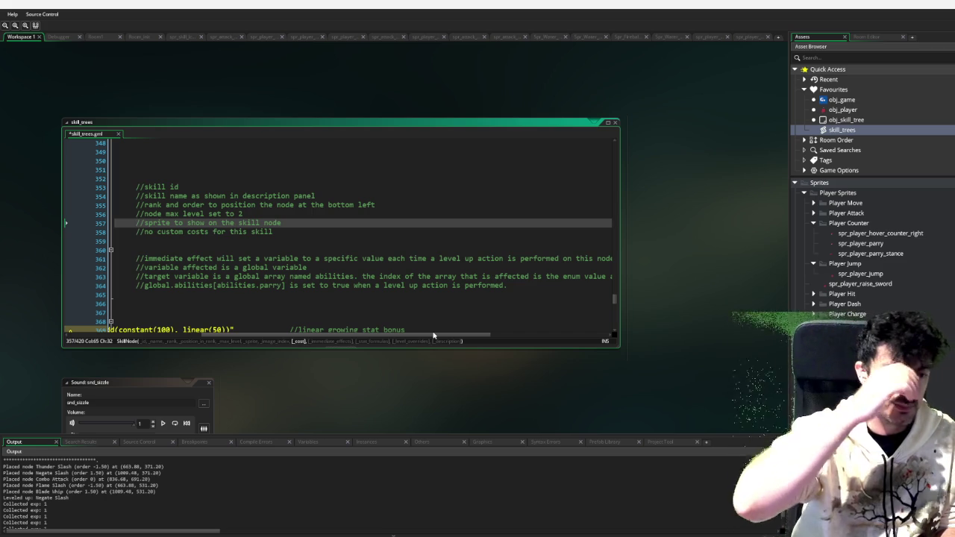
scroll(433, 332, "down", 4)
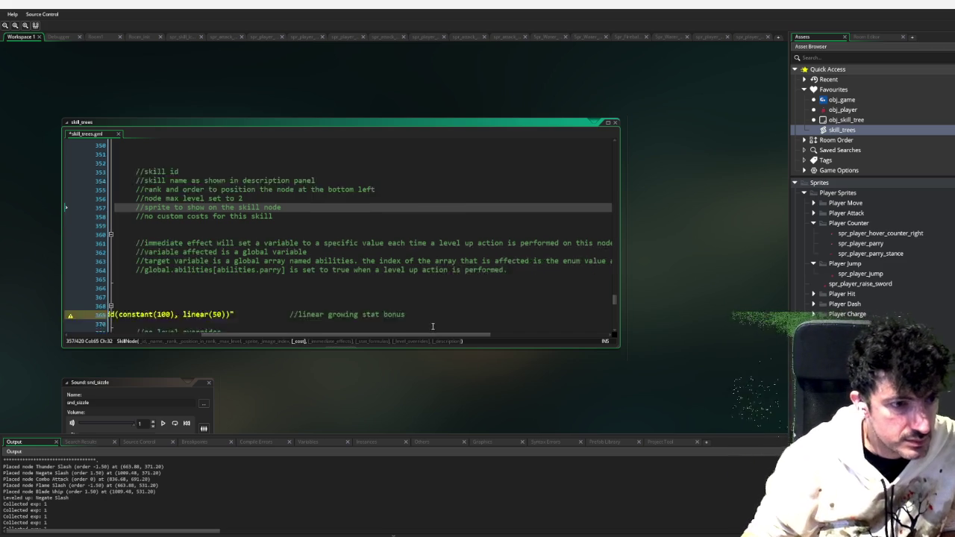
mouse_move(434, 336)
left_mouse_down()
mouse_move(552, 334)
mouse_move(291, 344)
mouse_move(310, 336)
left_mouse_up()
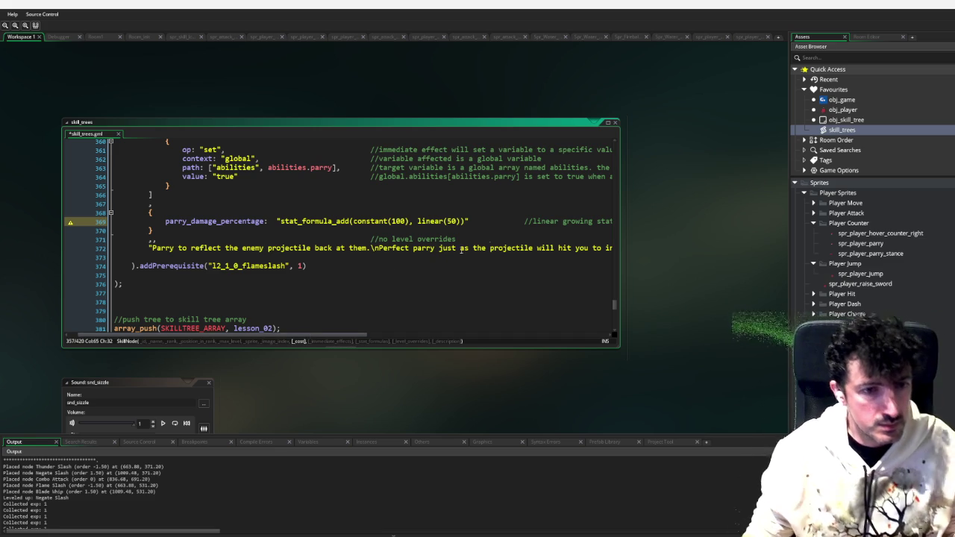
Widen the code window and insert 'slow time and' before 'increase' in the description
mouse_move(619, 225)
left_mouse_down()
mouse_move(789, 218)
mouse_move(771, 220)
left_mouse_up()
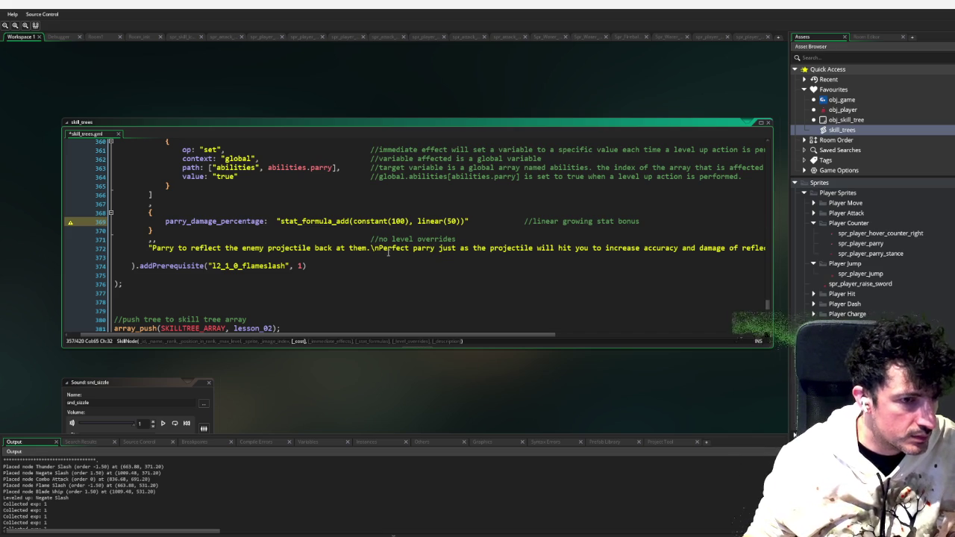
left_click_drag(458, 335, 564, 326)
scroll(564, 326, "right", 4)
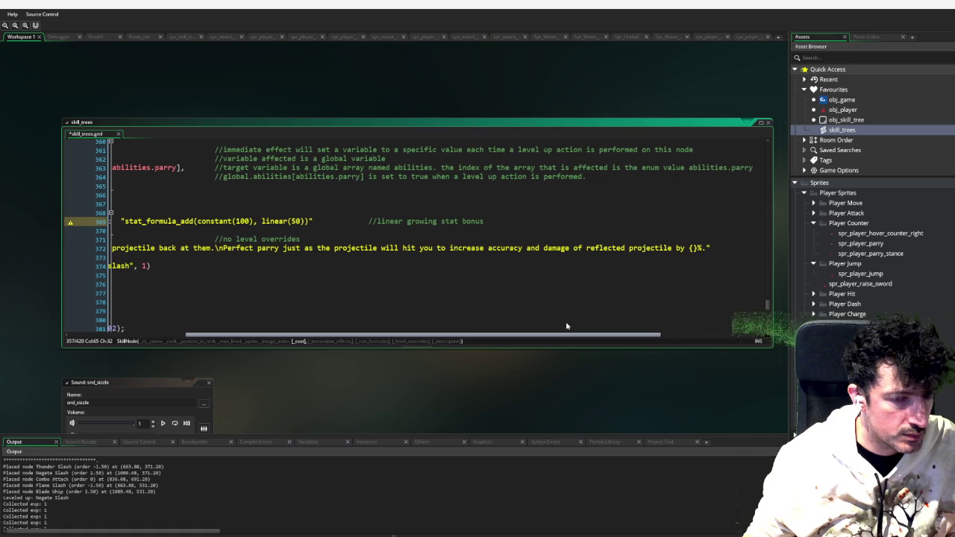
scroll(561, 323, "left", 2)
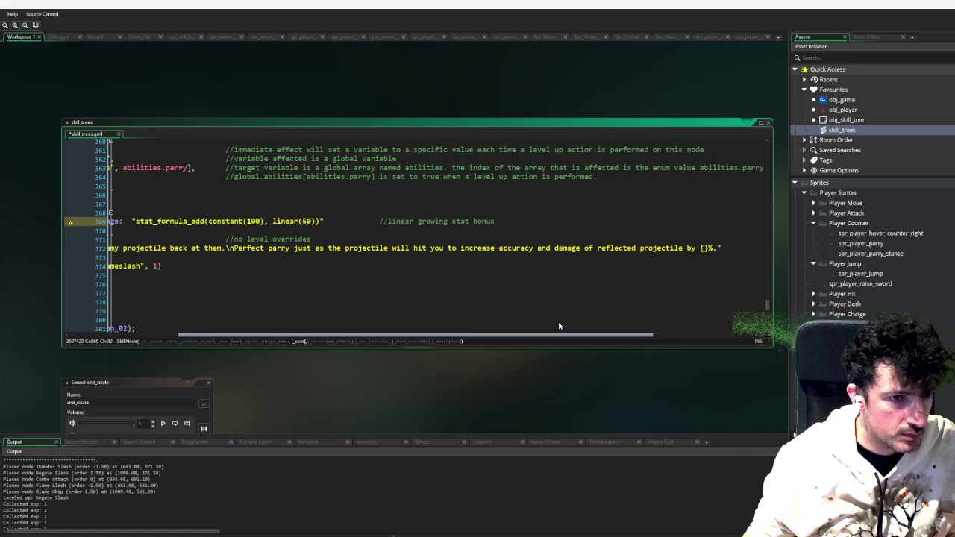
left_click(461, 248)
type("slow time and")
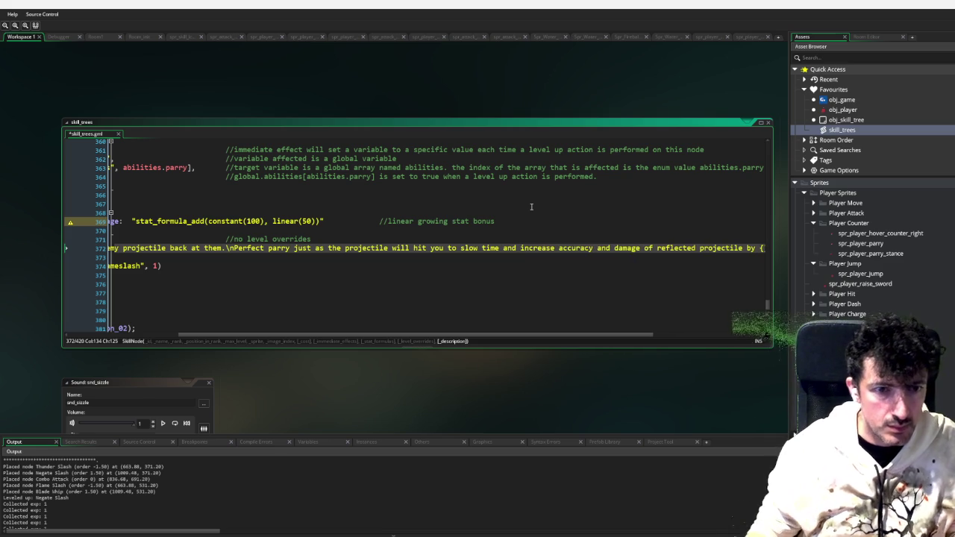
mouse_move(602, 335)
left_mouse_down()
mouse_move(691, 326)
mouse_move(498, 329)
left_mouse_up()
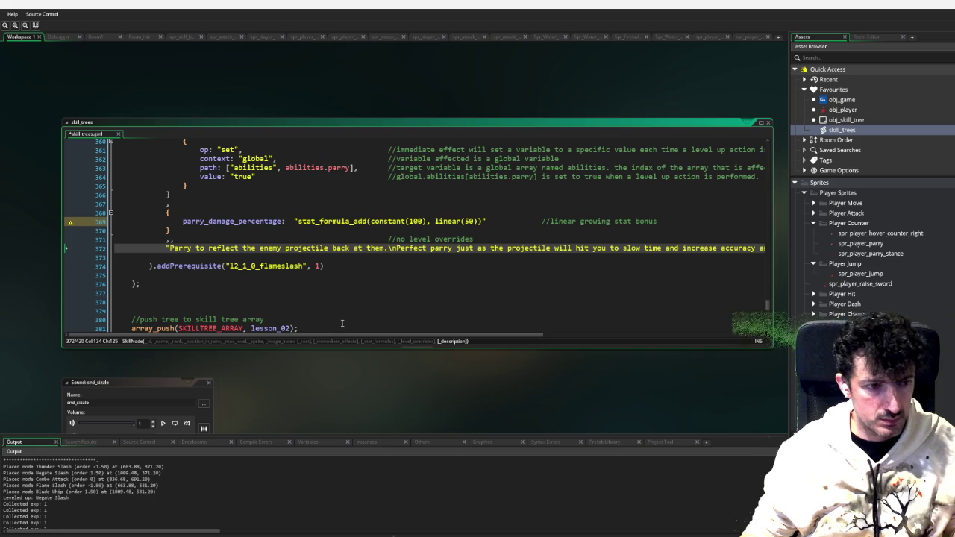
Run a project-wide search for spark
key("ctrl+shift+f")
type("sperl")
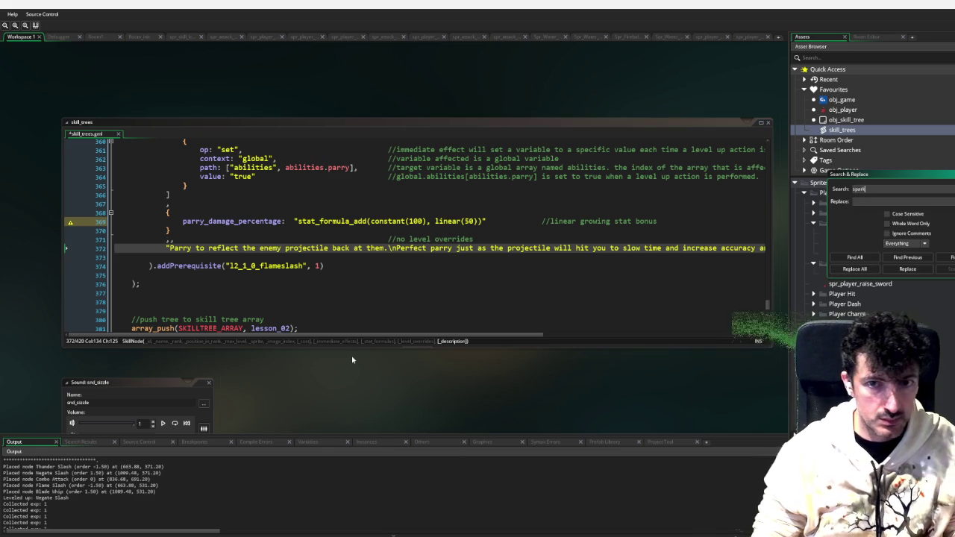
key("Return")
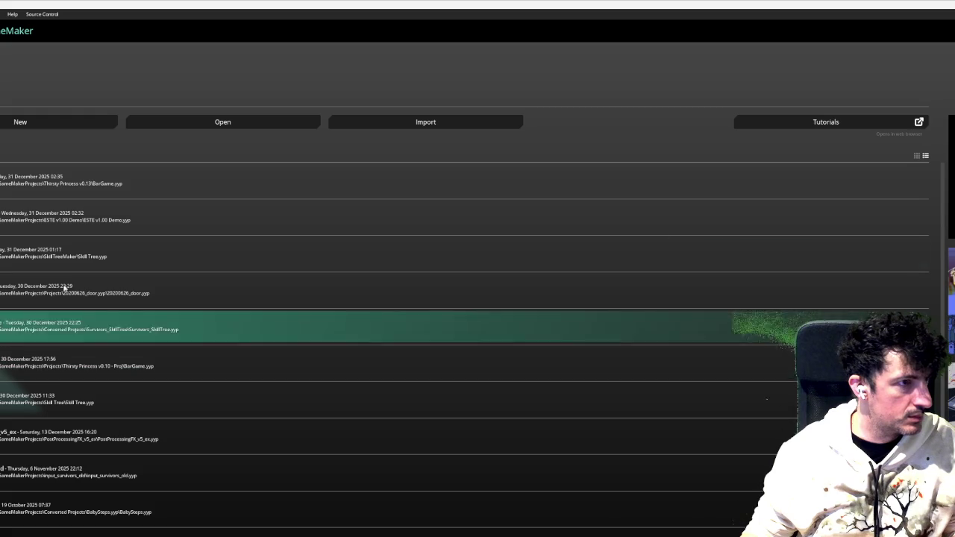
Open the 20200626_door project file from the Projects folder
left_click(173, 122)
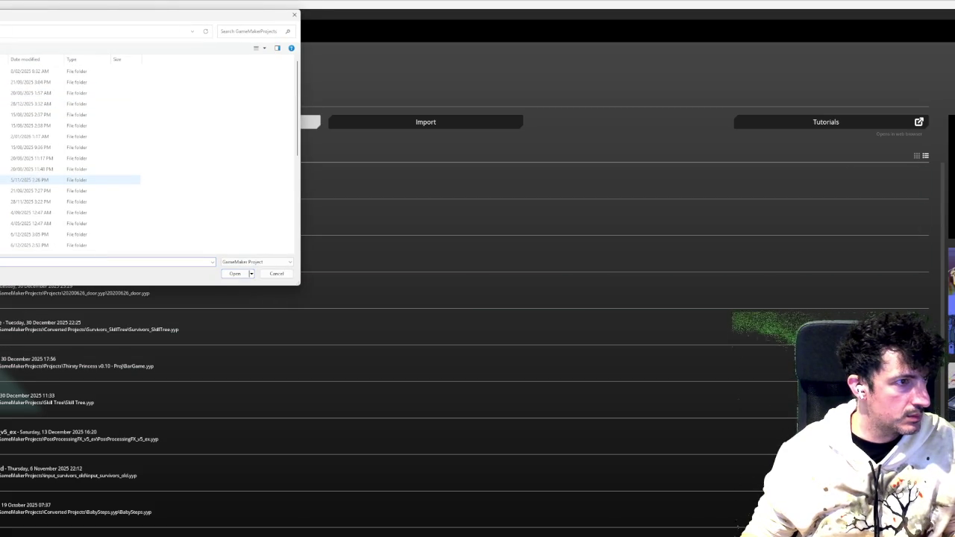
scroll(71, 137, "up", 2)
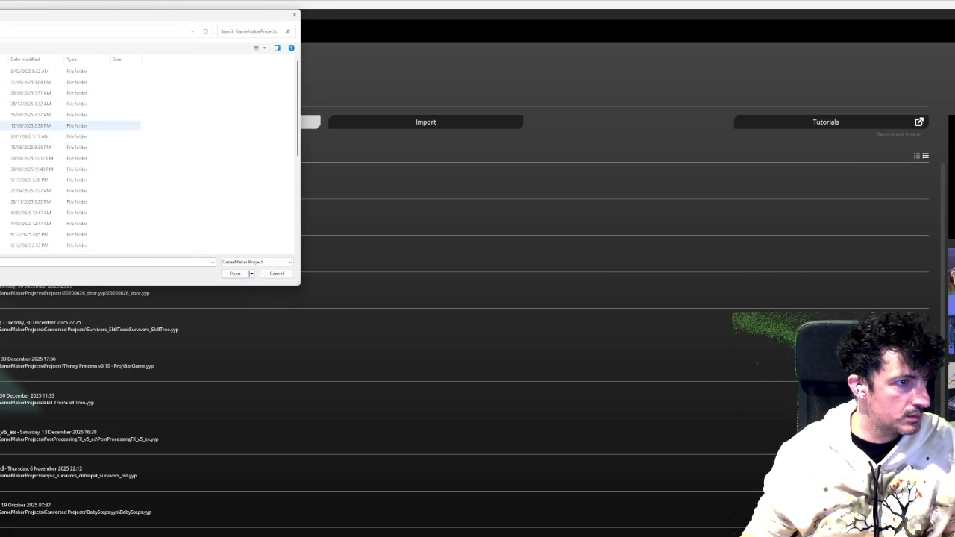
double_click(44, 169)
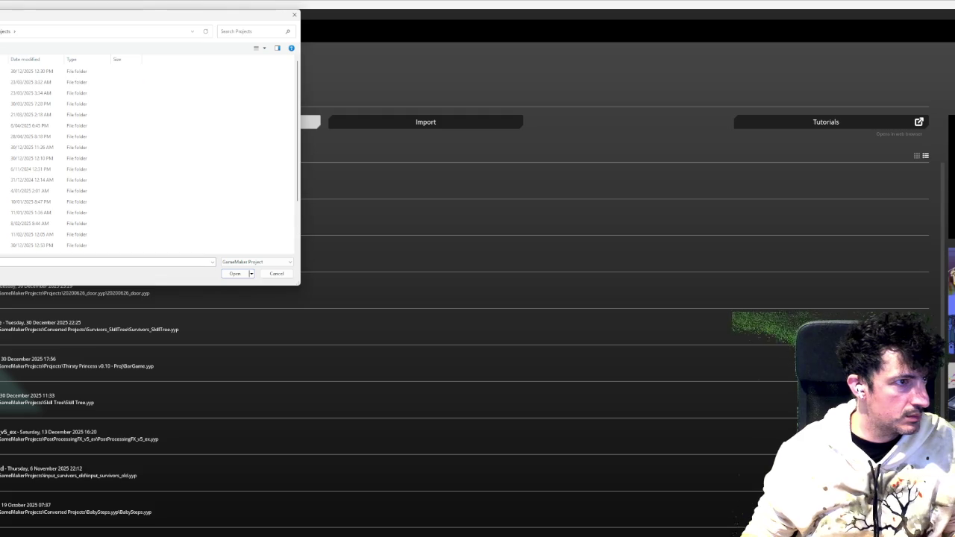
double_click(4, 71)
double_click(74, 202)
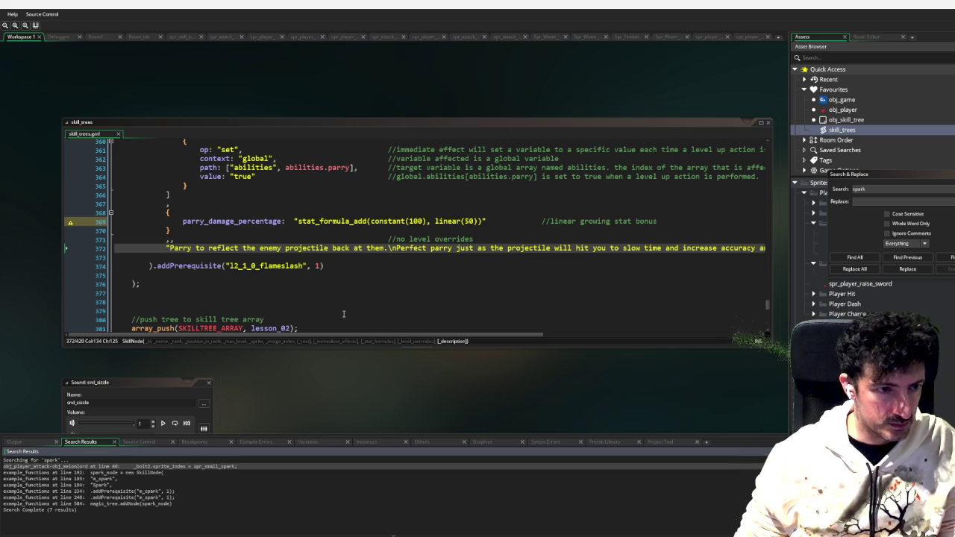
Replace Parry It!'s flameslash prerequisite with the lightning skill id l2_2_0_lightning
scroll(344, 314, "up", 9)
scroll(319, 302, "up", 9)
scroll(293, 313, "up", 5)
double_click(204, 201)
key("ctrl+c")
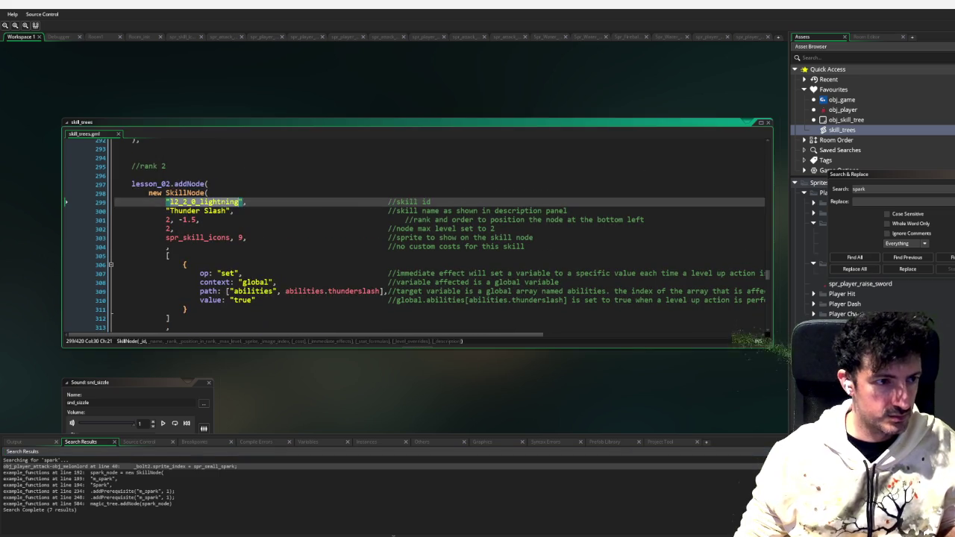
scroll(336, 250, "down", 19)
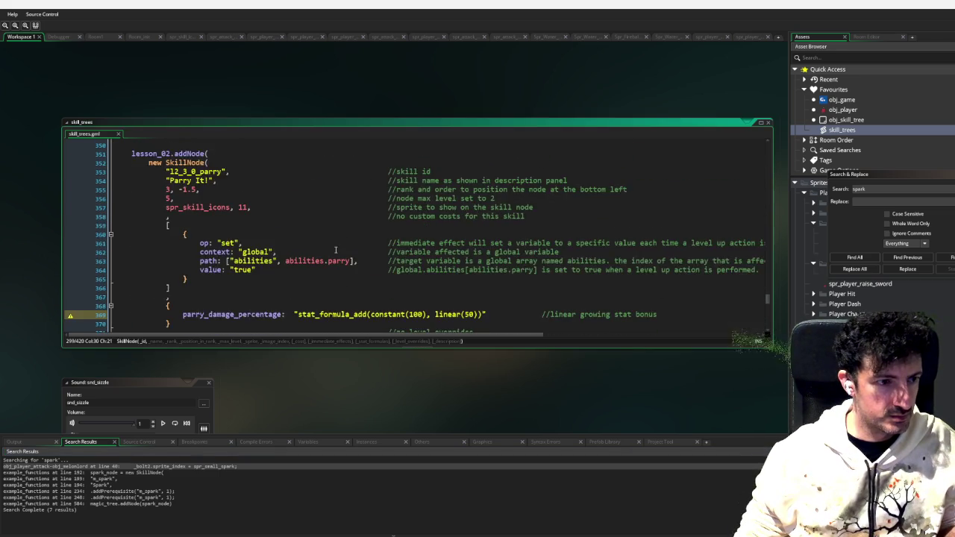
scroll(336, 250, "down", 3)
double_click(305, 265)
key("ctrl+v")
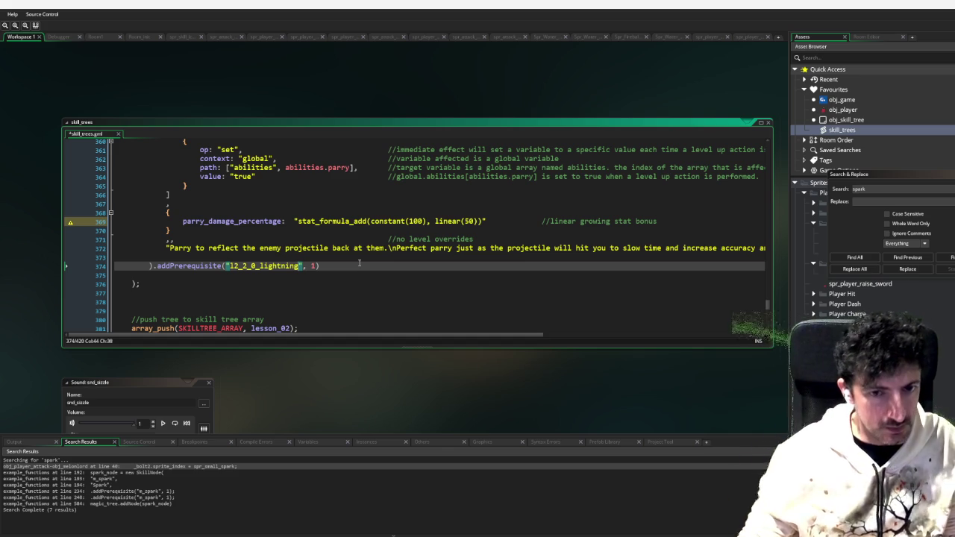
mouse_move(532, 335)
left_mouse_down()
mouse_move(695, 305)
mouse_move(524, 348)
left_mouse_up()
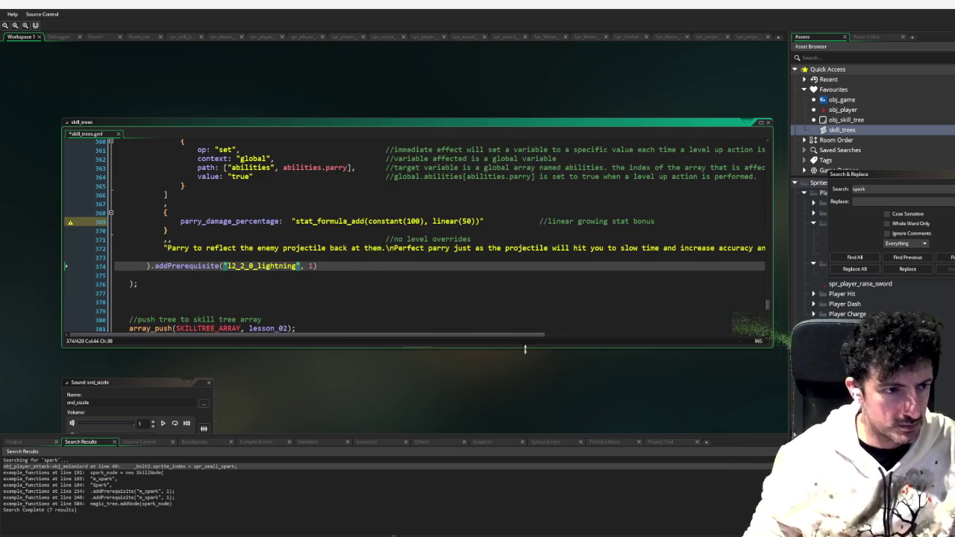
double_click(229, 221)
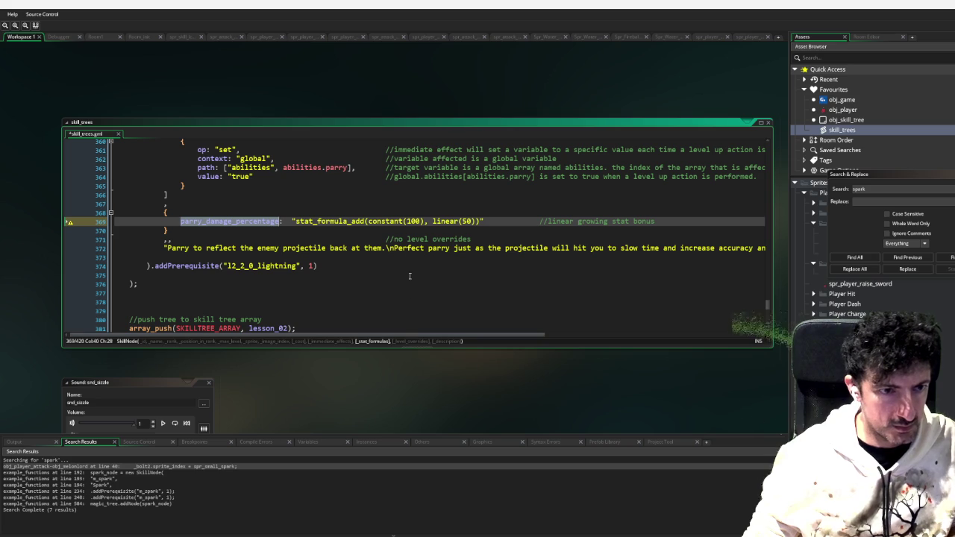
Change parry_damage_percentage from constant(100), linear(50) to constant(1), linear(0.50)
left_click(407, 221)
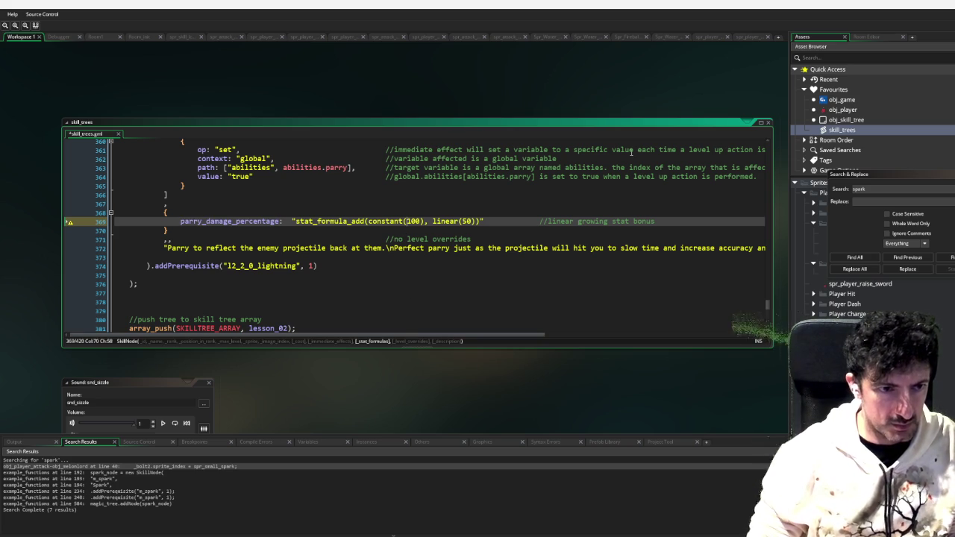
key("Delete")
key("Delete")
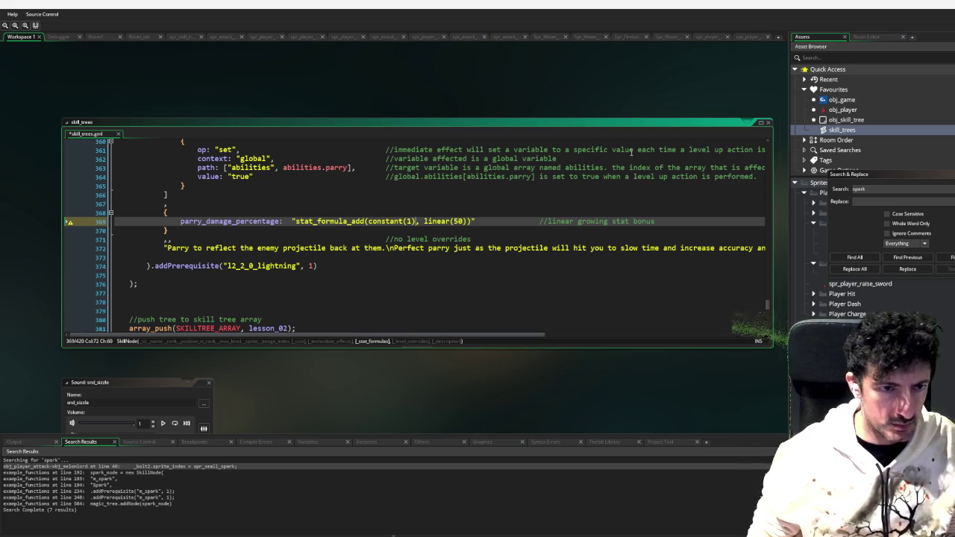
key("Right")
key("Right")
key("Right")
type("0.")
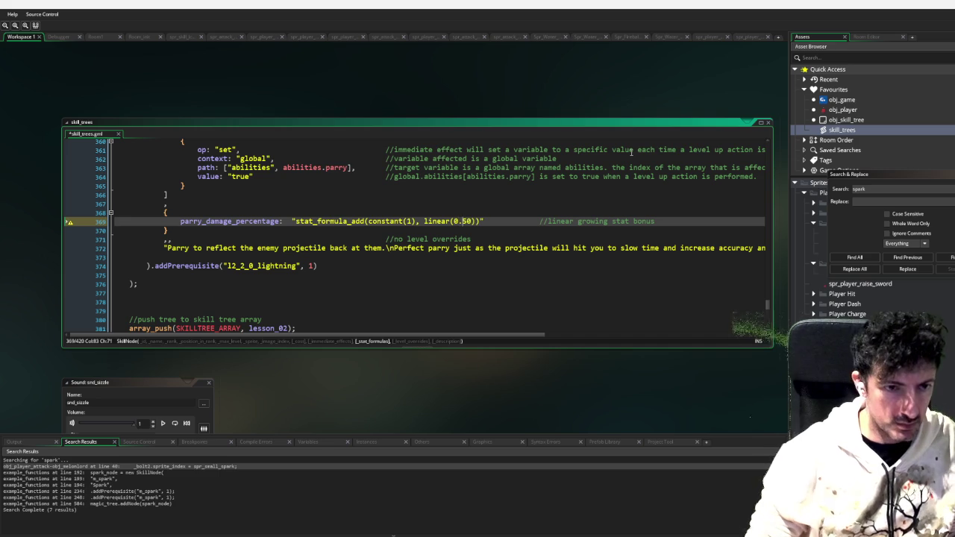
scroll(768, 306, "down", 1)
Scroll to the dash2 node to check its dash_dmg and extra_xp_chance formulas
left_click_drag(768, 306, 768, 153)
scroll(256, 223, "up", 2)
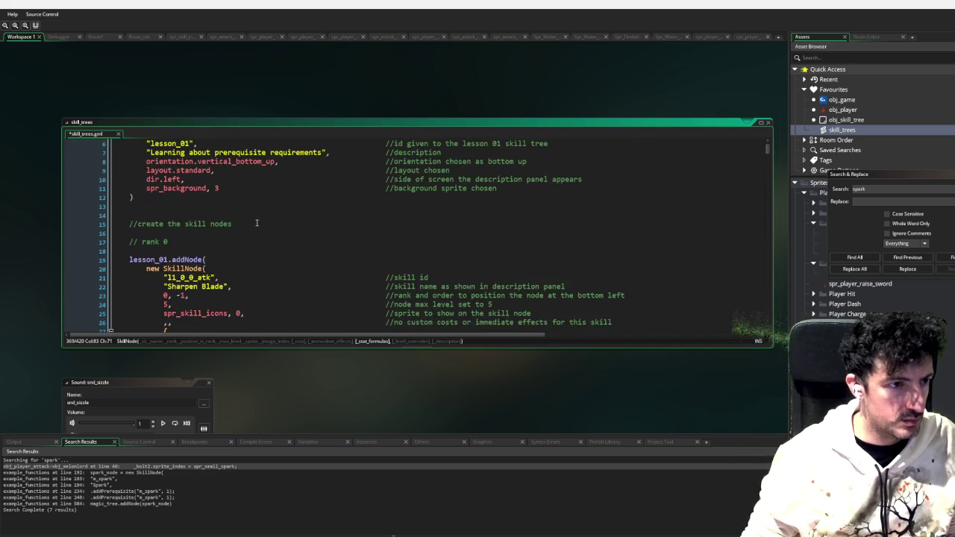
scroll(257, 223, "up", 2)
scroll(273, 280, "down", 8)
scroll(273, 279, "down", 15)
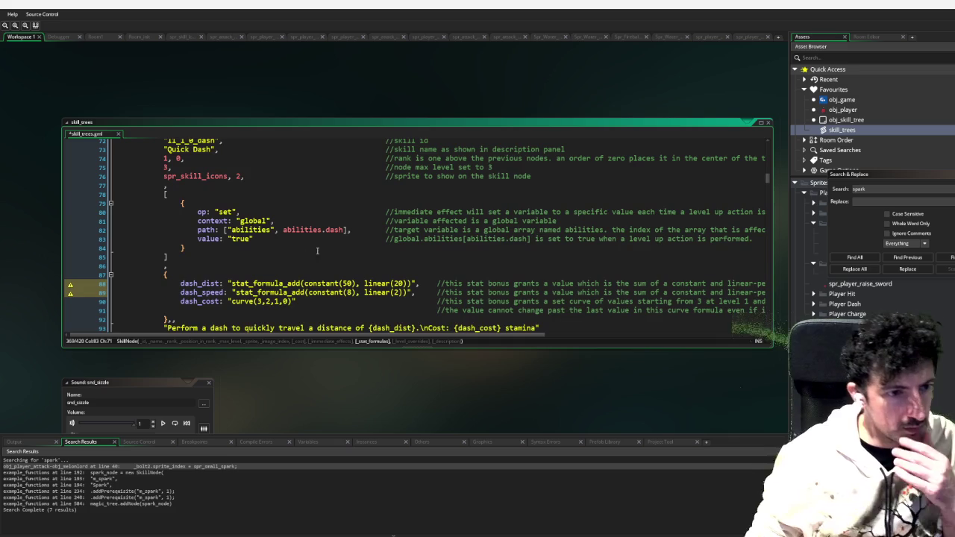
scroll(317, 251, "down", 9)
scroll(325, 245, "down", 15)
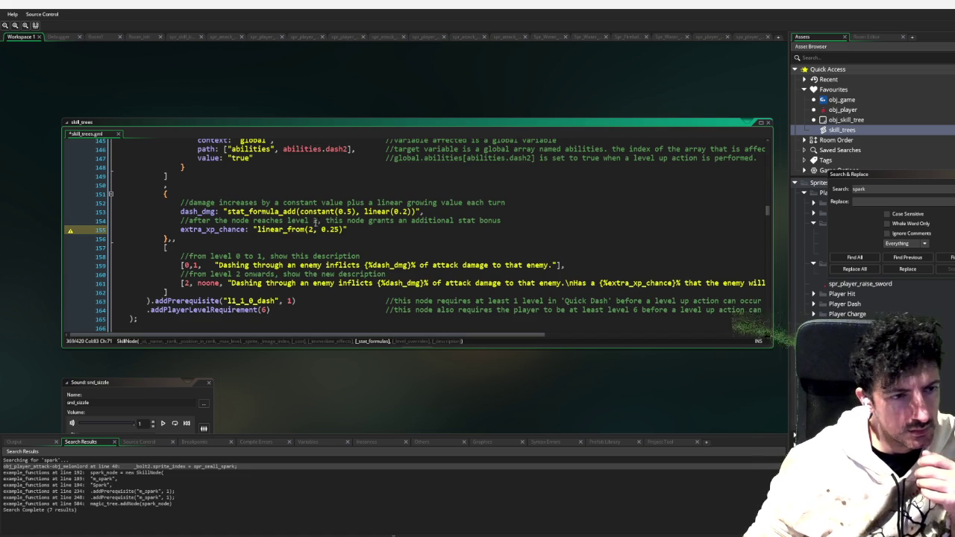
double_click(310, 229)
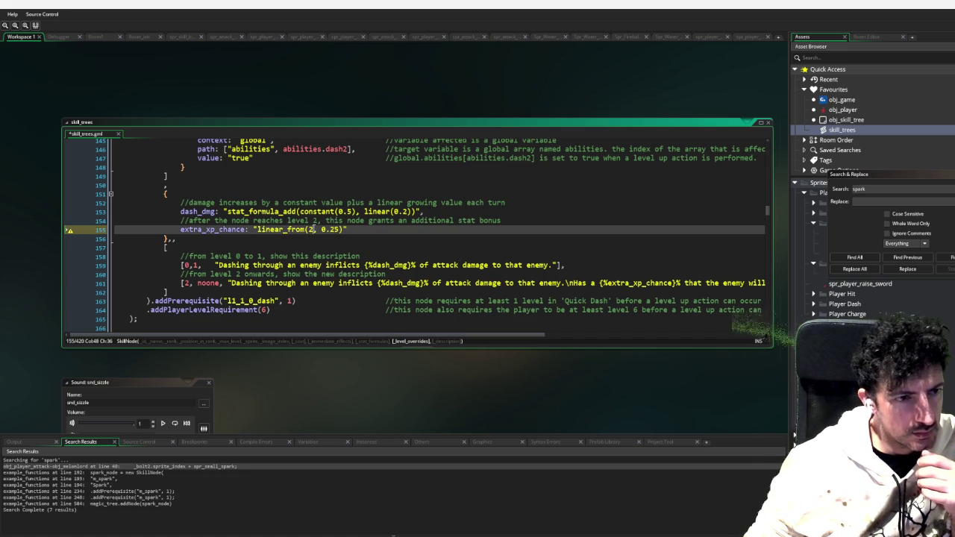
left_click(338, 229)
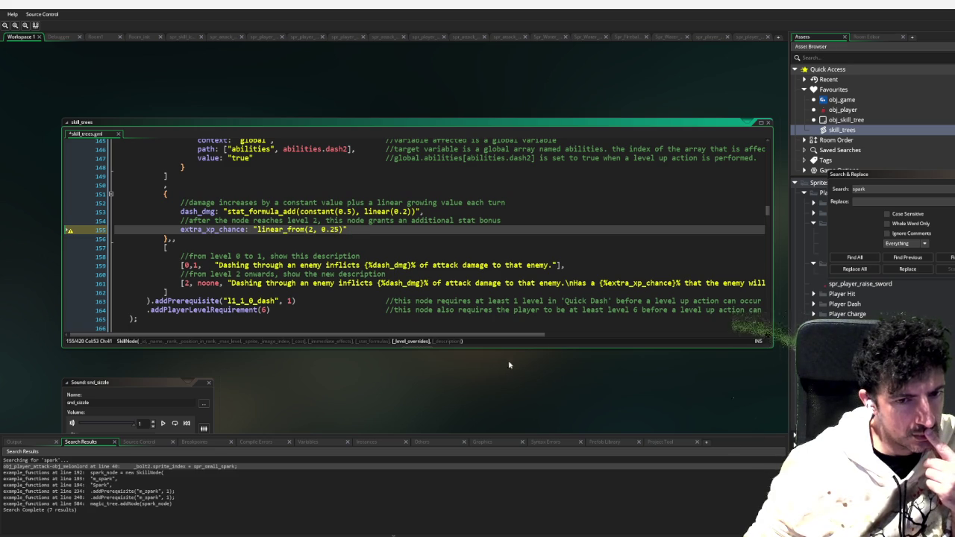
mouse_move(487, 337)
left_mouse_down()
mouse_move(627, 337)
mouse_move(469, 338)
left_mouse_up()
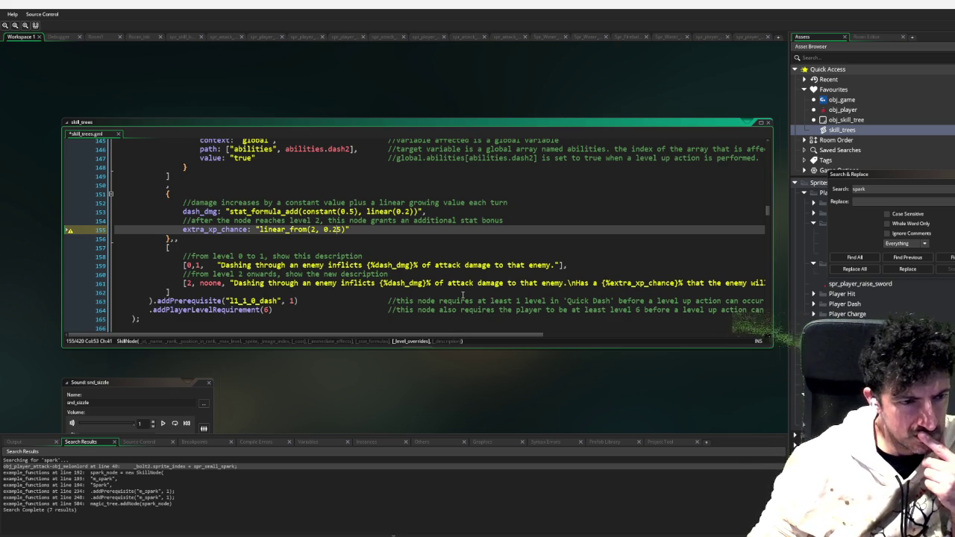
scroll(464, 296, "down", 1)
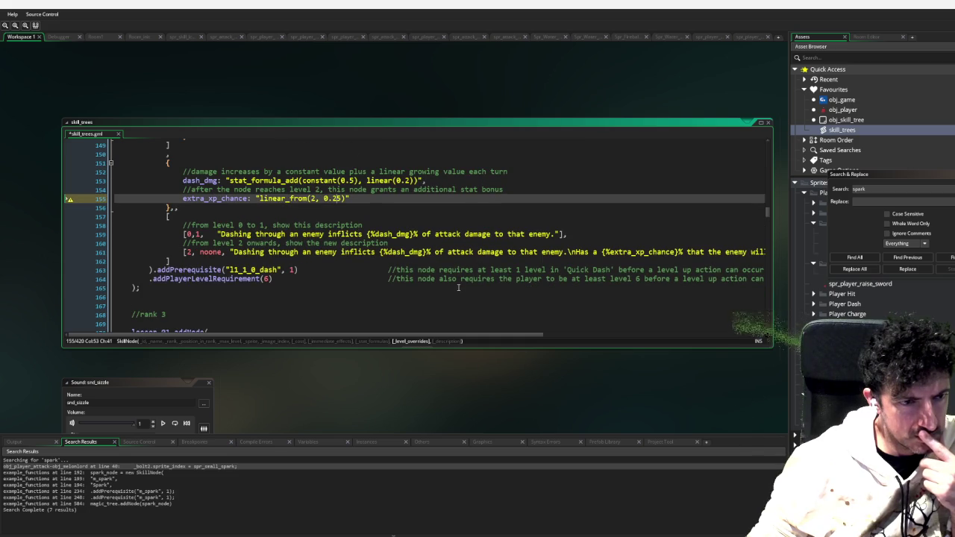
left_click(465, 328)
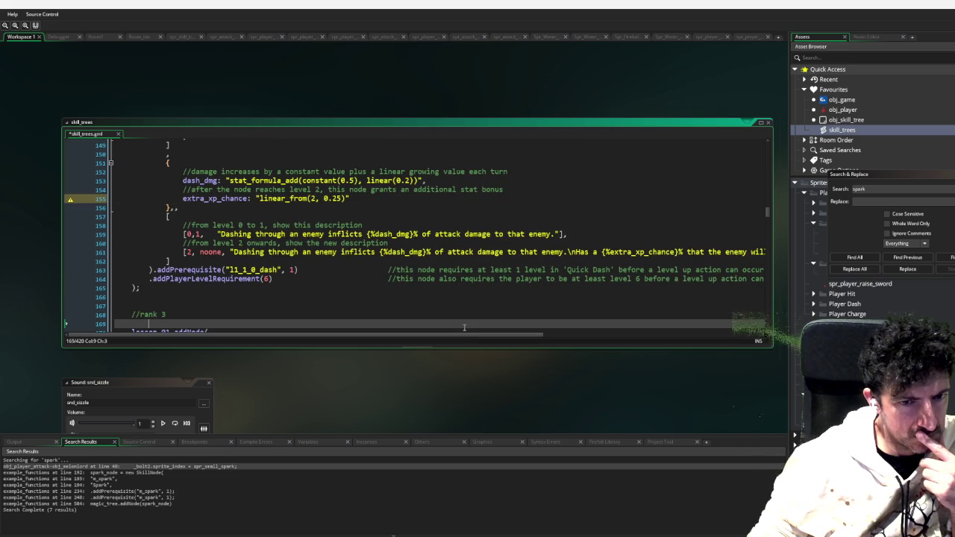
mouse_move(465, 330)
left_mouse_down()
mouse_move(641, 331)
mouse_move(604, 331)
left_mouse_up()
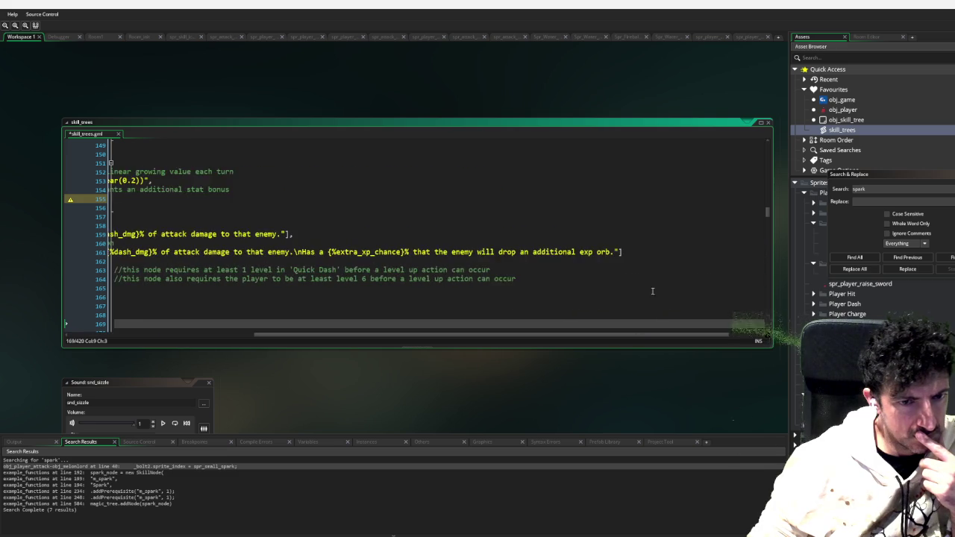
scroll(771, 216, "down", 2)
left_click_drag(770, 221, 768, 321)
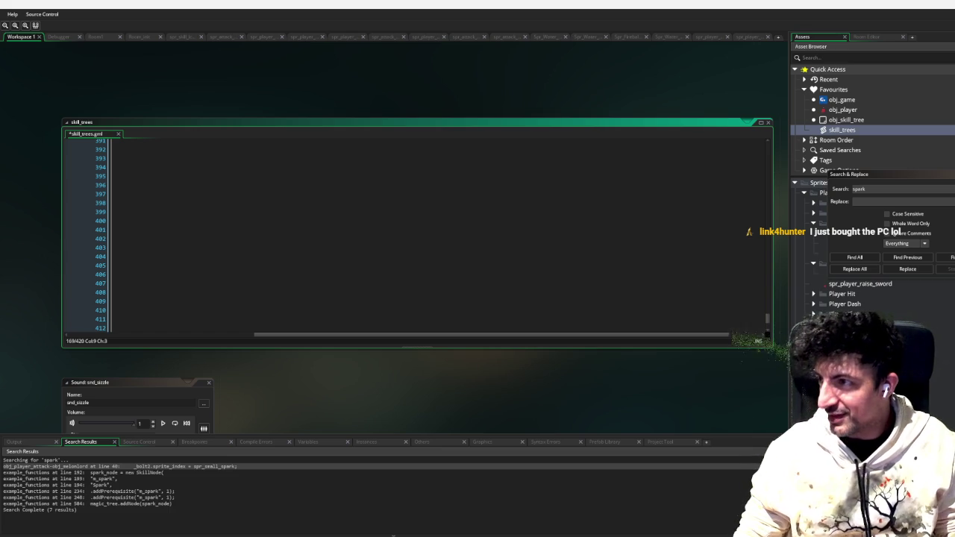
Scroll back up to the Parry It! SkillNode around lines 350–377
scroll(552, 269, "up", 5)
scroll(537, 275, "down", 8)
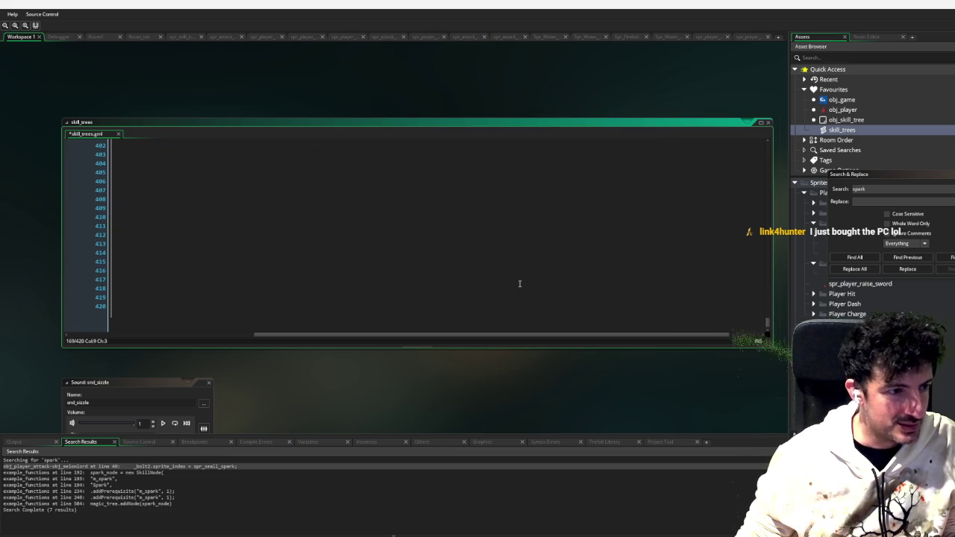
left_click_drag(527, 339, 342, 339)
scroll(352, 305, "up", 4)
scroll(388, 287, "up", 9)
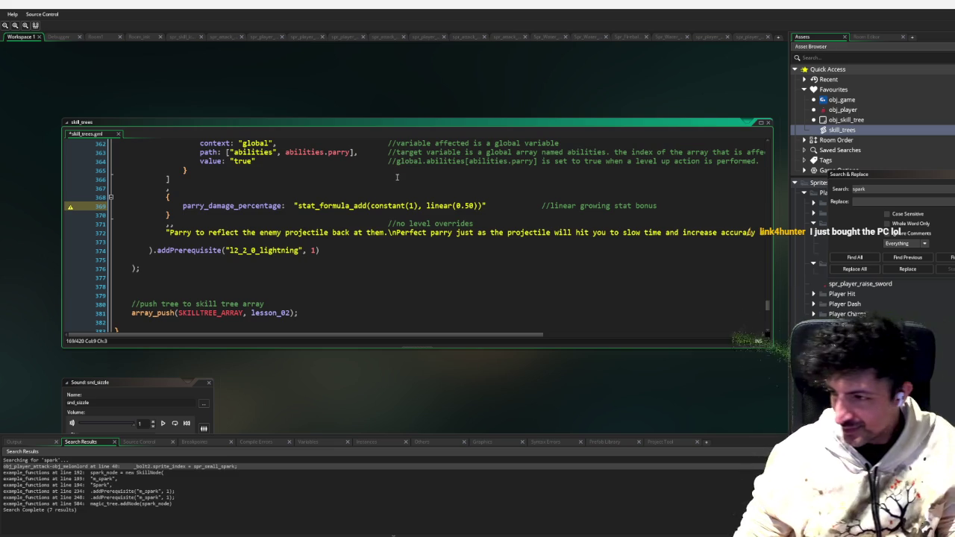
scroll(396, 183, "up", 5)
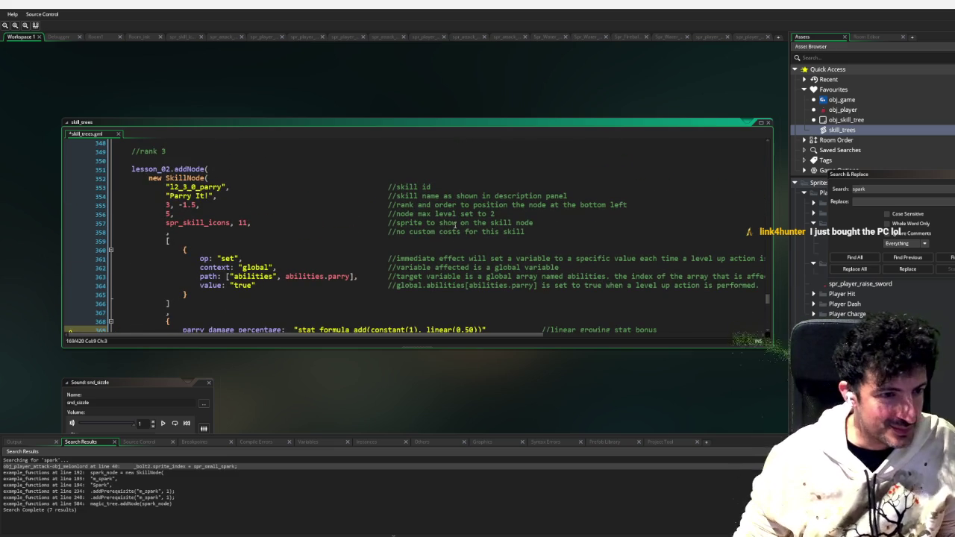
scroll(453, 222, "down", 6)
scroll(450, 214, "up", 3)
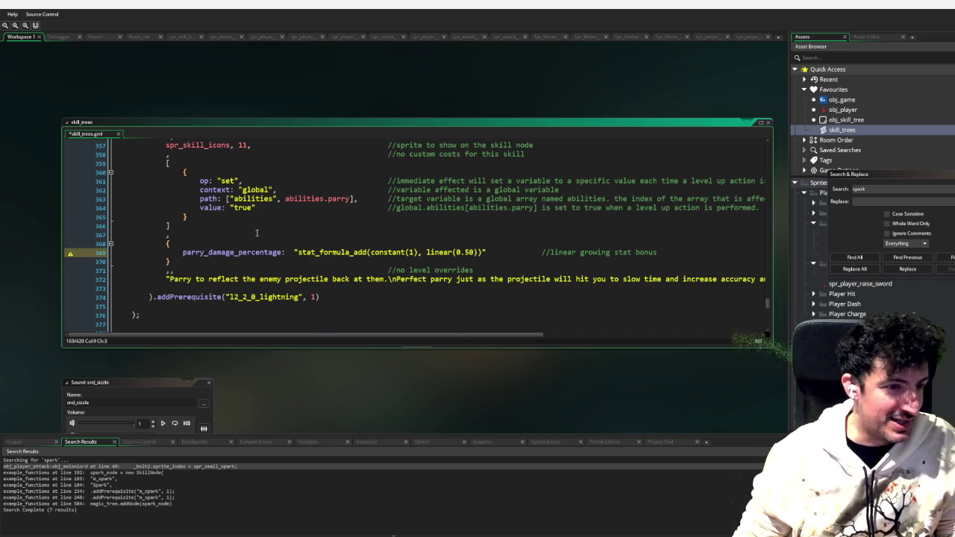
Insert %parry_damage_percentage into the description's braces so it shows the reflected-projectile damage percent
left_click(350, 296)
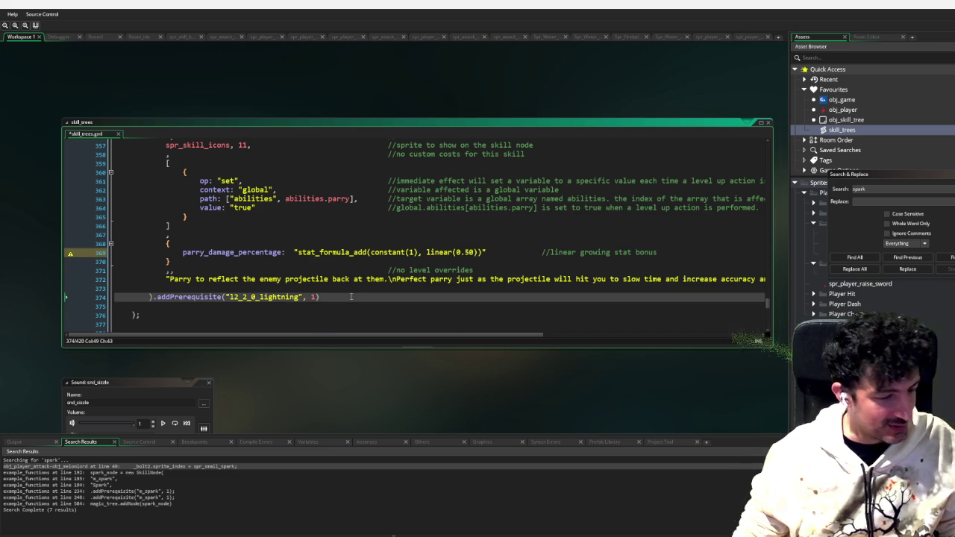
mouse_move(462, 336)
left_mouse_down()
mouse_move(660, 336)
mouse_move(419, 337)
left_mouse_up()
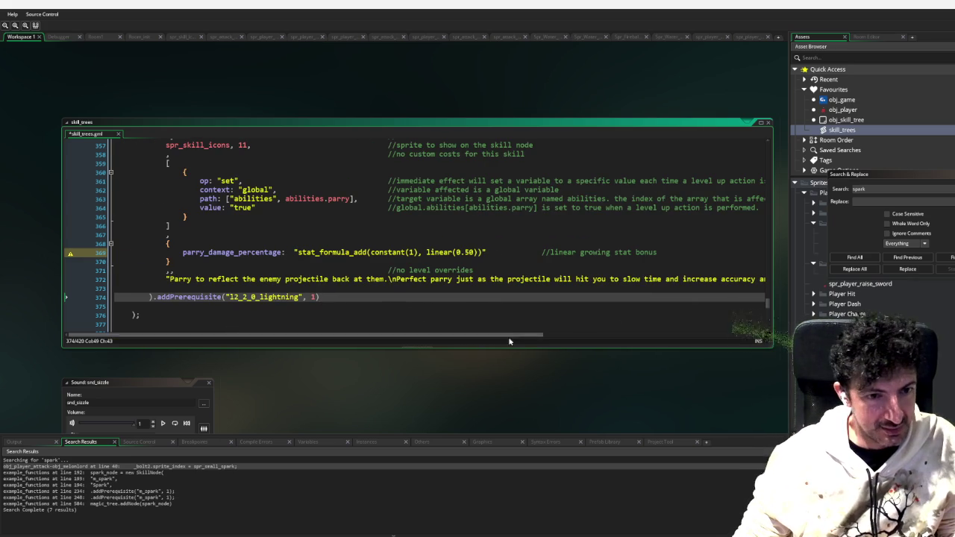
mouse_move(542, 335)
left_mouse_down()
mouse_move(747, 328)
mouse_move(545, 336)
mouse_move(258, 246)
left_mouse_up()
double_click(207, 250)
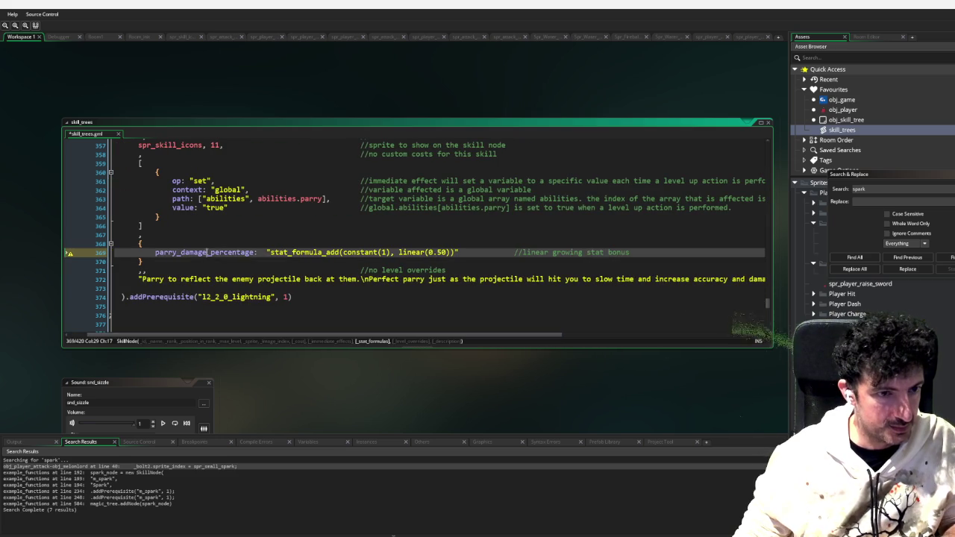
mouse_move(522, 335)
left_mouse_down()
mouse_move(582, 330)
mouse_move(655, 280)
left_mouse_up()
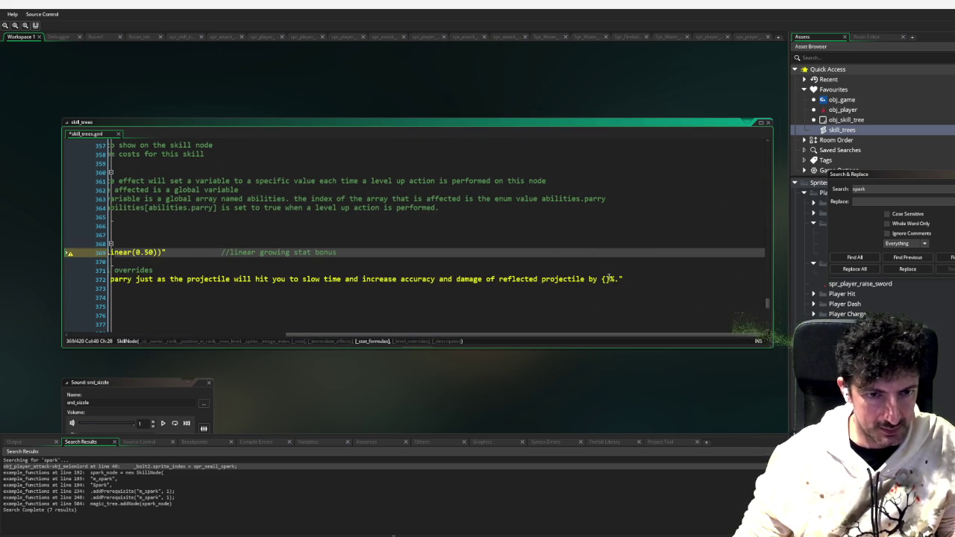
left_click(650, 288)
left_click_drag(546, 335, 718, 336)
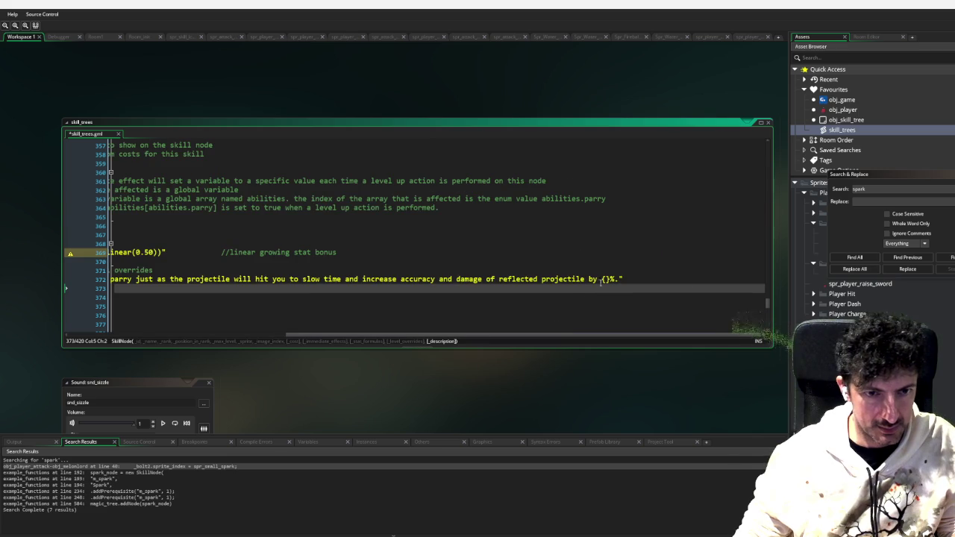
left_click(649, 279)
type("%parry_damage_percentage")
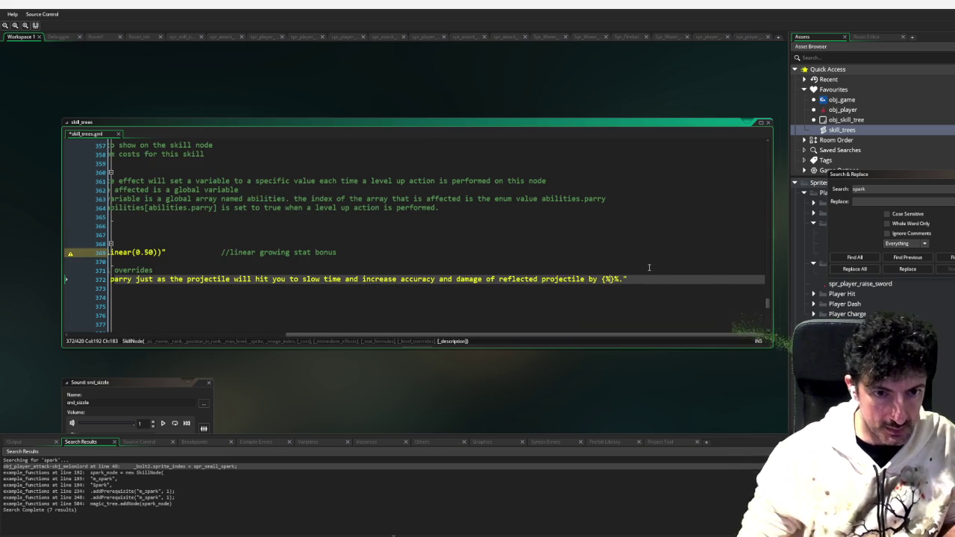
left_click_drag(507, 335, 333, 332)
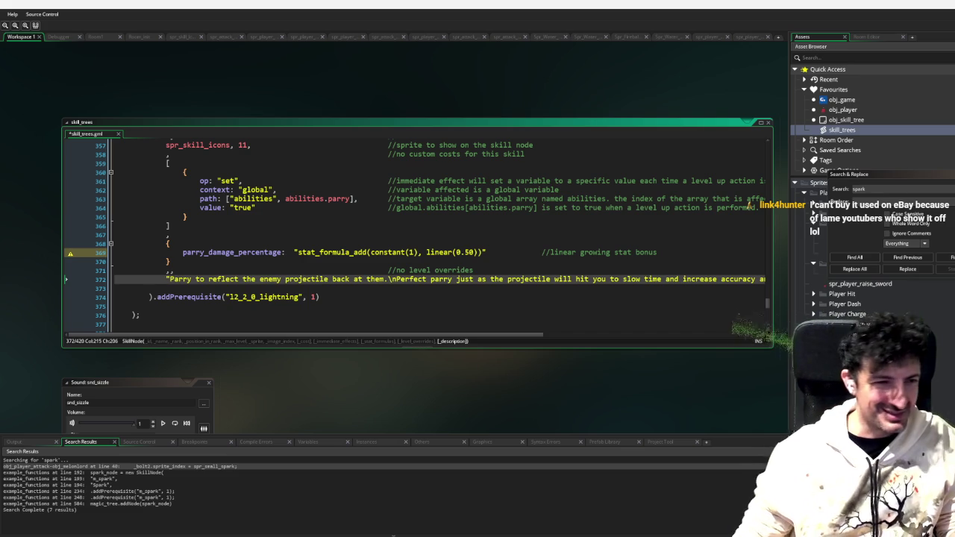
left_click(165, 306)
Close the Search & Replace panel and open obj_game from the Favourites
mouse_move(347, 335)
left_mouse_down()
mouse_move(516, 332)
mouse_move(478, 321)
mouse_move(234, 313)
left_mouse_up()
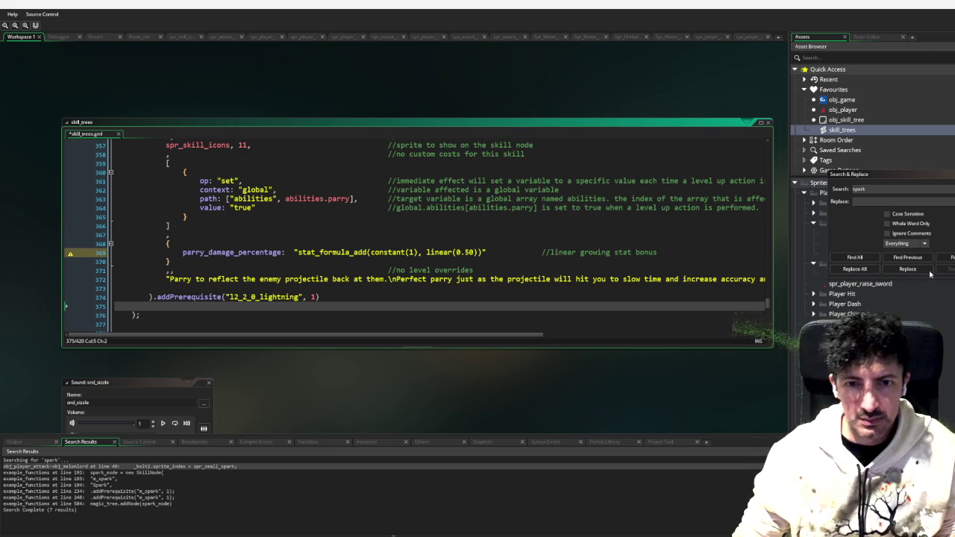
left_click(732, 357)
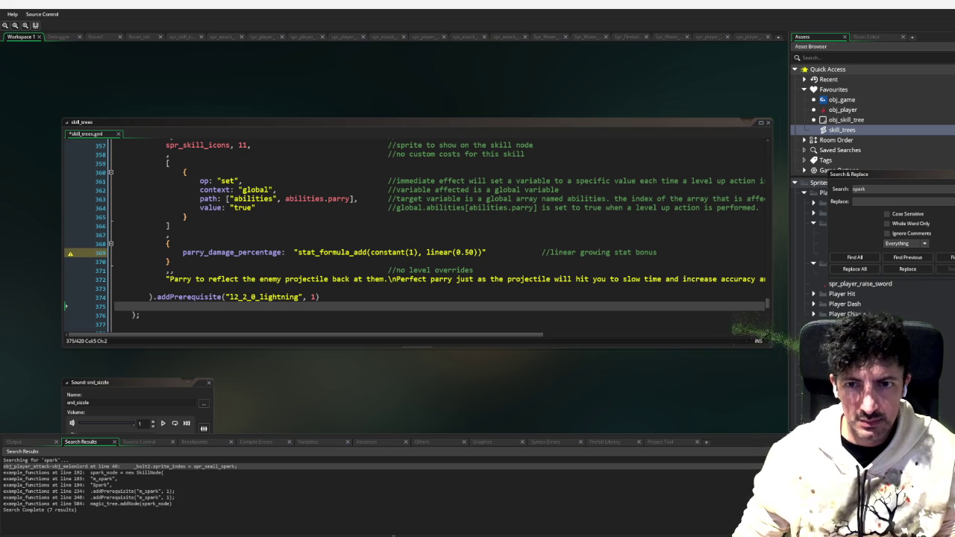
double_click(862, 100)
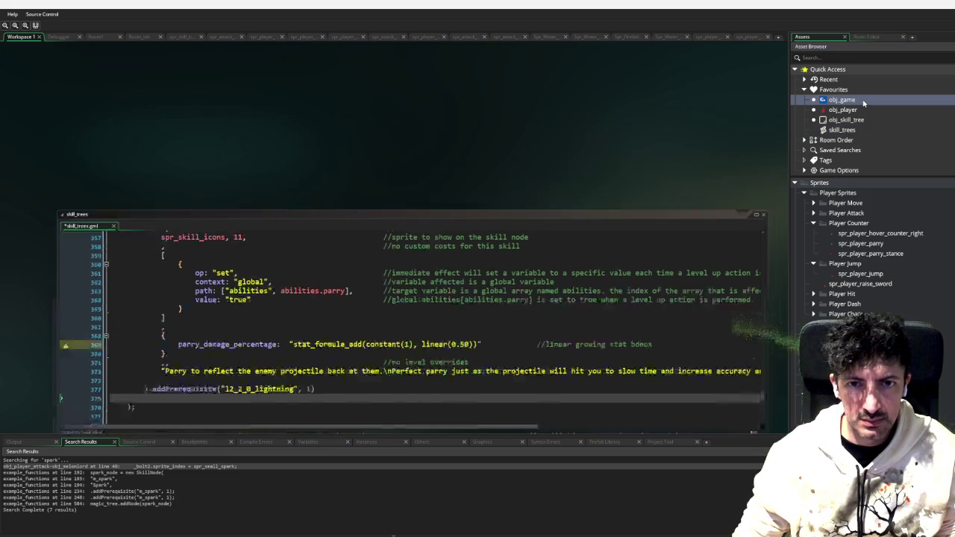